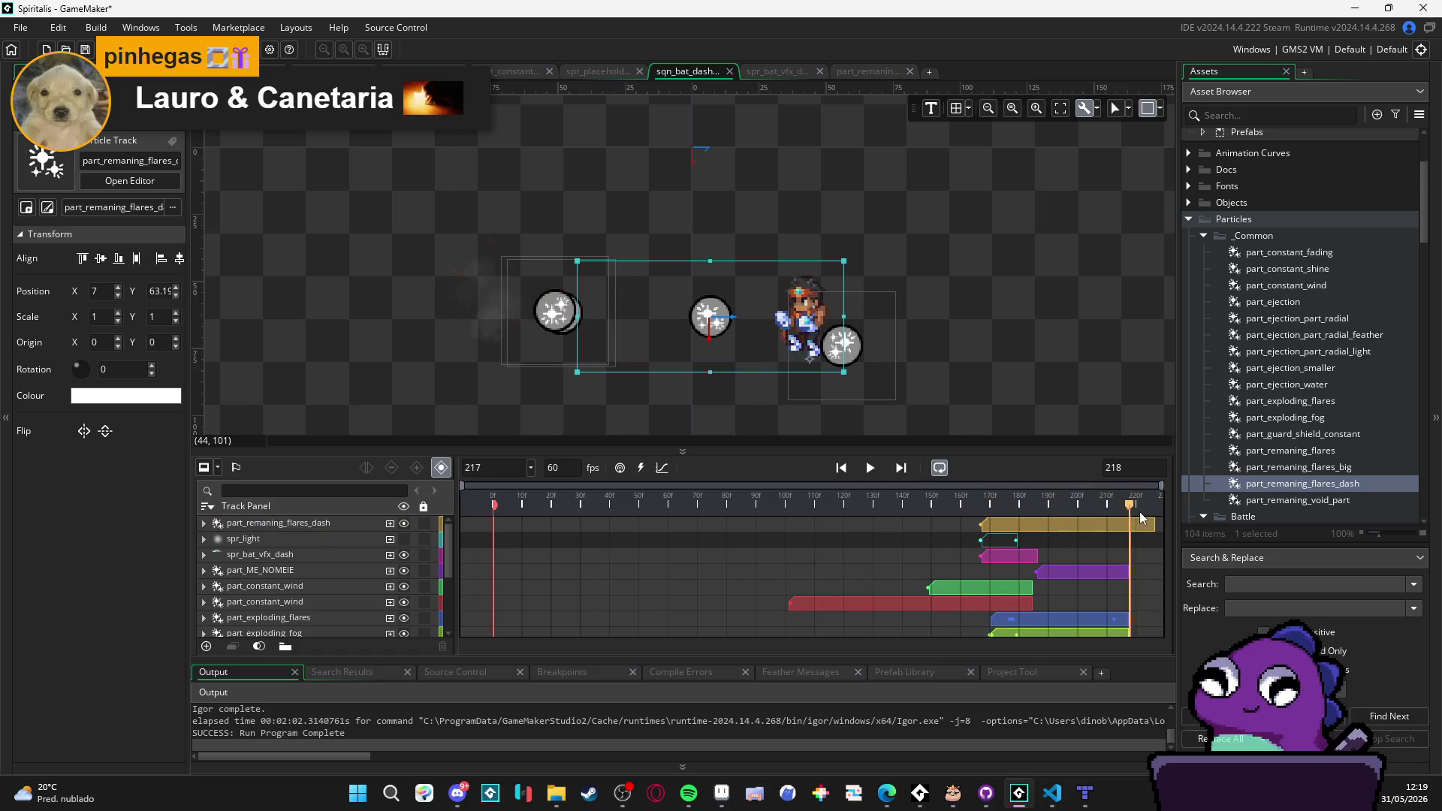
Step: Preview the bat dash sequence, pause it at frame 61, then bring up Aseprite
{"action": "left_click", "coordinate": [870, 468]}
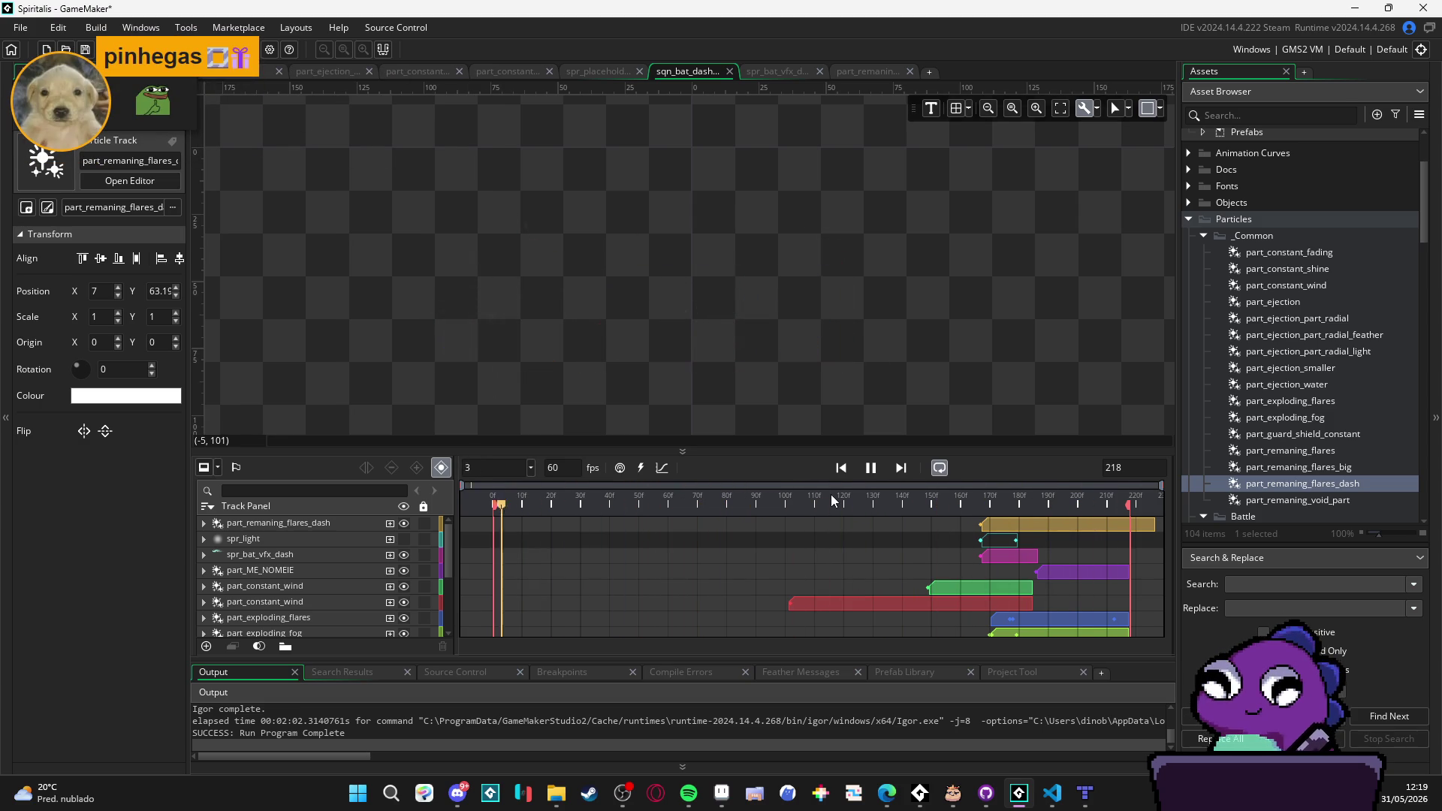
{"action": "key", "text": "space"}
{"action": "key", "text": "space"}
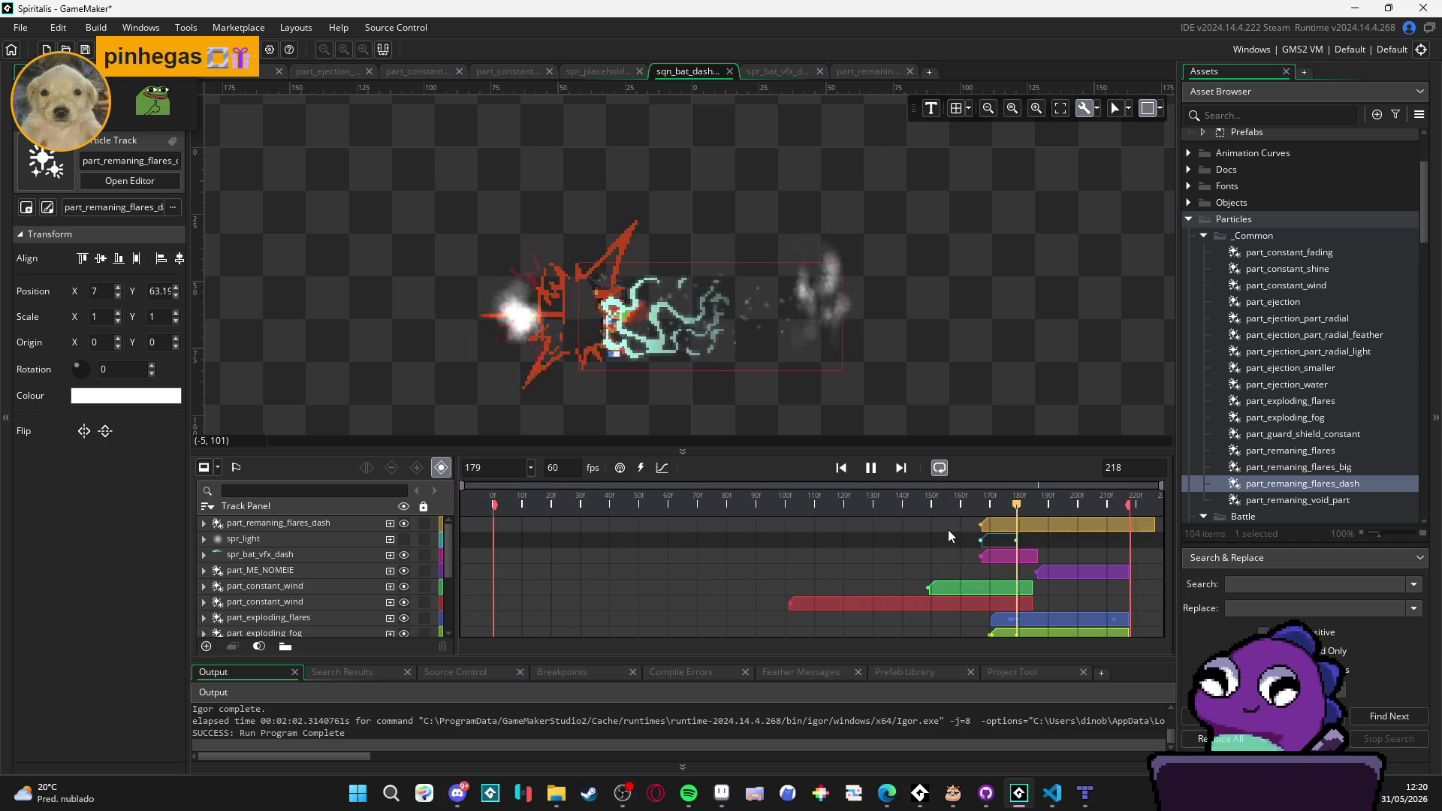
{"action": "key", "text": "space"}
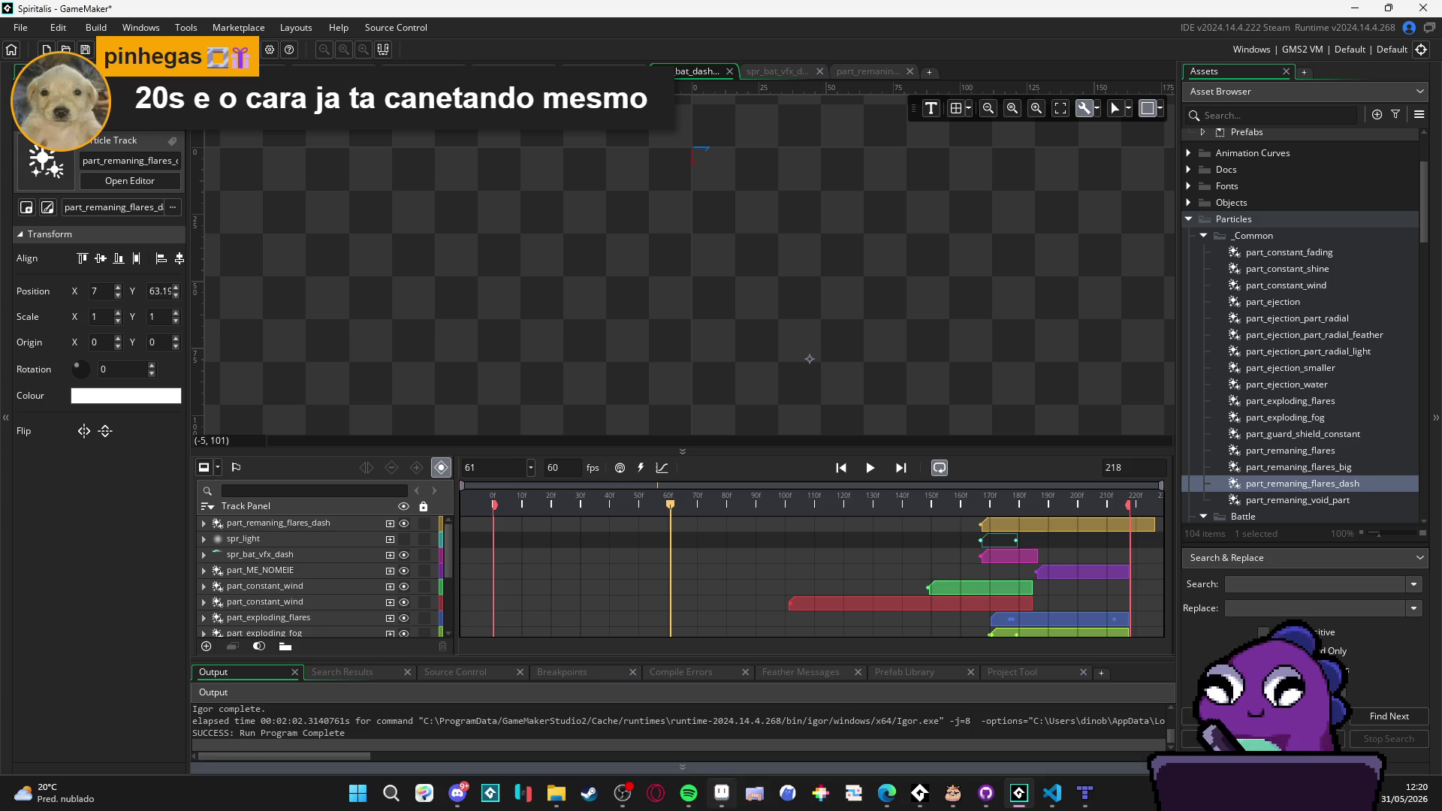
{"action": "left_click", "coordinate": [721, 792]}
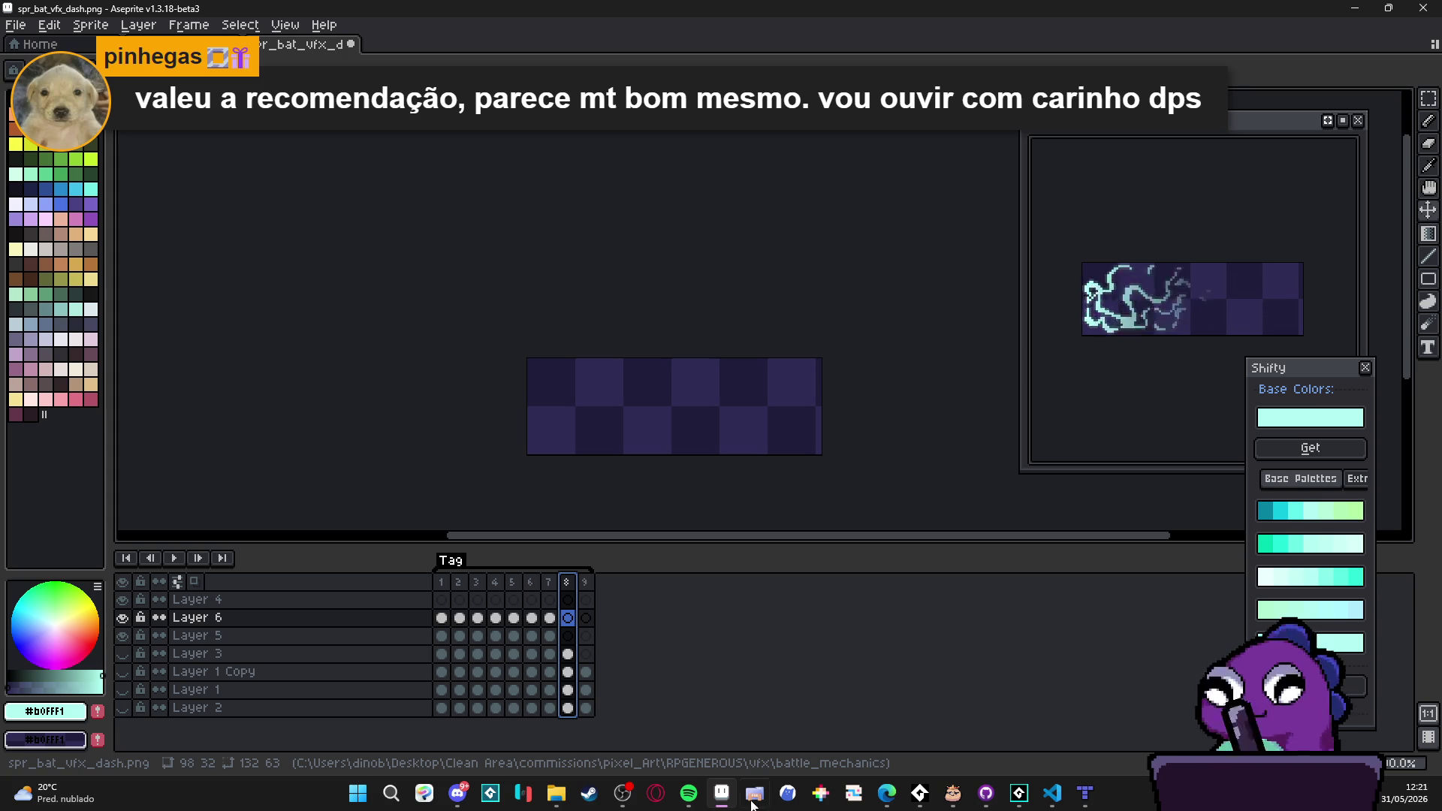
{"action": "left_click", "coordinate": [586, 617]}
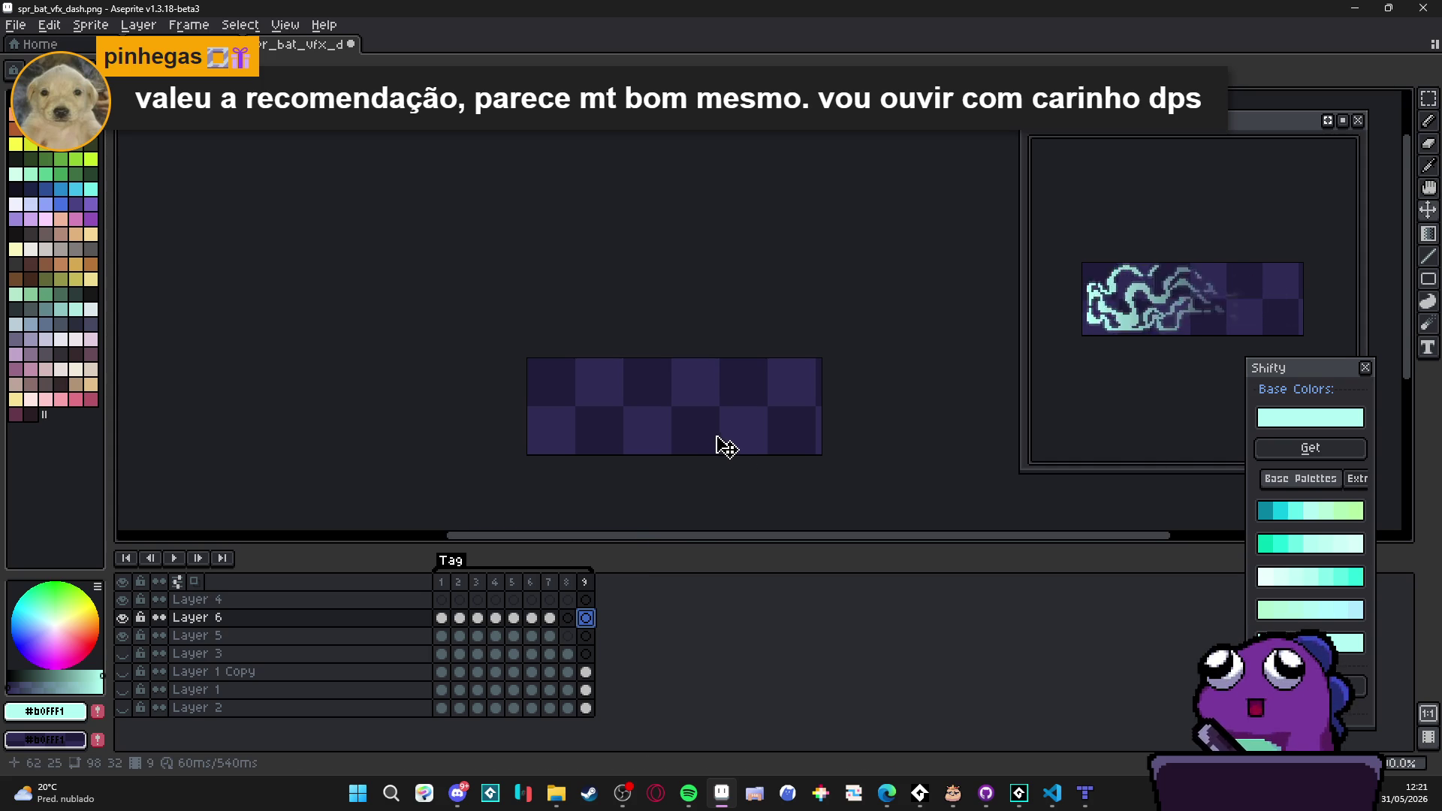
{"action": "left_click", "coordinate": [443, 583]}
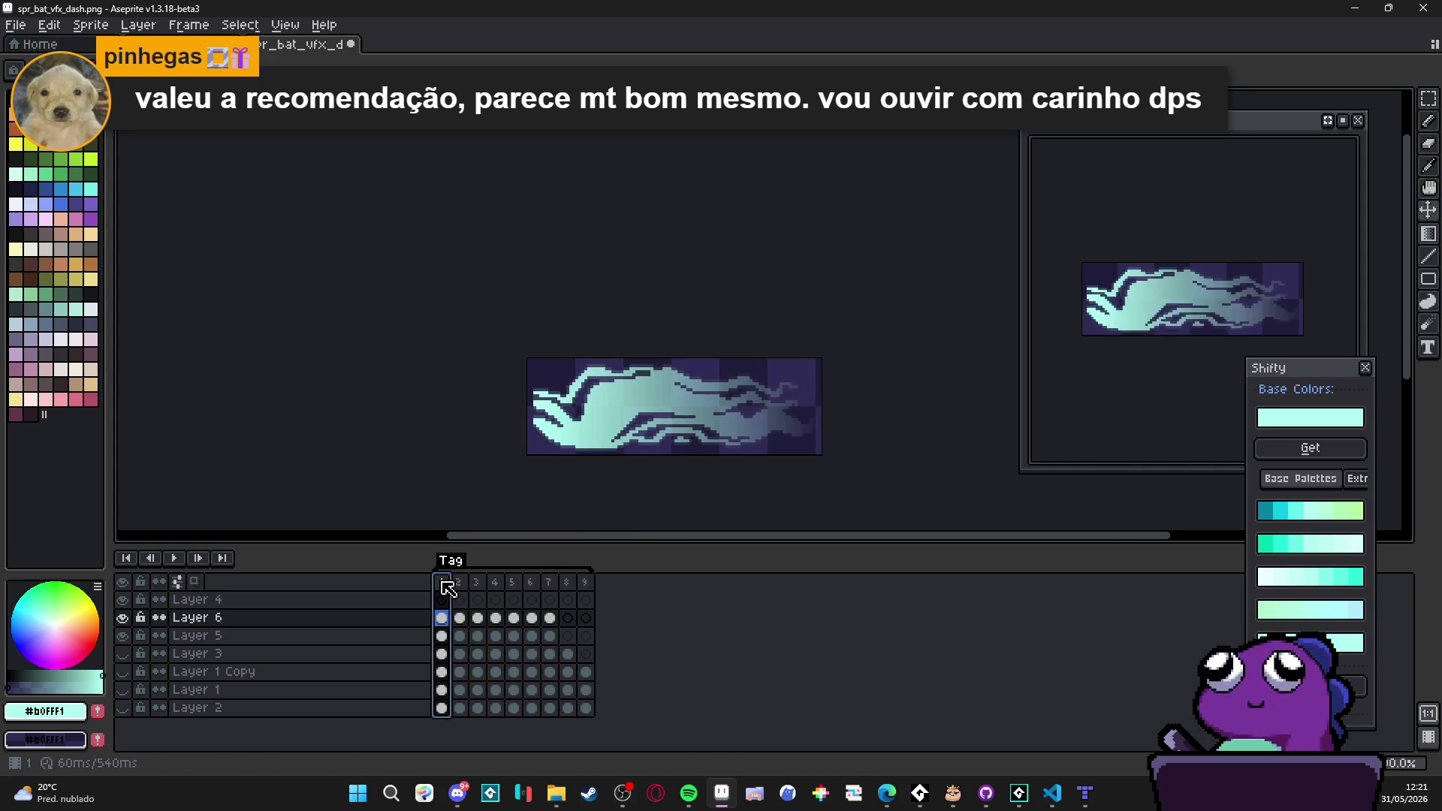
{"action": "left_click", "coordinate": [477, 584]}
{"action": "left_click", "coordinate": [495, 583]}
{"action": "left_click", "coordinate": [531, 584]}
{"action": "left_click", "coordinate": [549, 584]}
{"action": "left_click", "coordinate": [567, 584]}
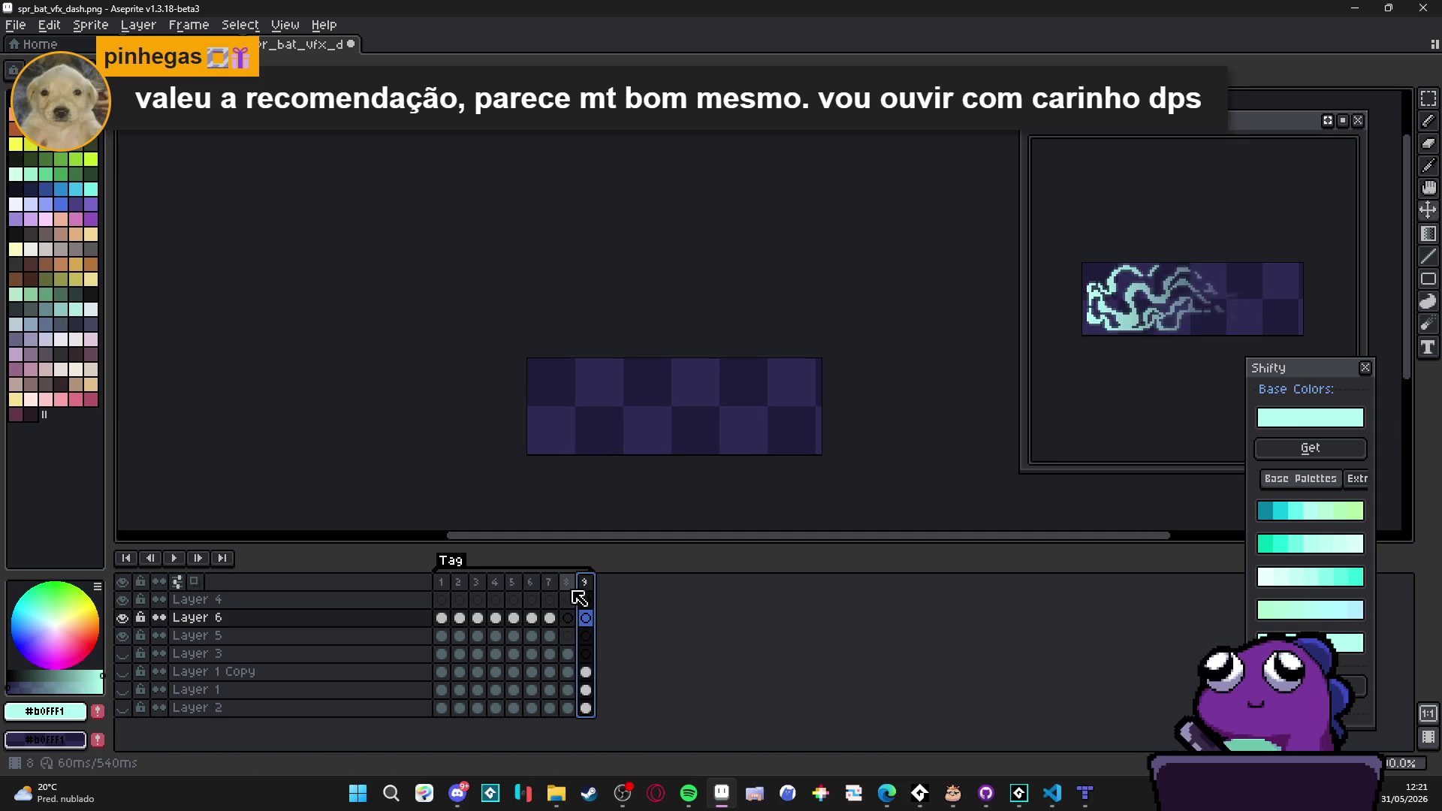
{"action": "left_click", "coordinate": [588, 584]}
{"action": "left_click", "coordinate": [495, 583]}
{"action": "left_click", "coordinate": [513, 584]}
{"action": "left_click", "coordinate": [531, 583]}
{"action": "left_click", "coordinate": [551, 583]}
{"action": "left_click", "coordinate": [569, 584]}
{"action": "left_click", "coordinate": [586, 584]}
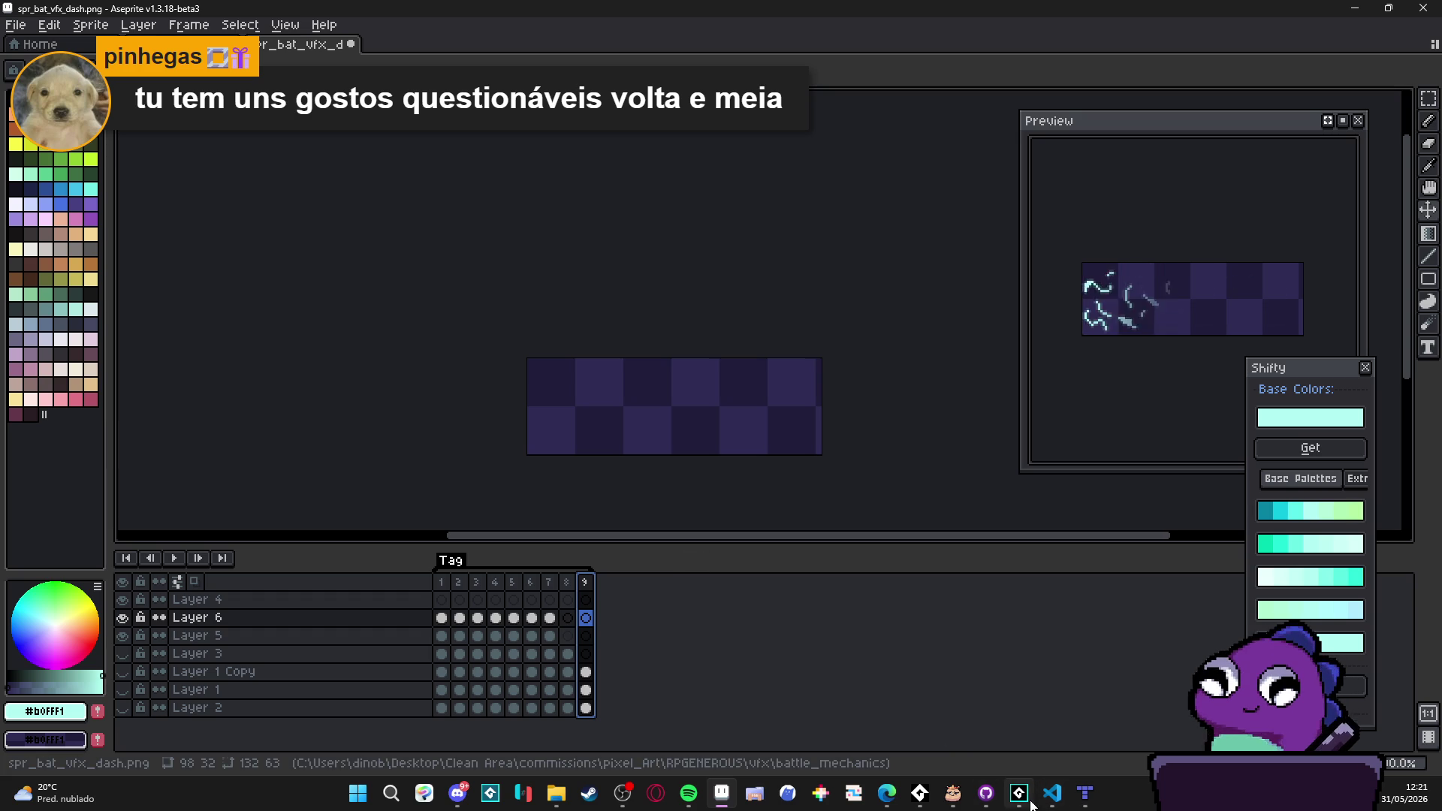
{"action": "mouse_move", "coordinate": [1050, 799]}
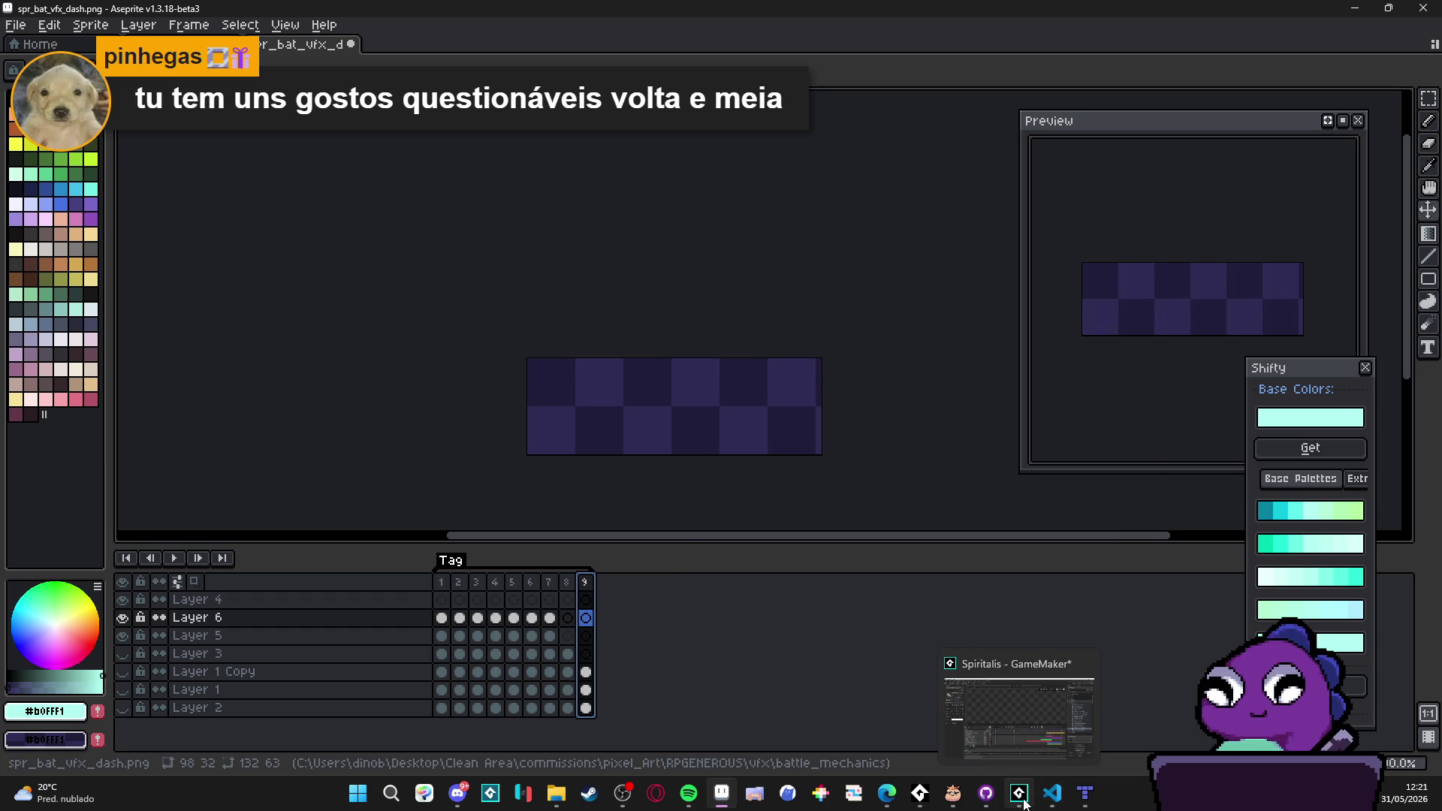
{"action": "left_click", "coordinate": [1030, 718]}
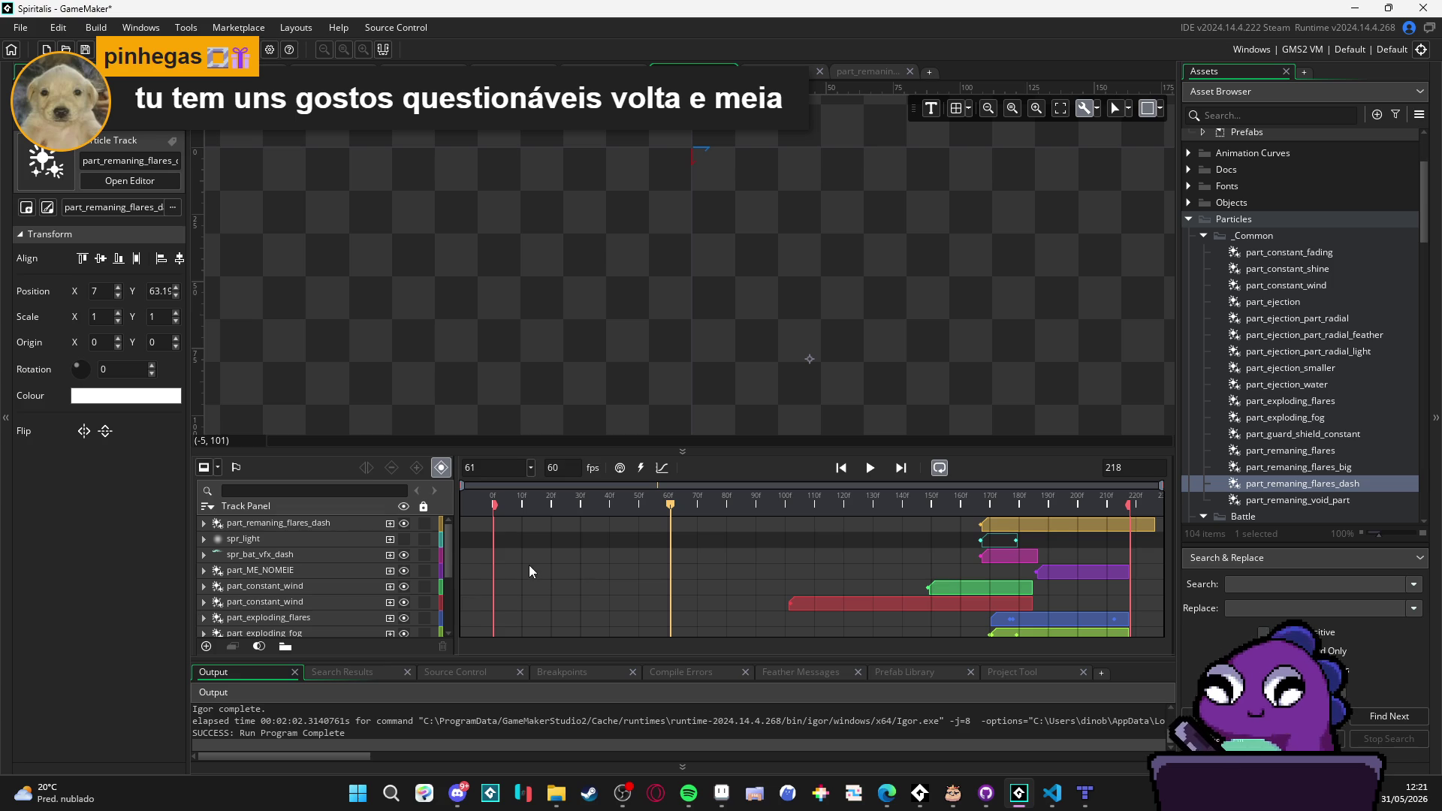
Step: Find sqn_bat_dash_concept in the Asset Browser and duplicate it as sqn_bat_dash_concept_isolated
{"action": "scroll", "coordinate": [396, 556], "scroll_direction": "down", "scroll_amount": 3}
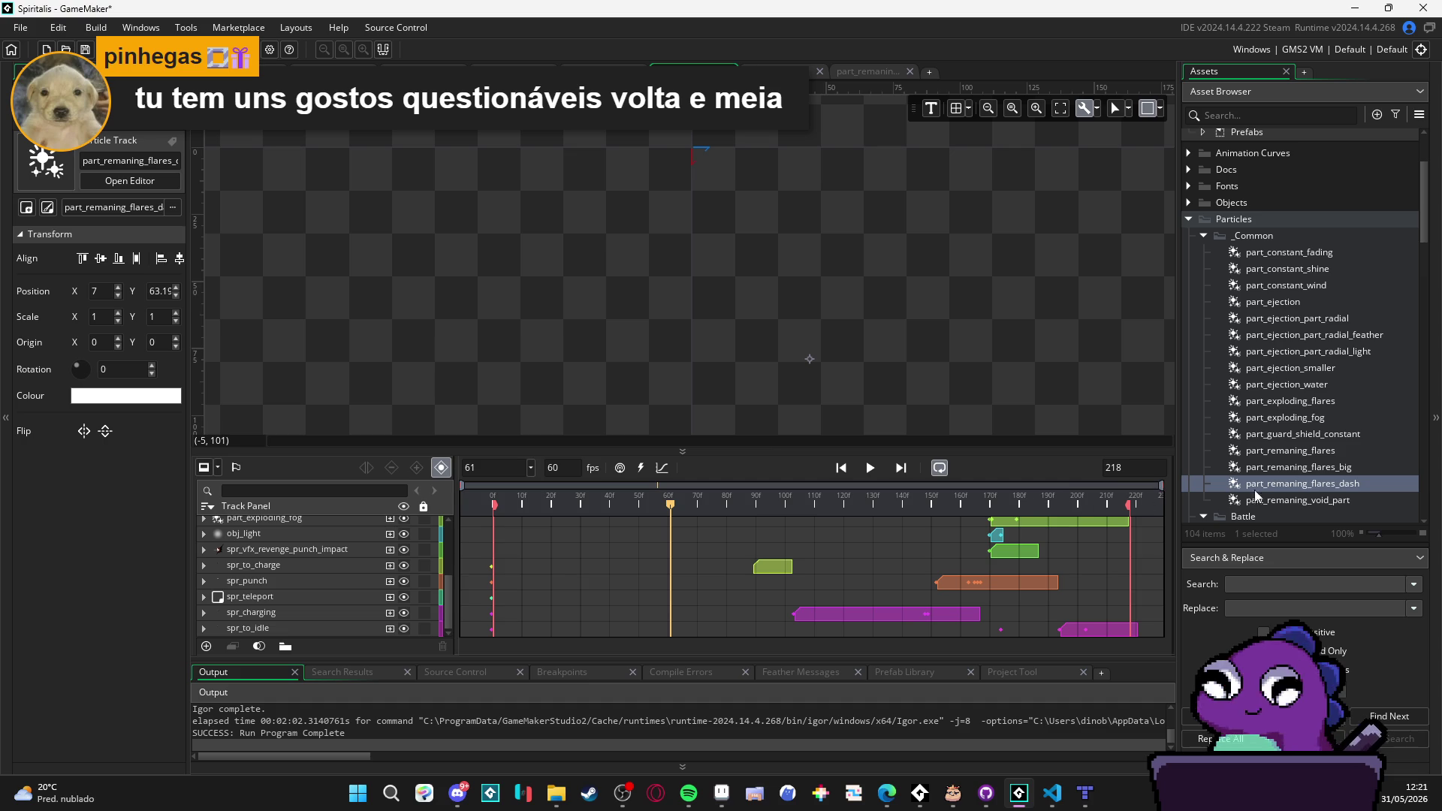
{"action": "scroll", "coordinate": [1299, 475], "scroll_direction": "down", "scroll_amount": 5}
{"action": "scroll", "coordinate": [1299, 473], "scroll_direction": "up", "scroll_amount": 6}
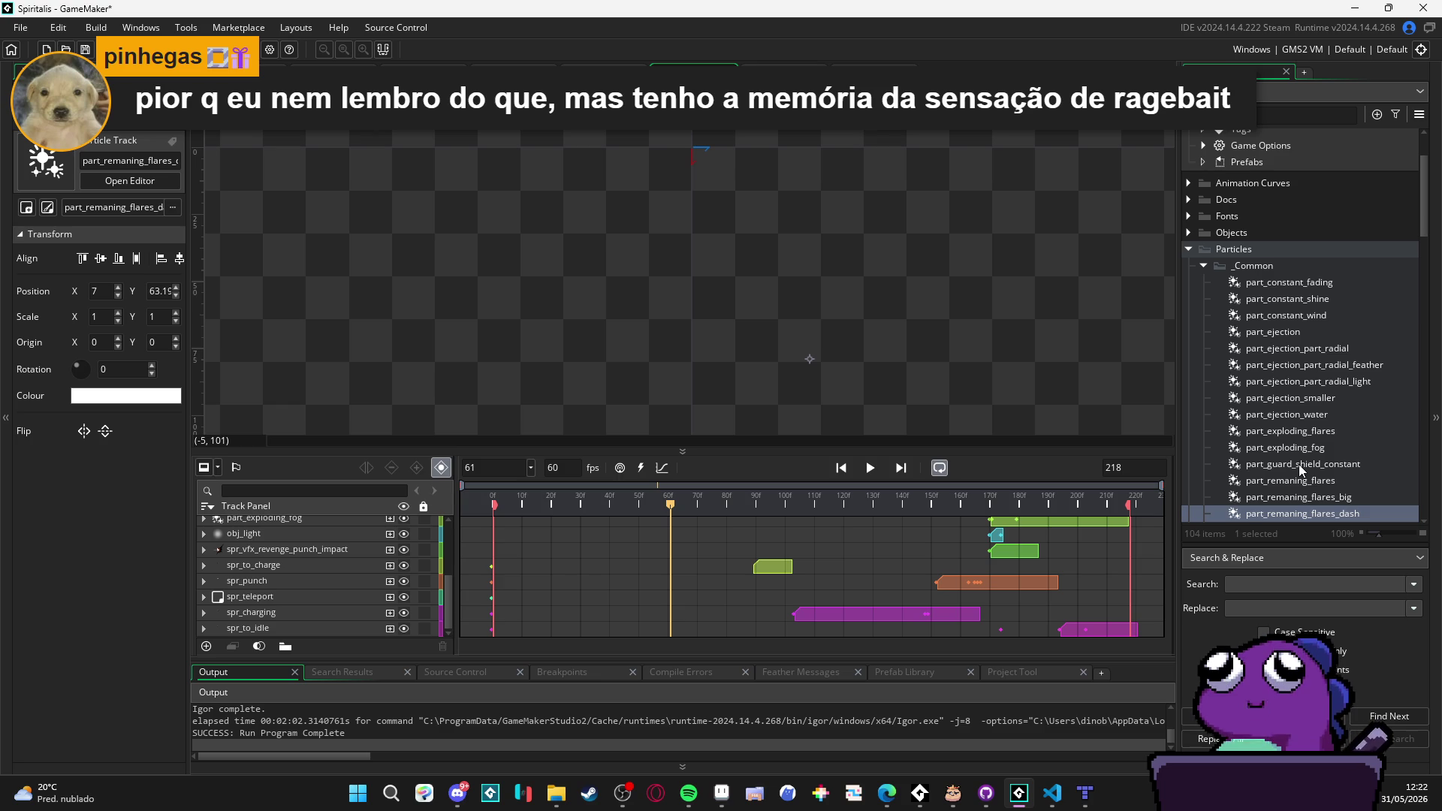
{"action": "scroll", "coordinate": [1299, 465], "scroll_direction": "down", "scroll_amount": 7}
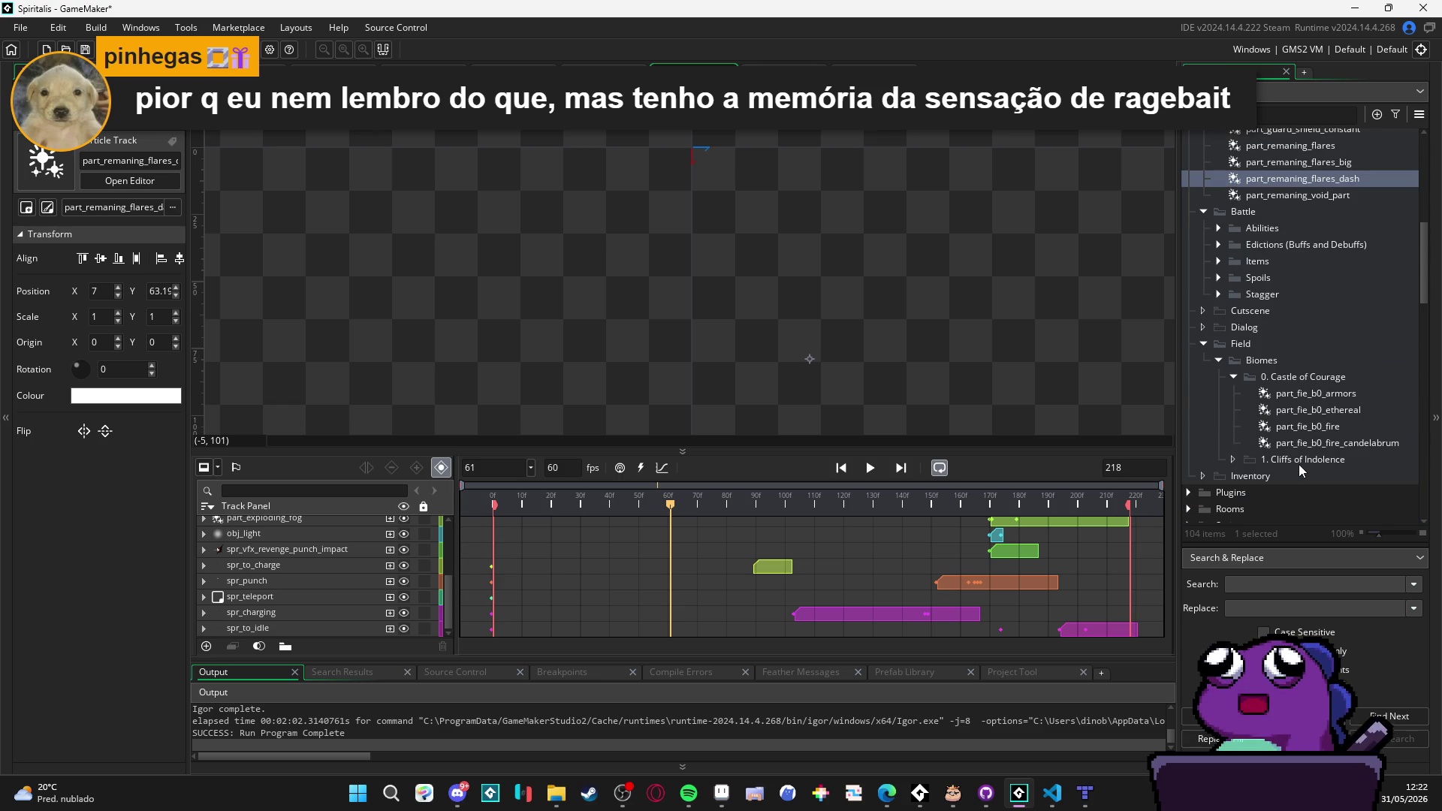
{"action": "scroll", "coordinate": [1309, 452], "scroll_direction": "up", "scroll_amount": 3}
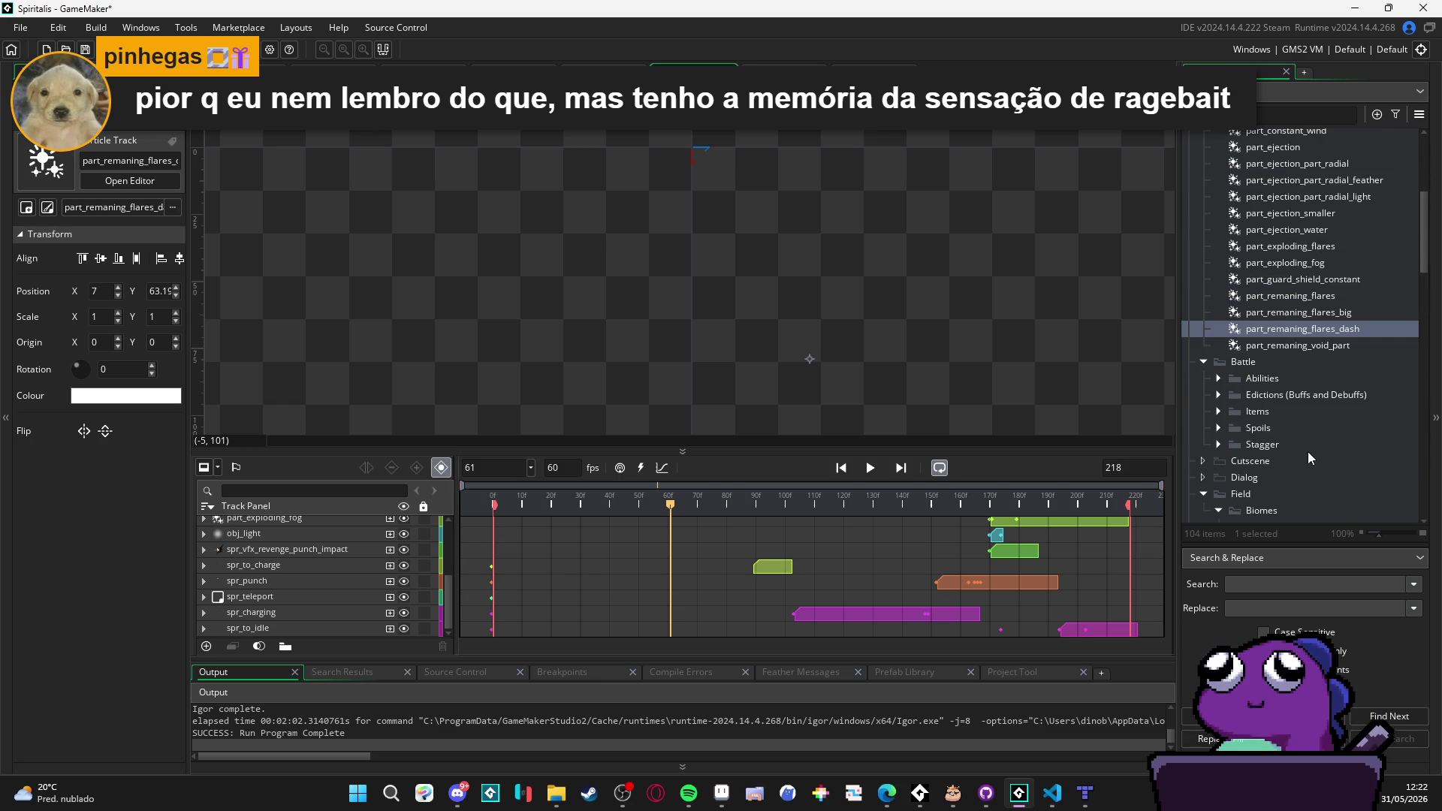
{"action": "scroll", "coordinate": [1308, 453], "scroll_direction": "down", "scroll_amount": 3}
{"action": "scroll", "coordinate": [1313, 451], "scroll_direction": "down", "scroll_amount": 10}
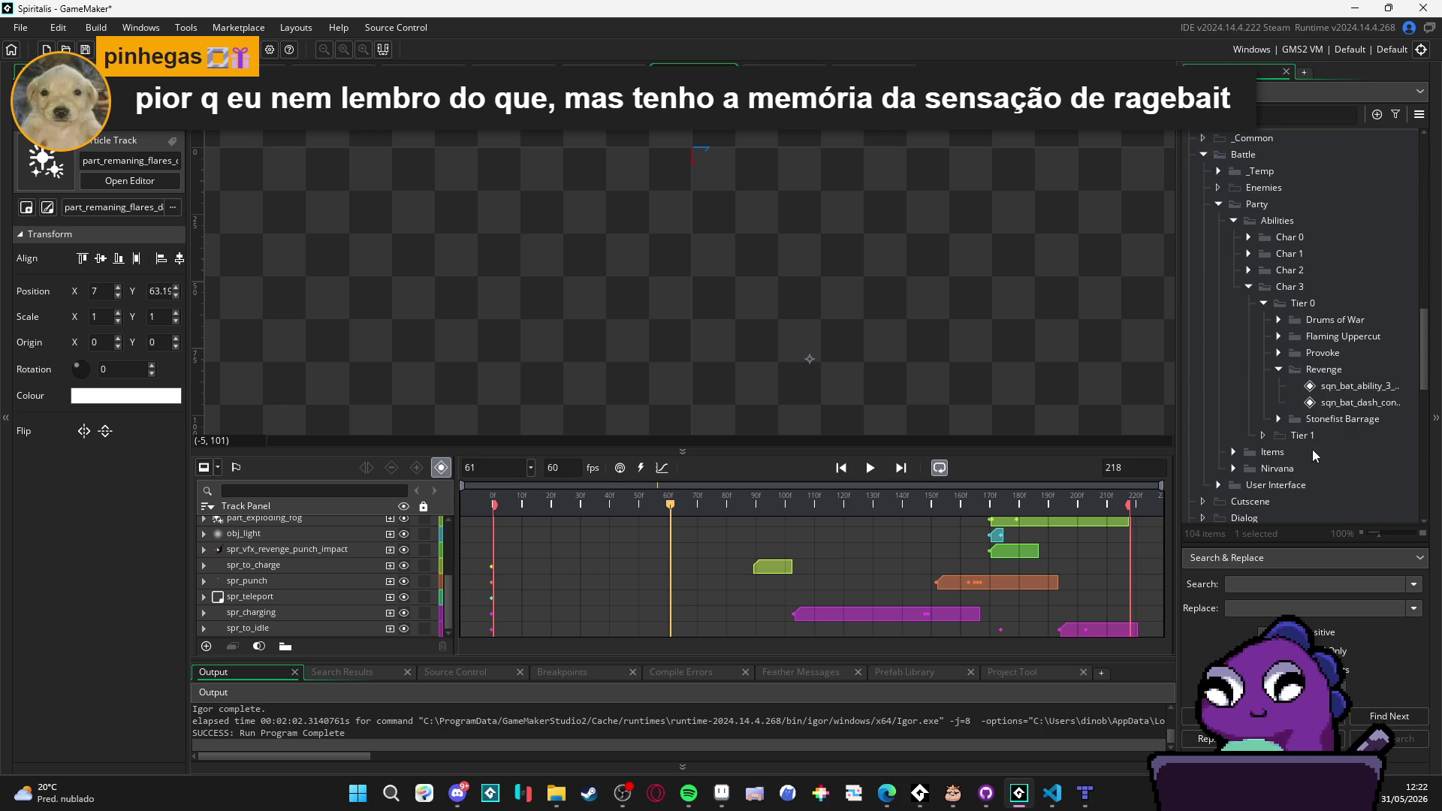
{"action": "left_click_drag", "start_coordinate": [1179, 412], "coordinate": [1065, 421]}
{"action": "left_click", "coordinate": [1277, 404]}
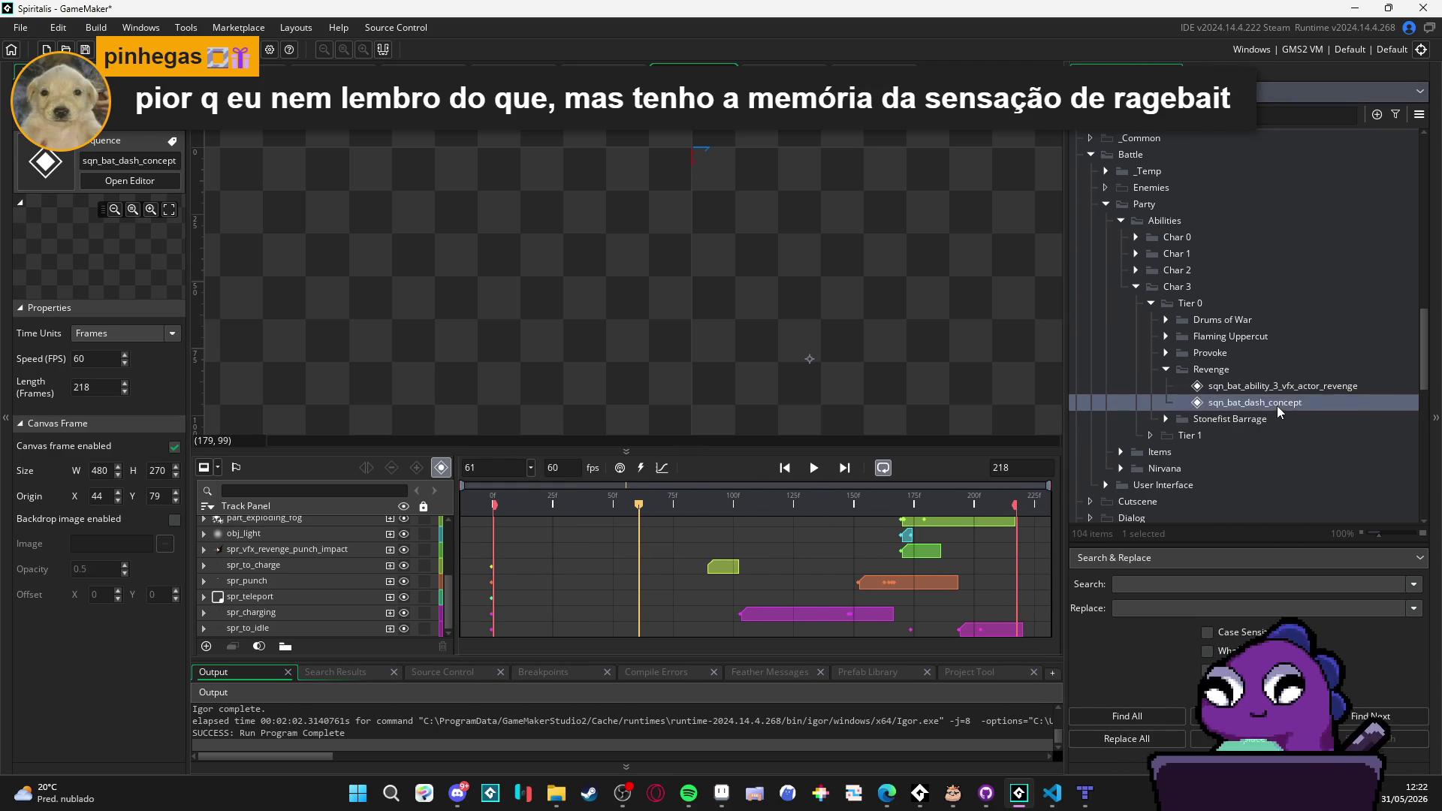
{"action": "key", "text": "ctrl+d"}
{"action": "key", "text": "Return"}
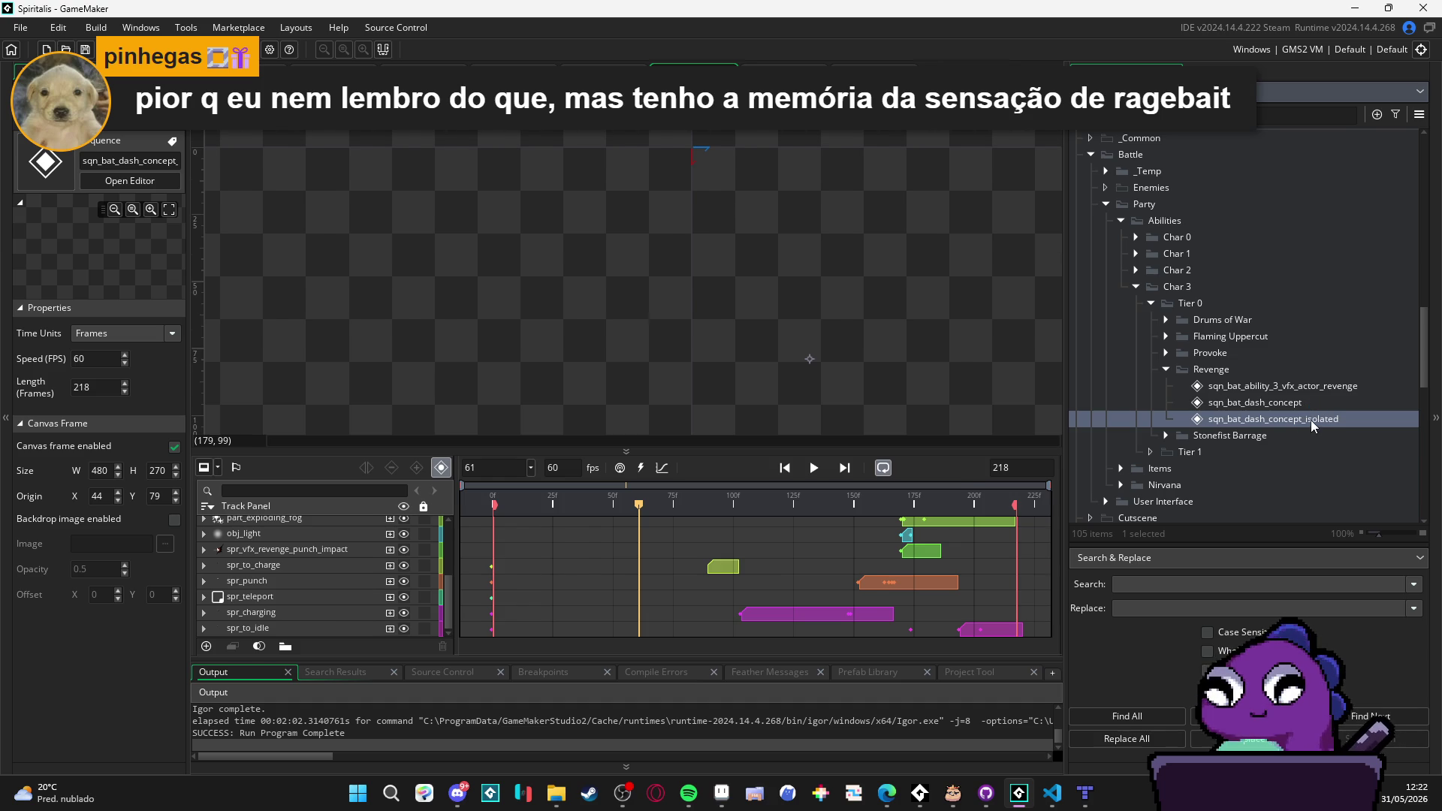
Step: Open the isolated sequence and move the flares and spr_bat_vfx_dash clips to the timeline start
{"action": "double_click", "coordinate": [1312, 425]}
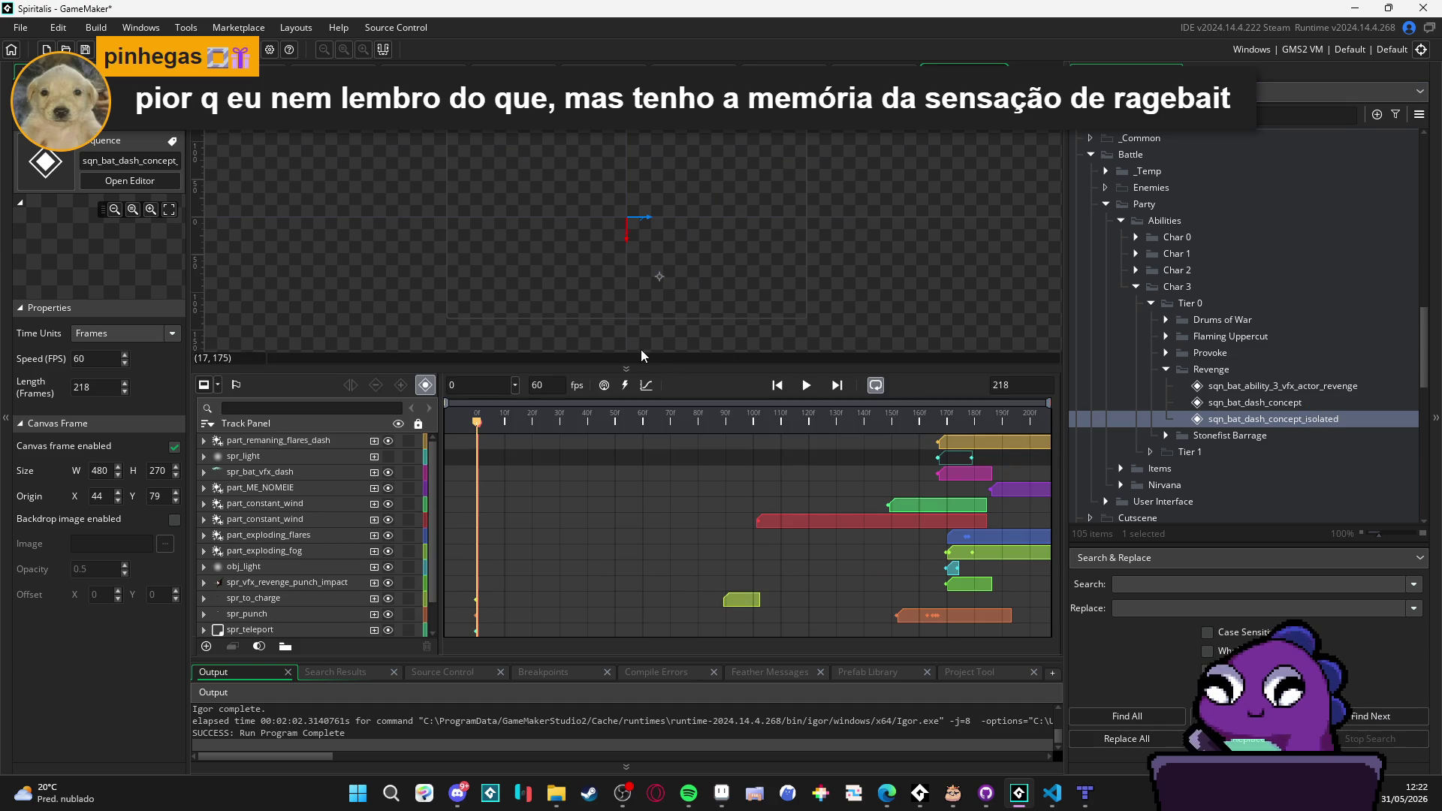
{"action": "left_click", "coordinate": [984, 443]}
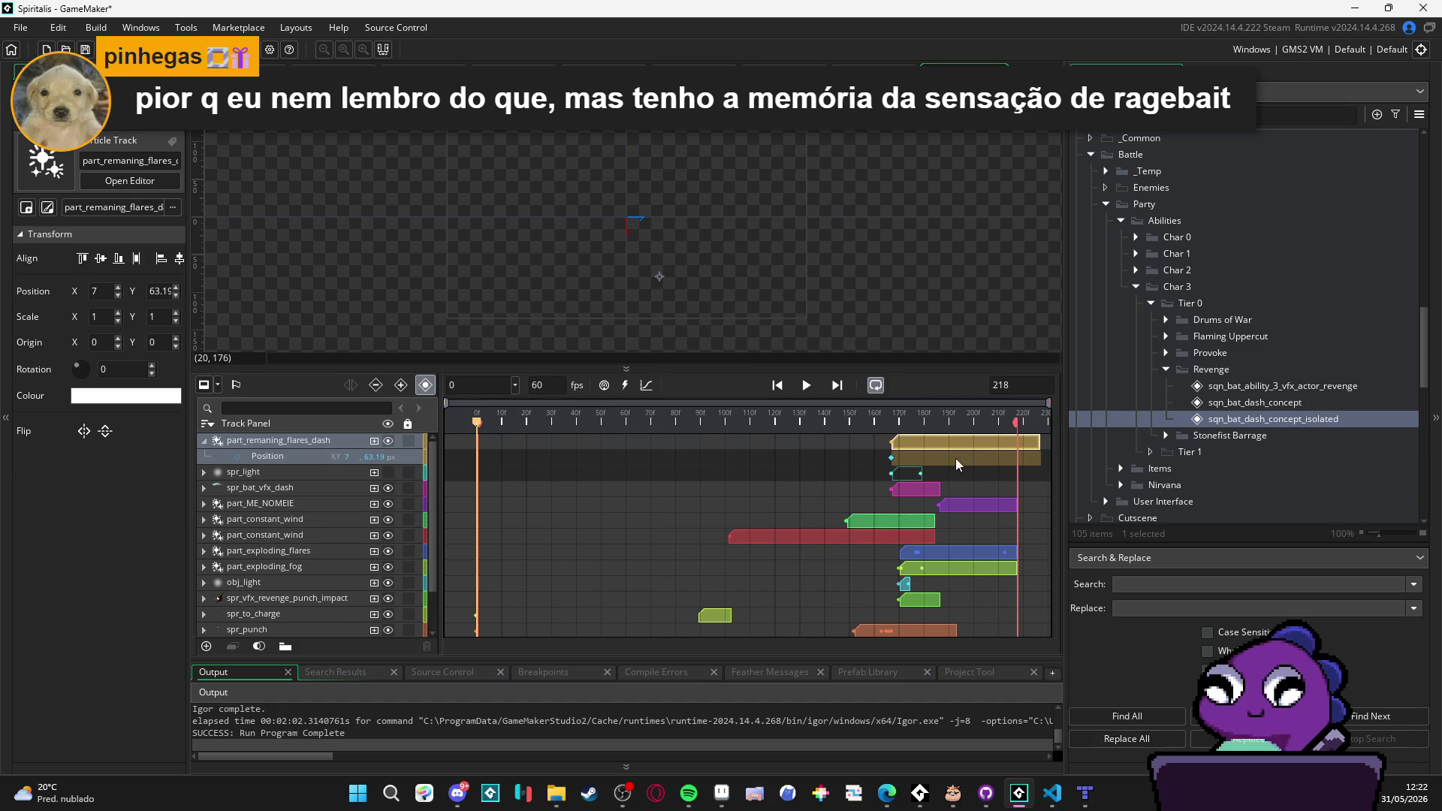
{"action": "left_click", "coordinate": [912, 492]}
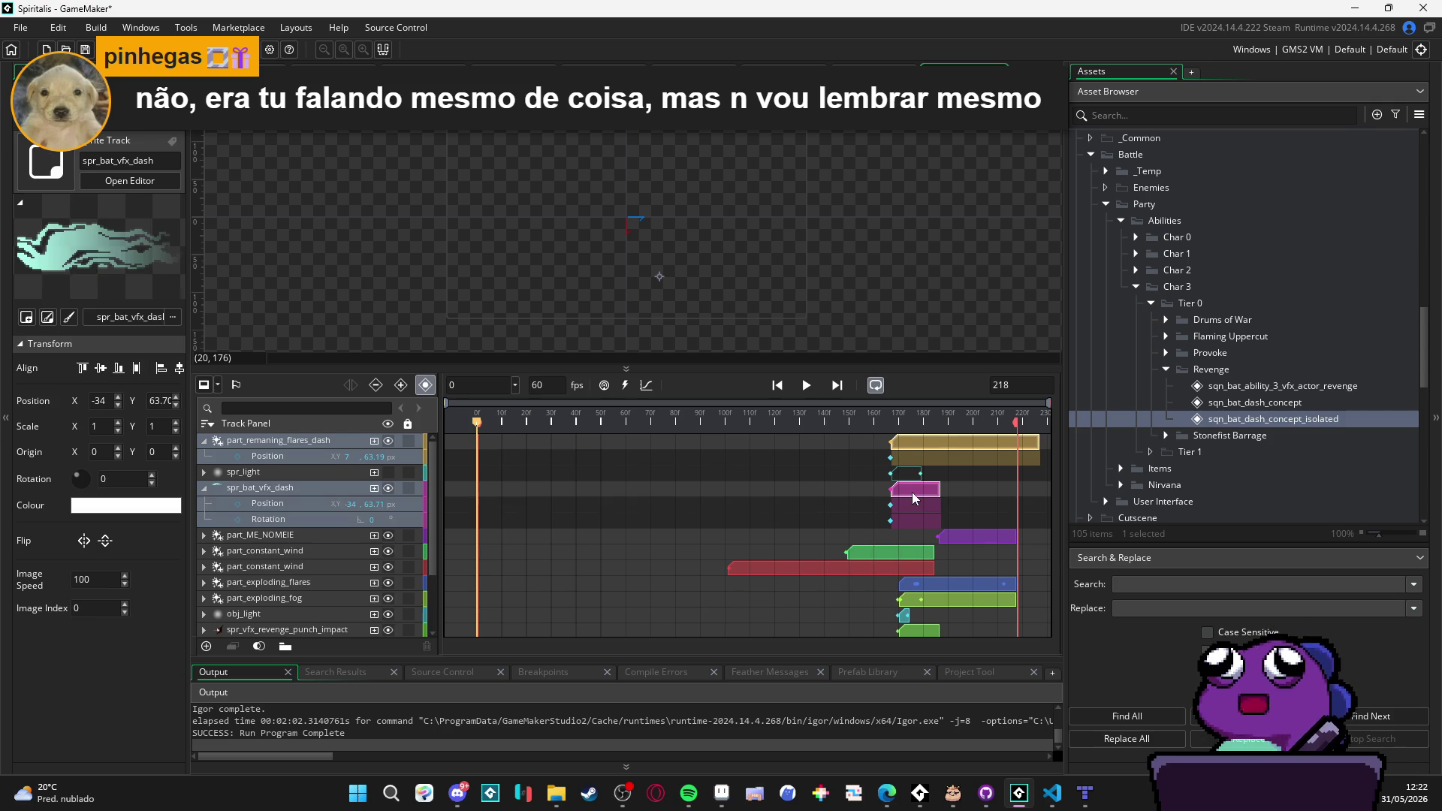
{"action": "left_click", "coordinate": [924, 450]}
{"action": "left_click", "coordinate": [203, 488]}
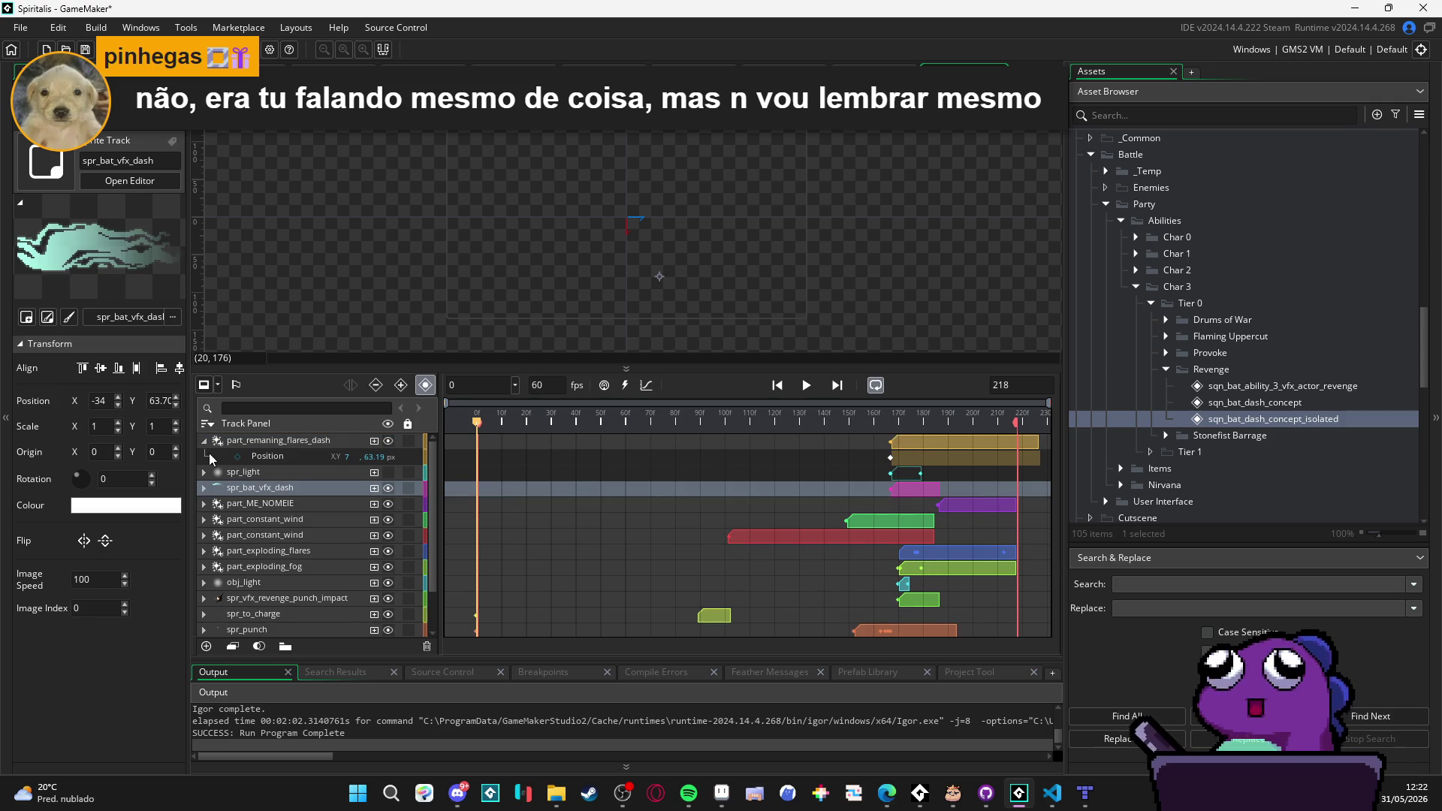
{"action": "left_click", "coordinate": [203, 440]}
{"action": "left_click", "coordinate": [935, 445]}
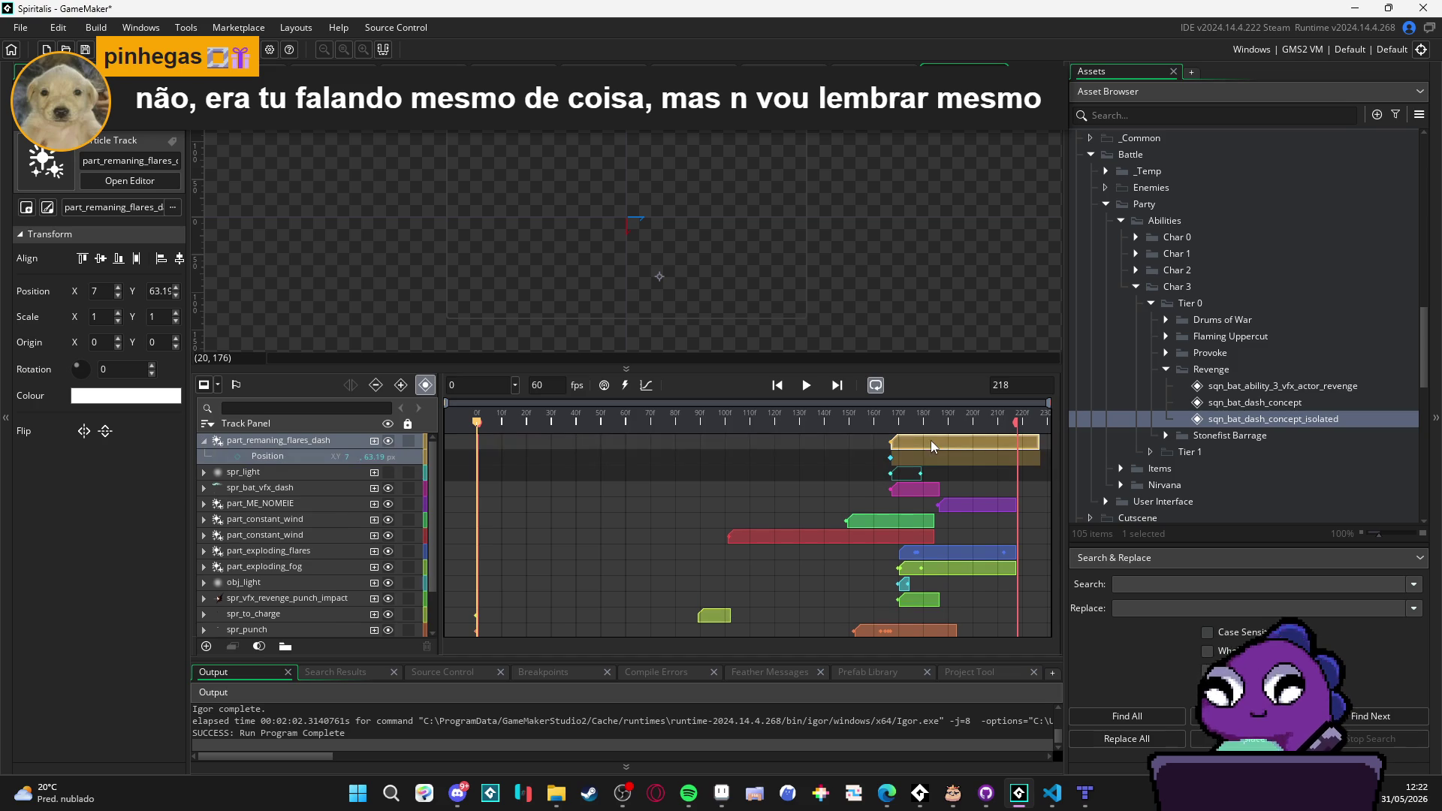
{"action": "left_click", "coordinate": [203, 441]}
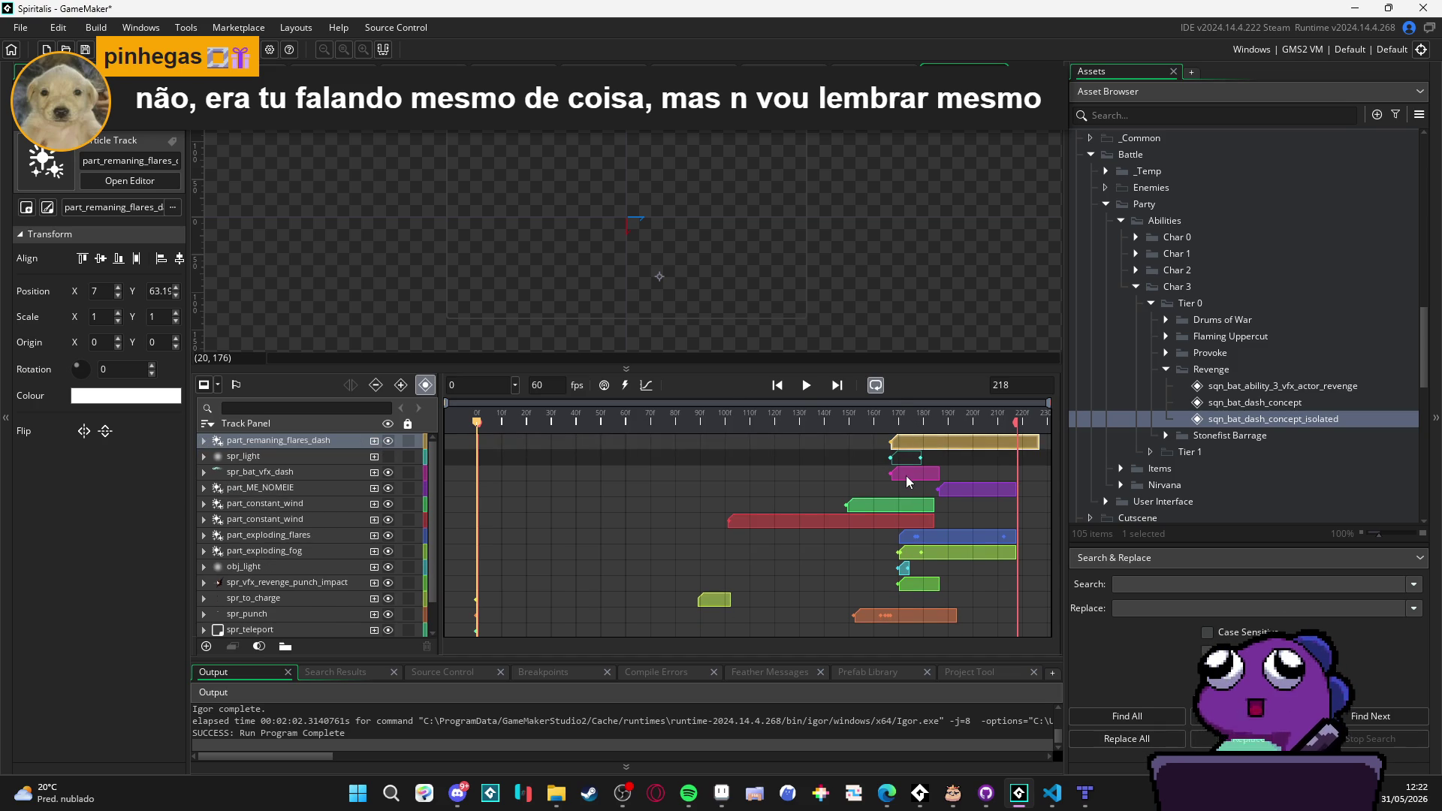
{"action": "mouse_move", "coordinate": [882, 421]}
{"action": "left_mouse_down"}
{"action": "mouse_move", "coordinate": [687, 425]}
{"action": "mouse_move", "coordinate": [729, 425]}
{"action": "left_mouse_up"}
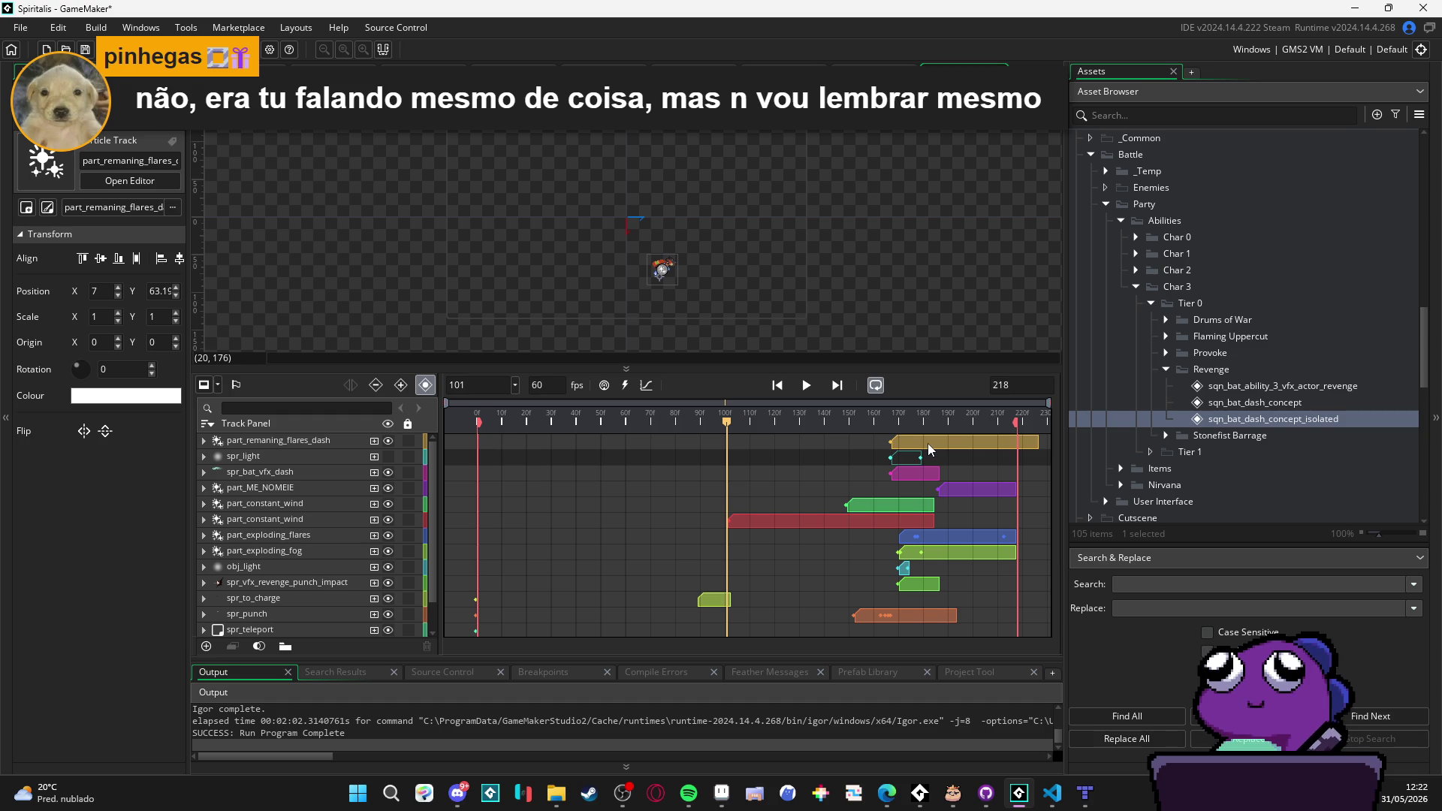
{"action": "left_click", "coordinate": [912, 474]}
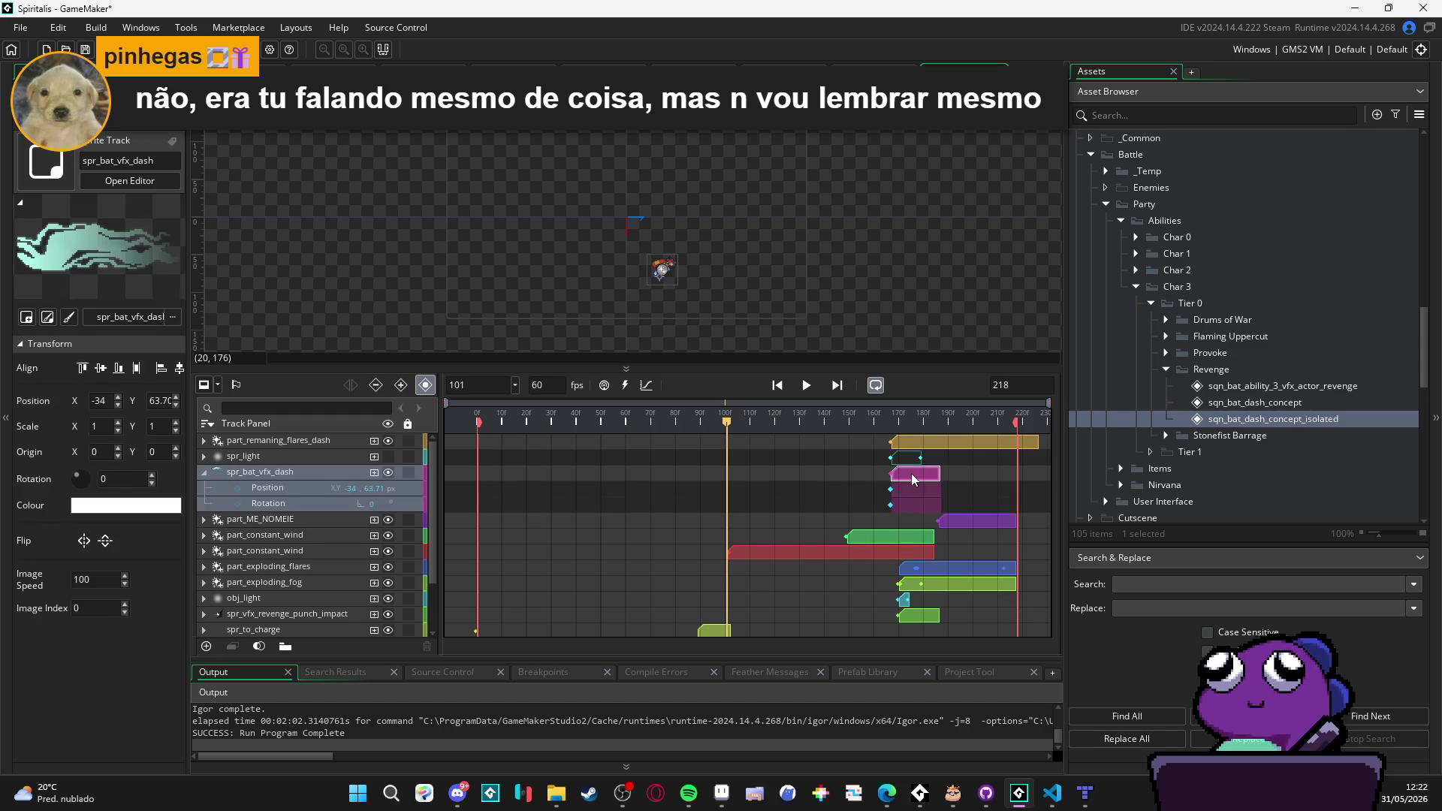
{"action": "left_click", "coordinate": [931, 446], "text": "ctrl"}
{"action": "left_click_drag", "start_coordinate": [937, 453], "coordinate": [520, 450]}
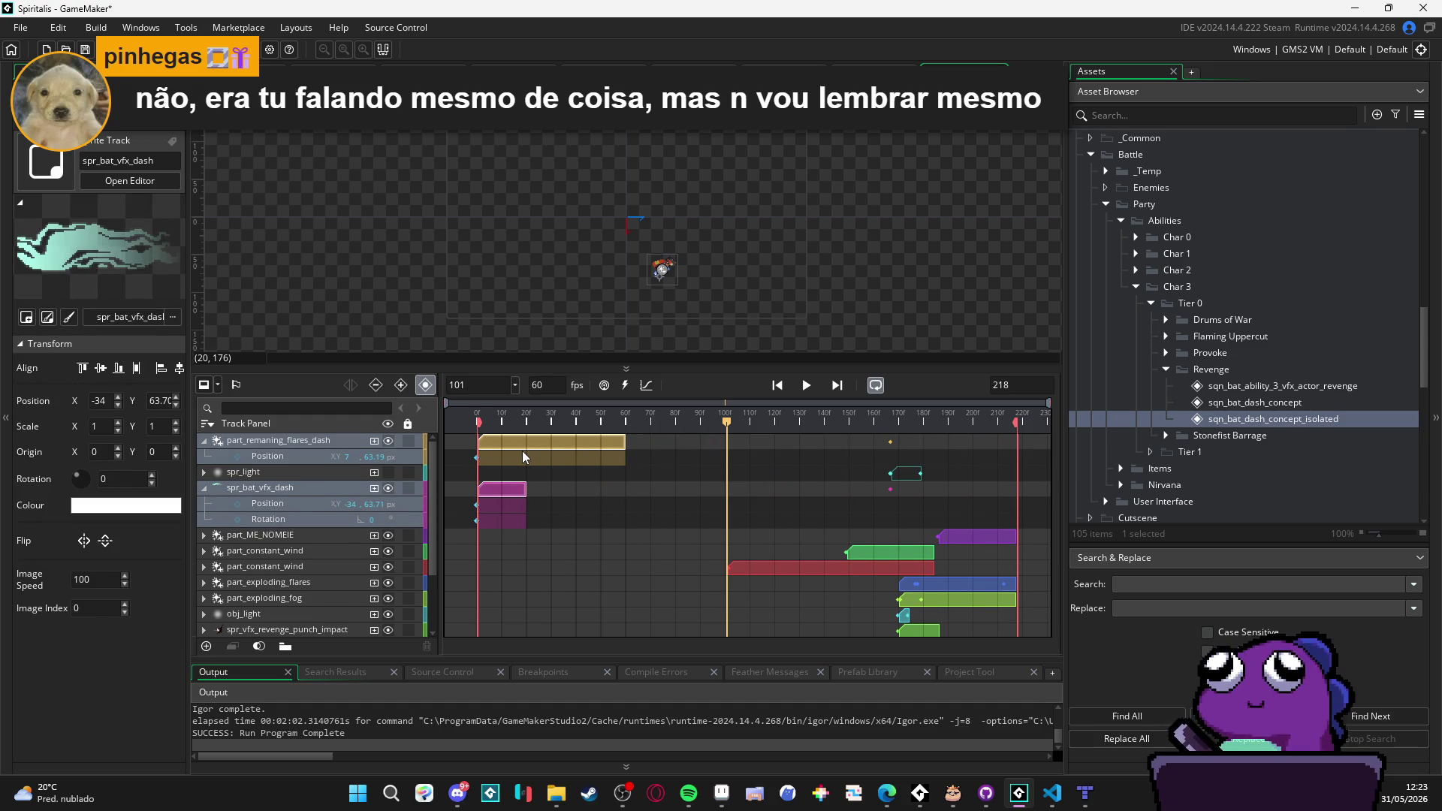
Step: Delete the 11 tracks from part_ME_NOMEIE through spr_to_idle
{"action": "left_click", "coordinate": [241, 538]}
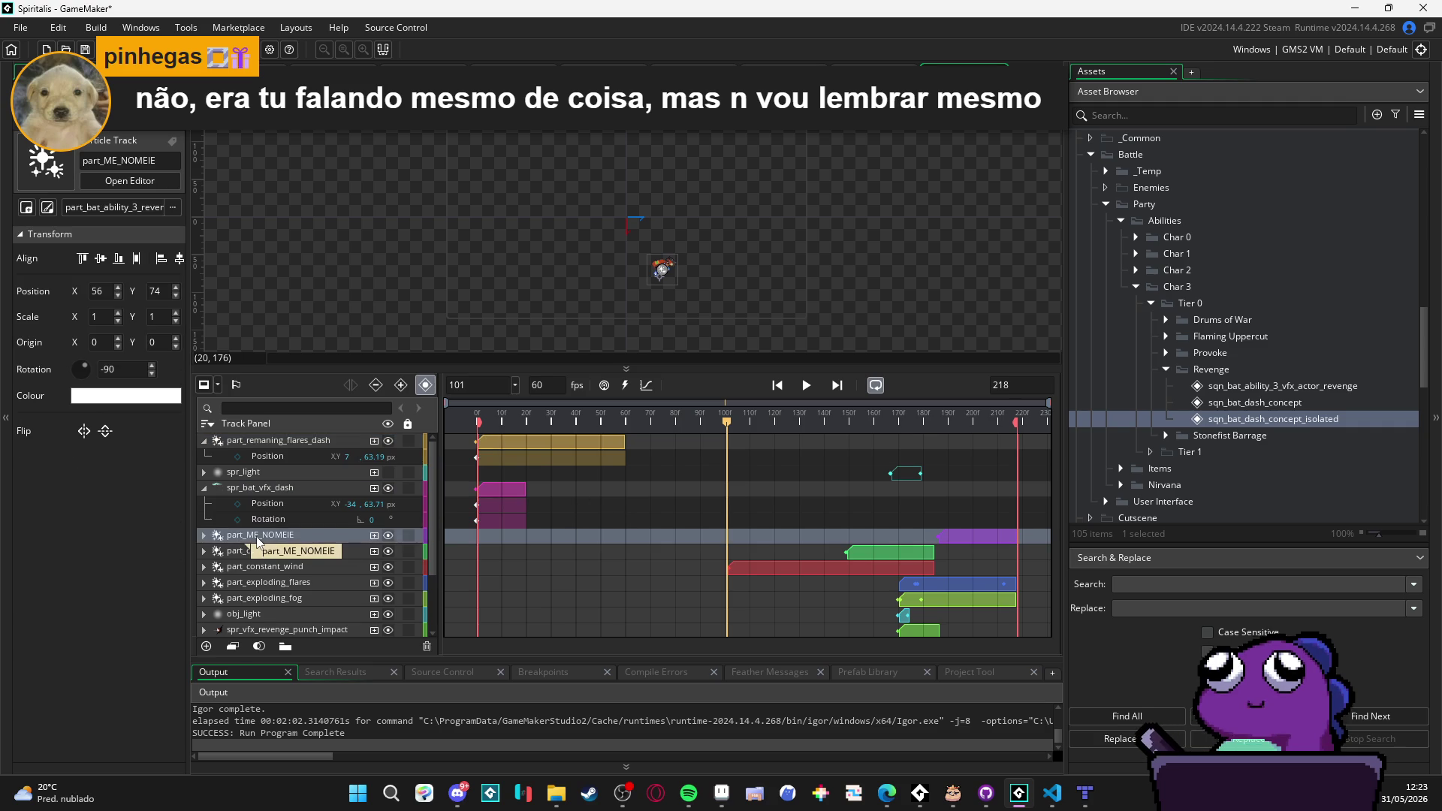
{"action": "scroll", "coordinate": [256, 538], "scroll_direction": "down", "scroll_amount": 3}
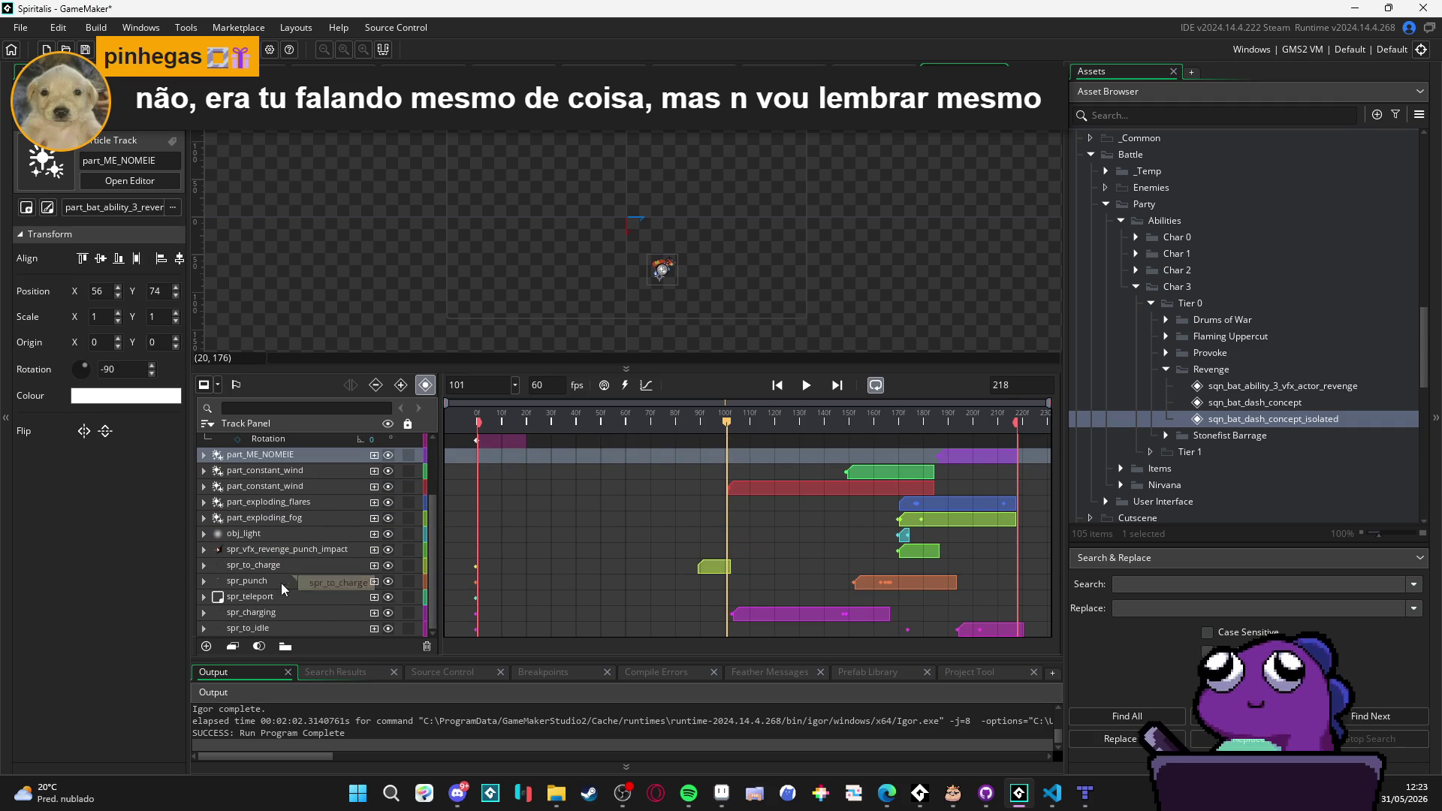
{"action": "left_click", "coordinate": [248, 628], "text": "shift"}
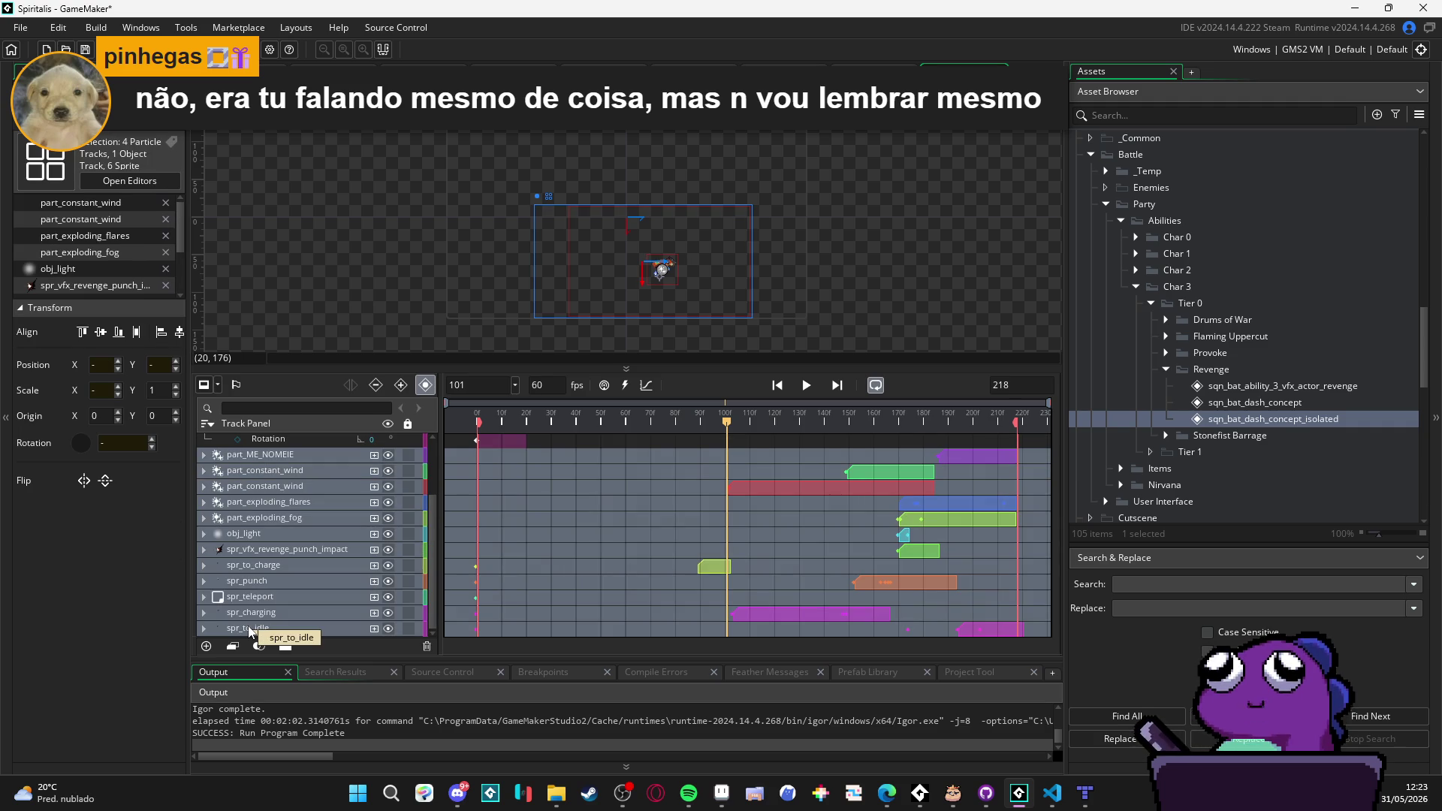
{"action": "key", "text": "Delete"}
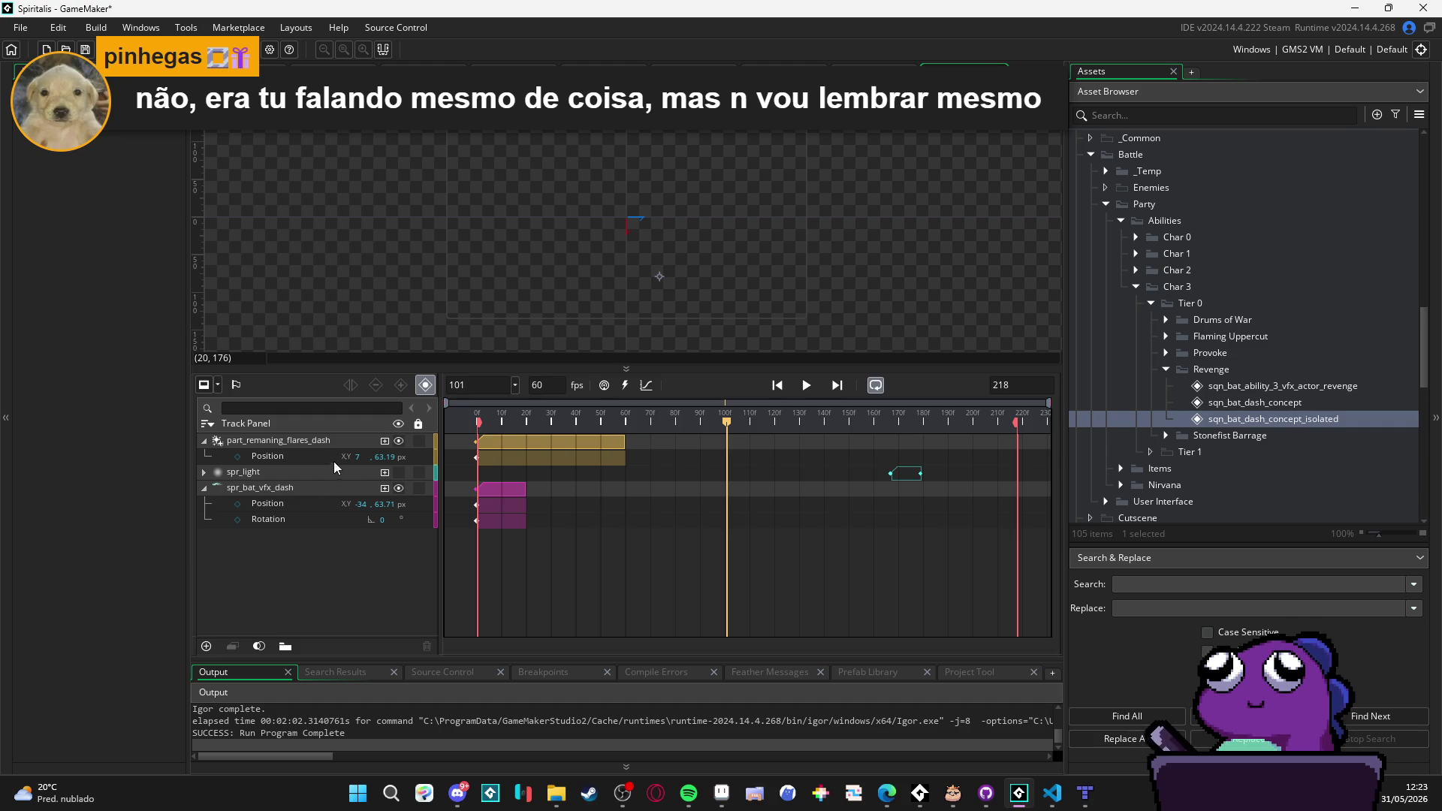
{"action": "left_click", "coordinate": [336, 442]}
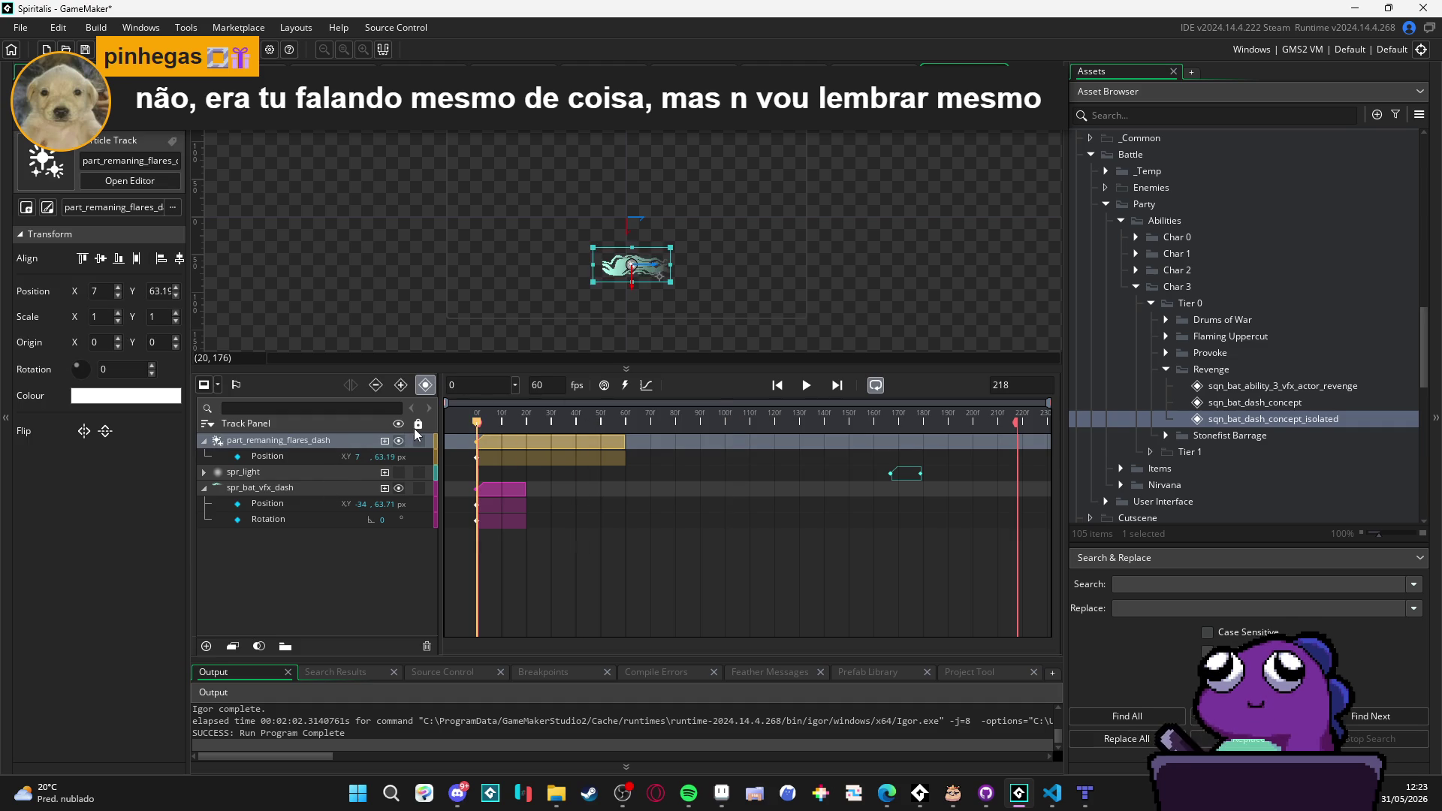
Step: Delete the spr_light track and preview the remaining sequence
{"action": "left_click_drag", "start_coordinate": [457, 428], "coordinate": [559, 437]}
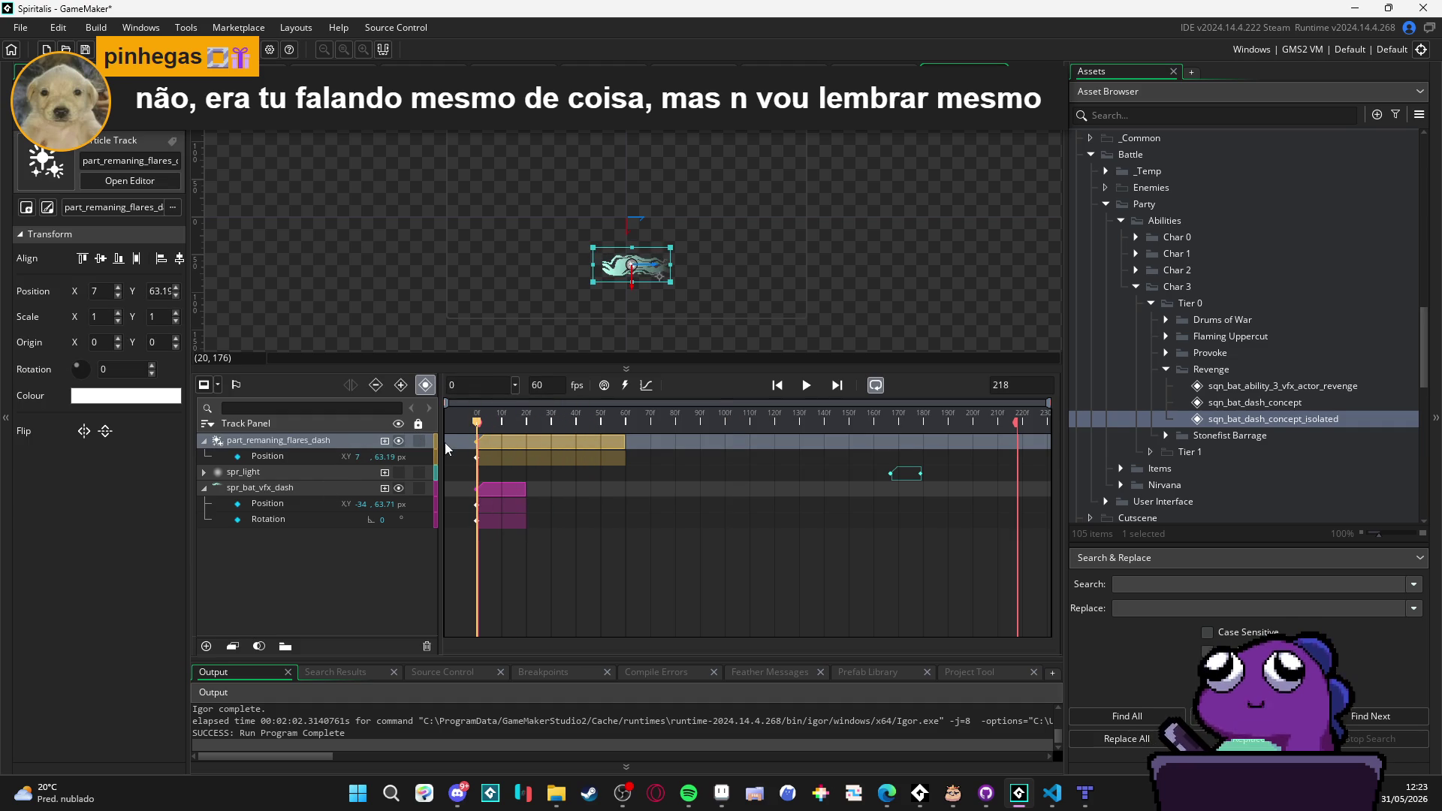
{"action": "left_click", "coordinate": [629, 424]}
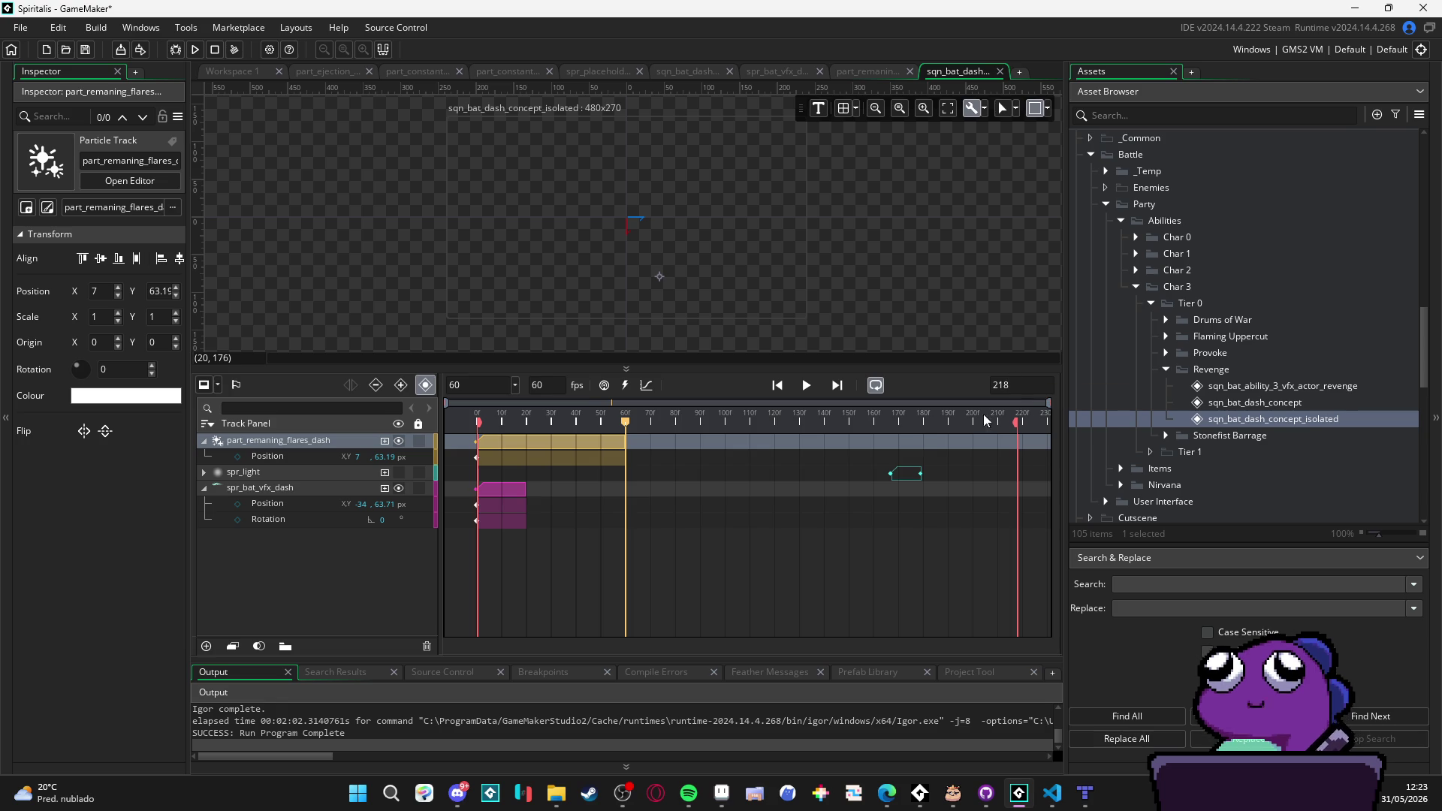
{"action": "left_click", "coordinate": [341, 480]}
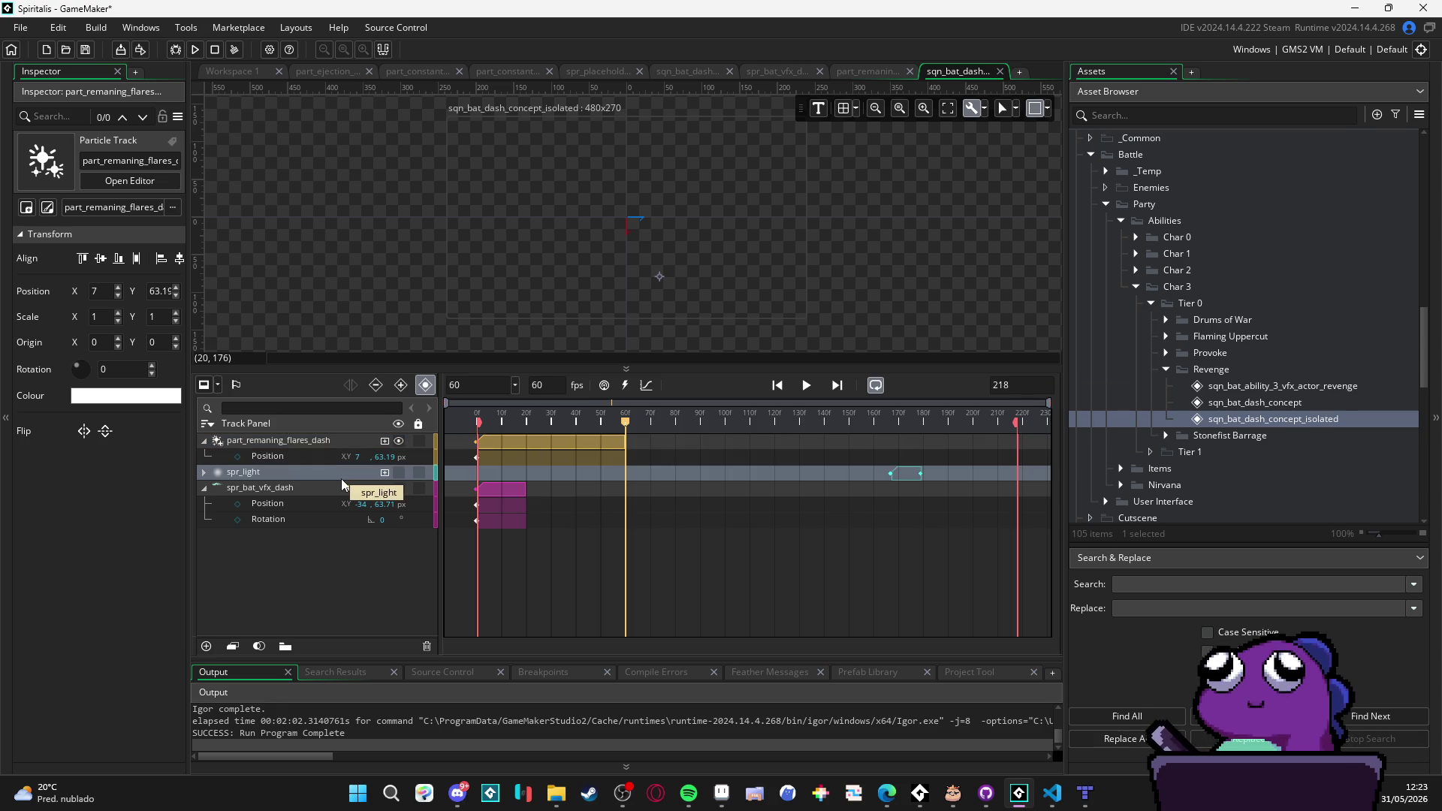
{"action": "key", "text": "Delete"}
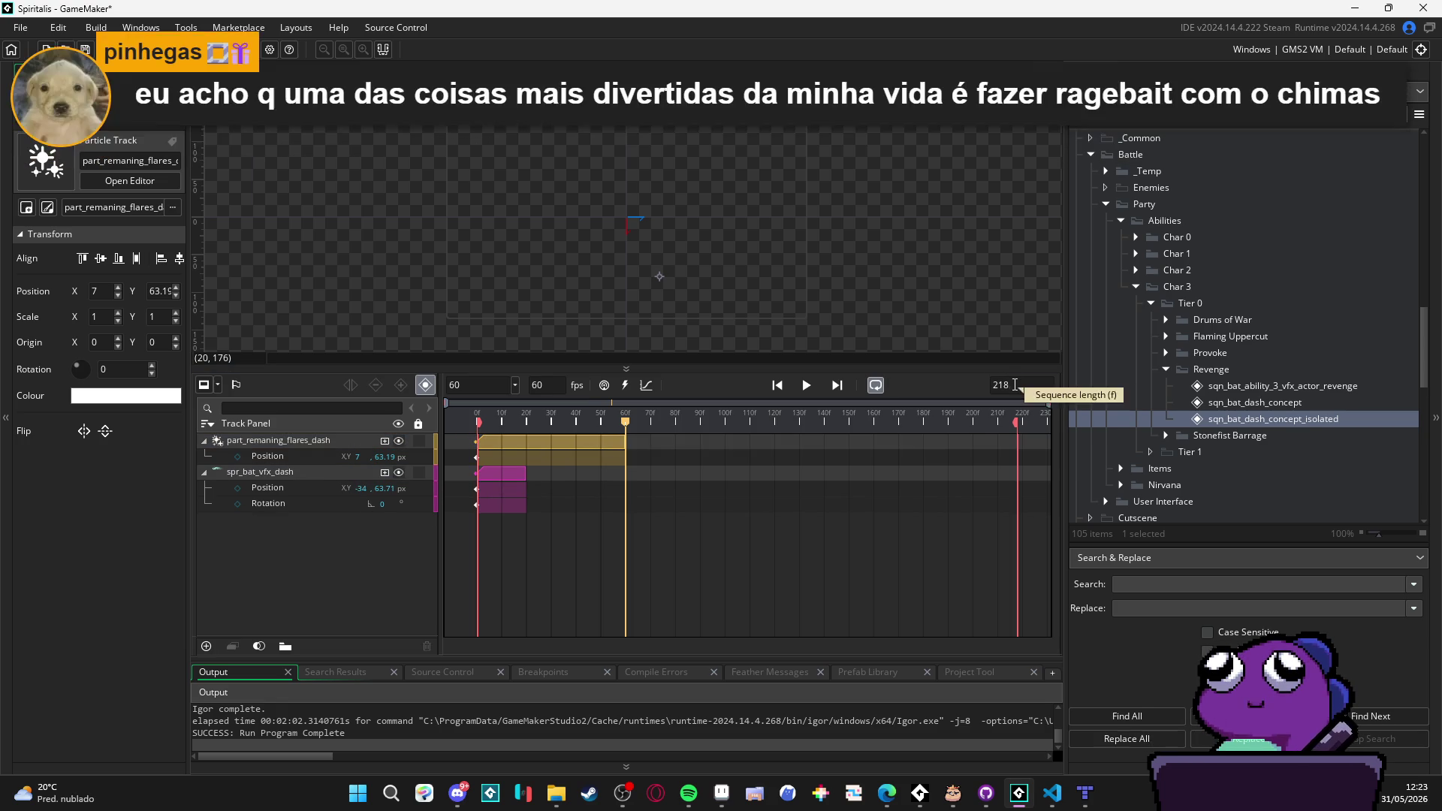
{"action": "type", "text": "60"}
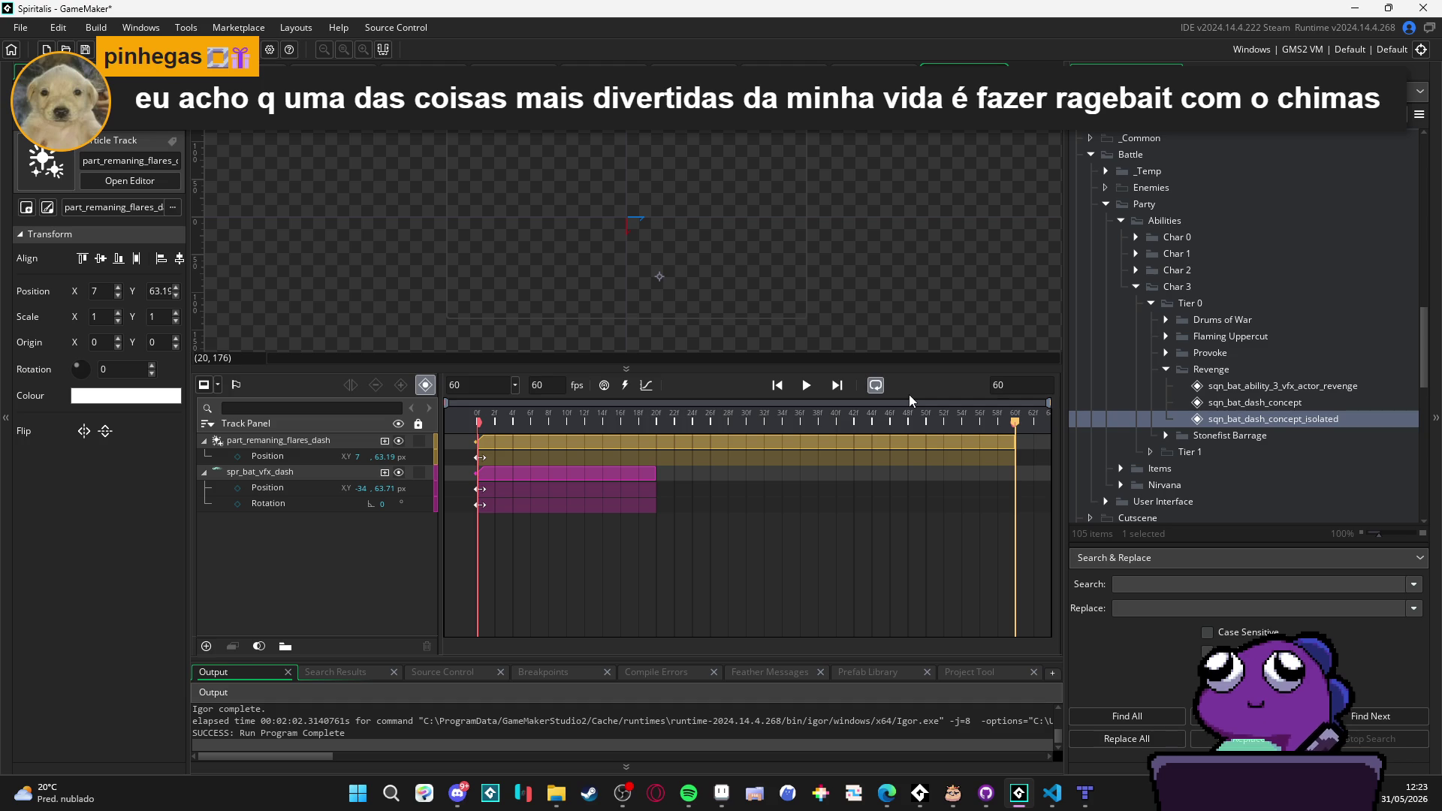
{"action": "left_click", "coordinate": [808, 385]}
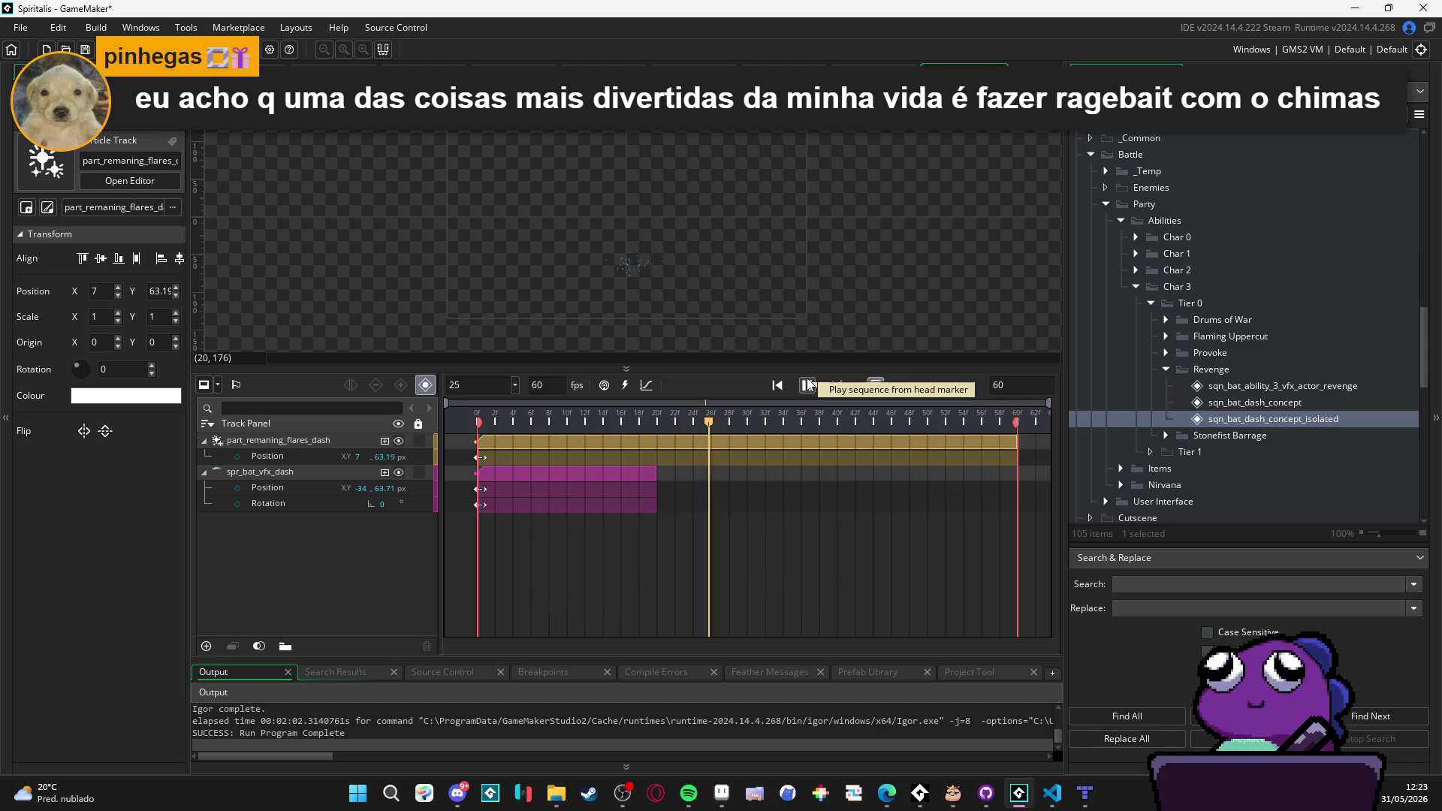
{"action": "scroll", "coordinate": [697, 276], "scroll_direction": "up", "scroll_amount": 5}
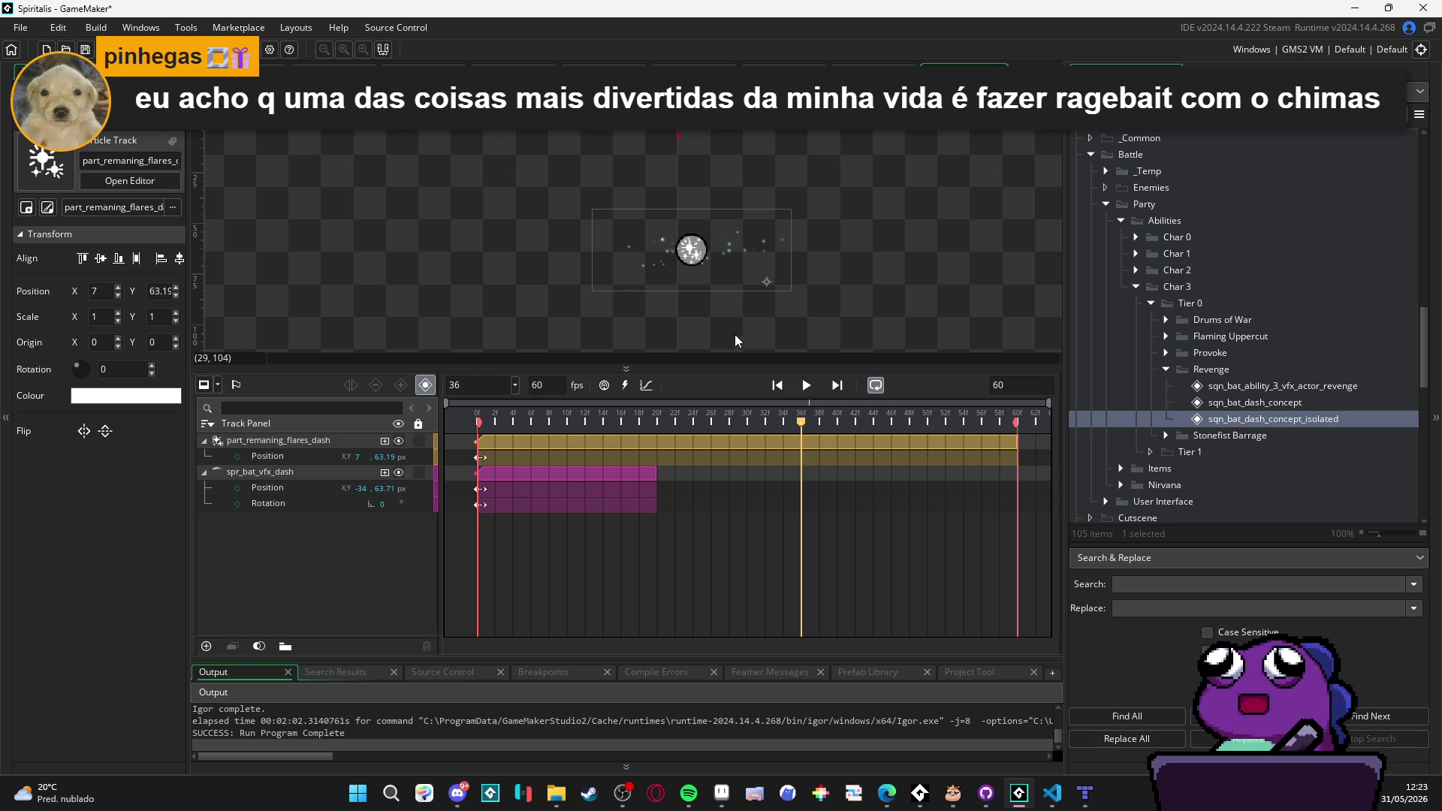
{"action": "left_click", "coordinate": [811, 390]}
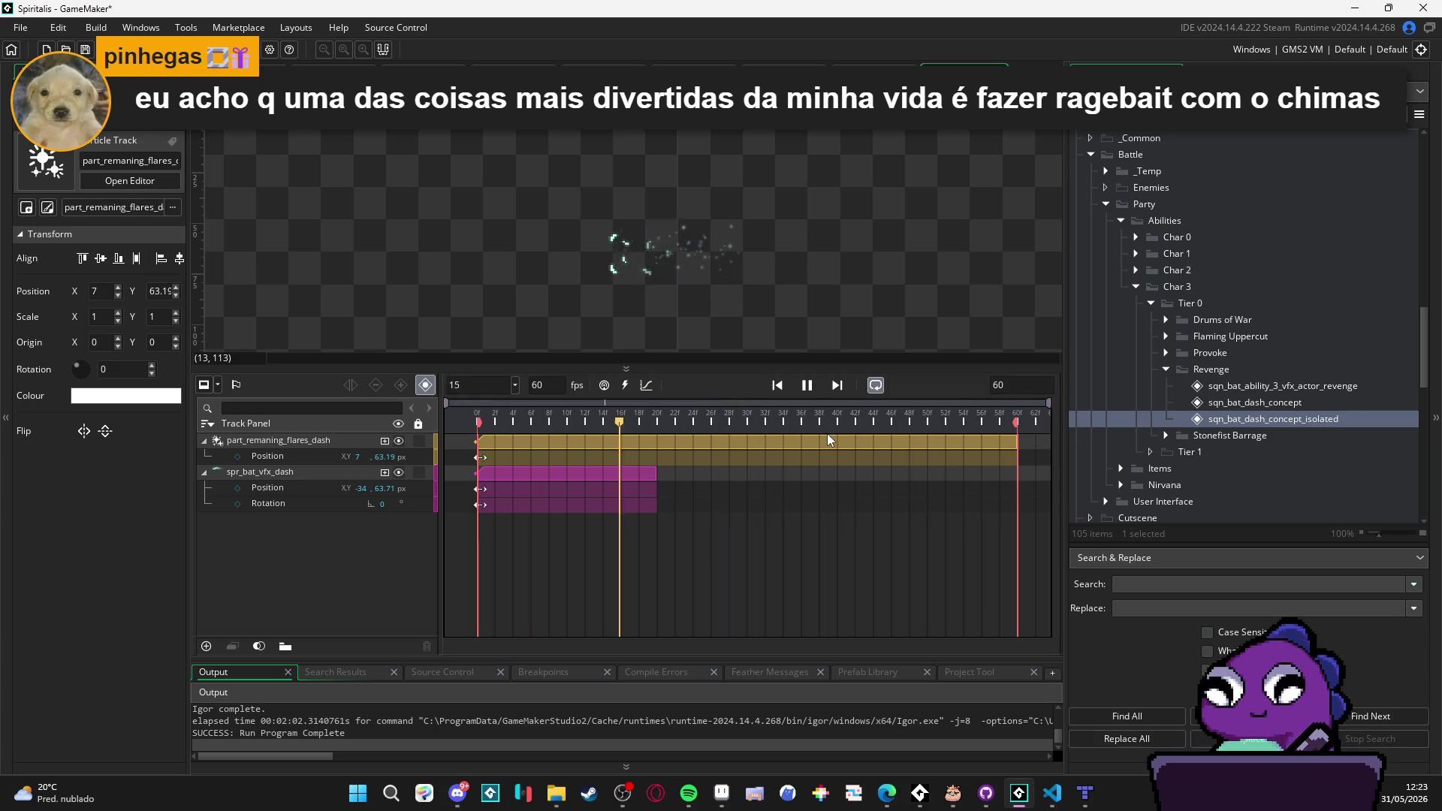
{"action": "left_click", "coordinate": [809, 386]}
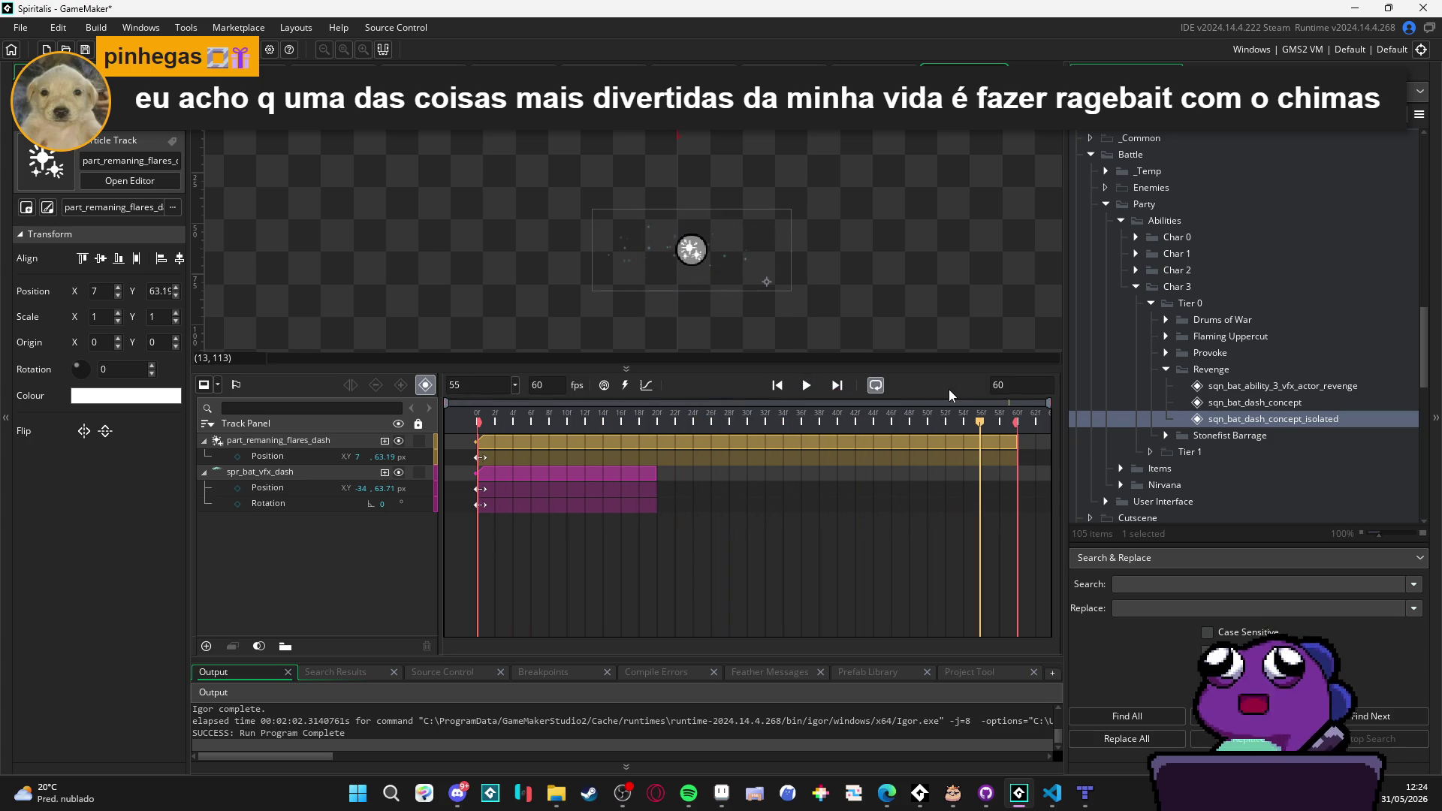
Step: Set the sequence length to 120 frames and stretch the flares clip to end at frame 120
{"action": "left_click", "coordinate": [1010, 386]}
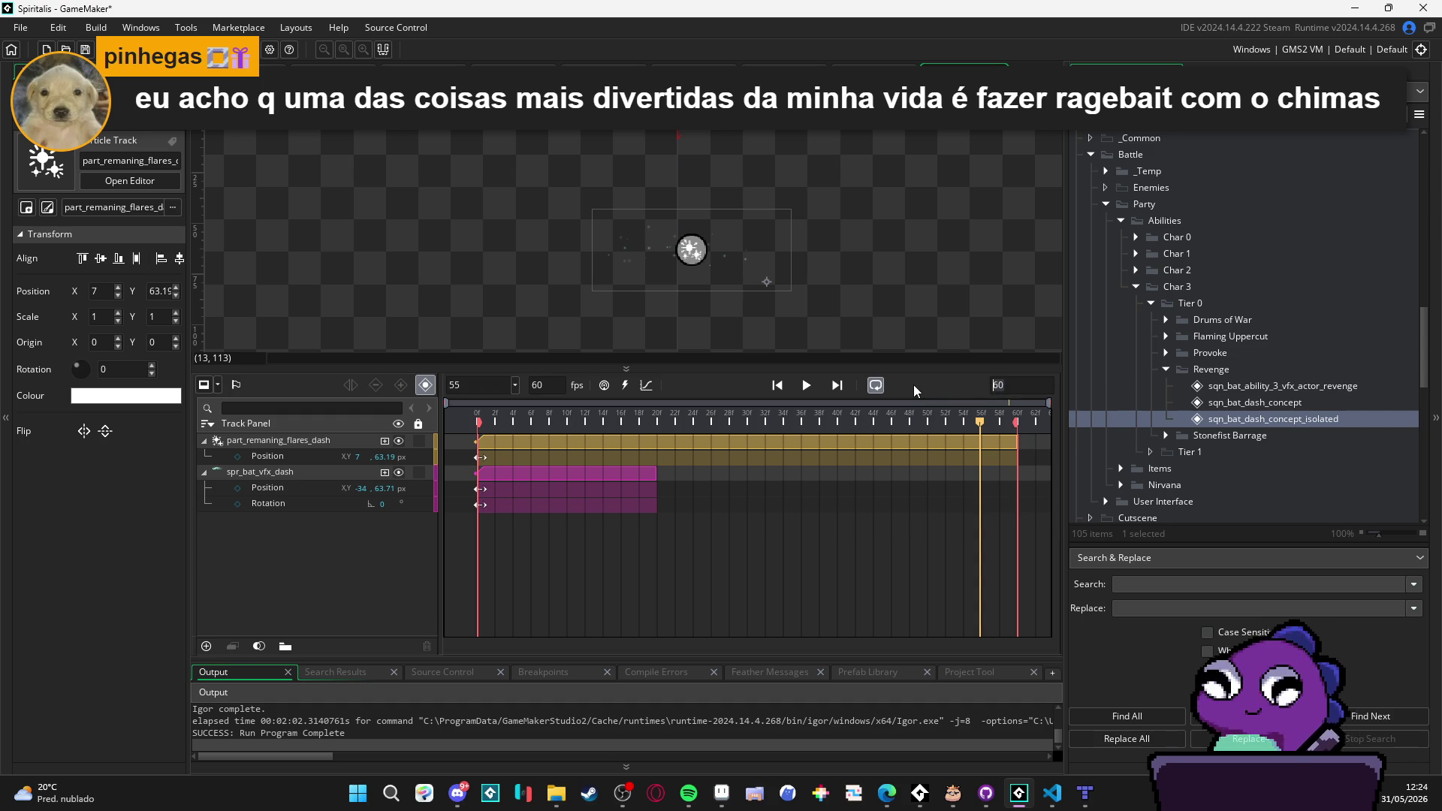
{"action": "key", "text": "Delete"}
{"action": "key", "text": "Delete"}
{"action": "type", "text": "120"}
{"action": "key", "text": "Return"}
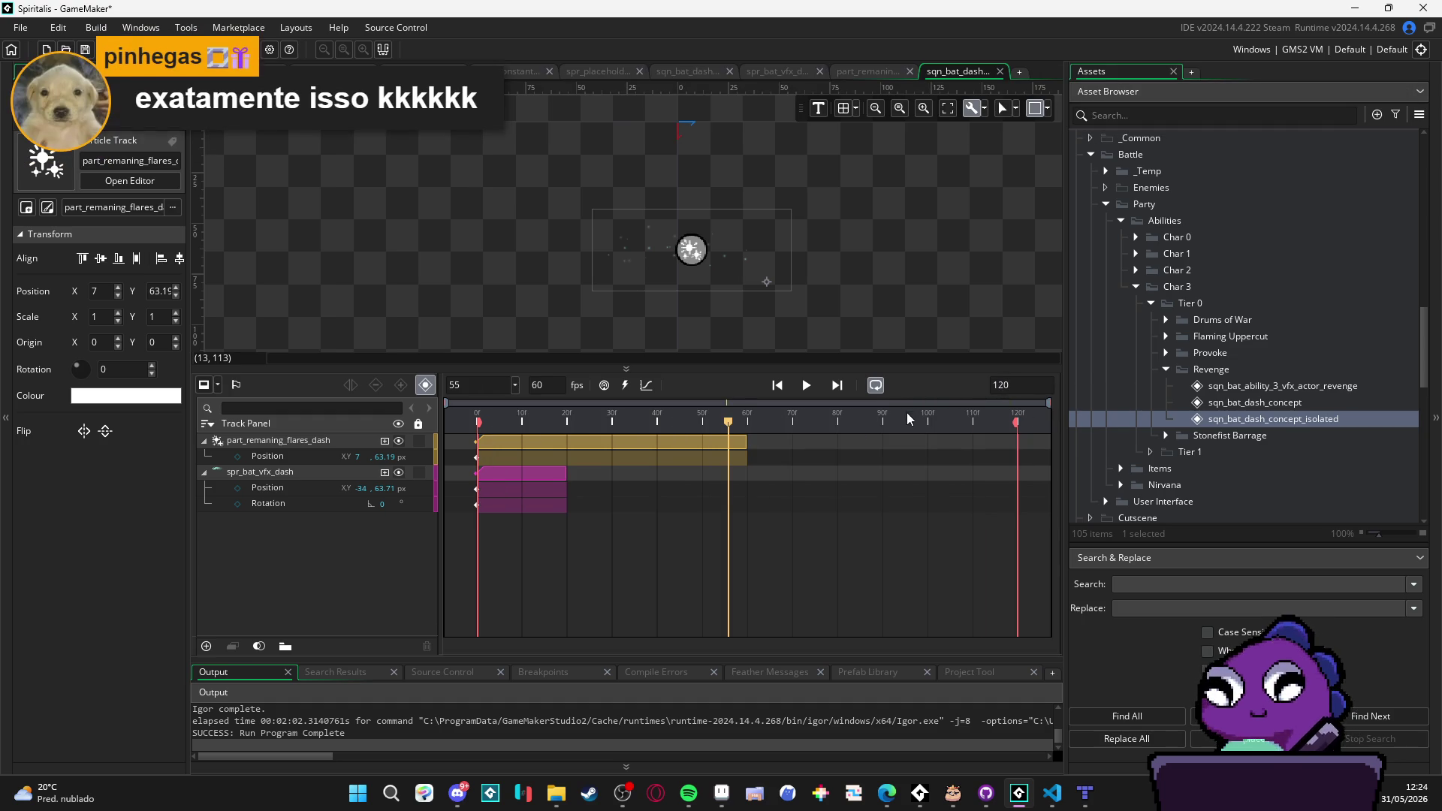
{"action": "left_click", "coordinate": [693, 442]}
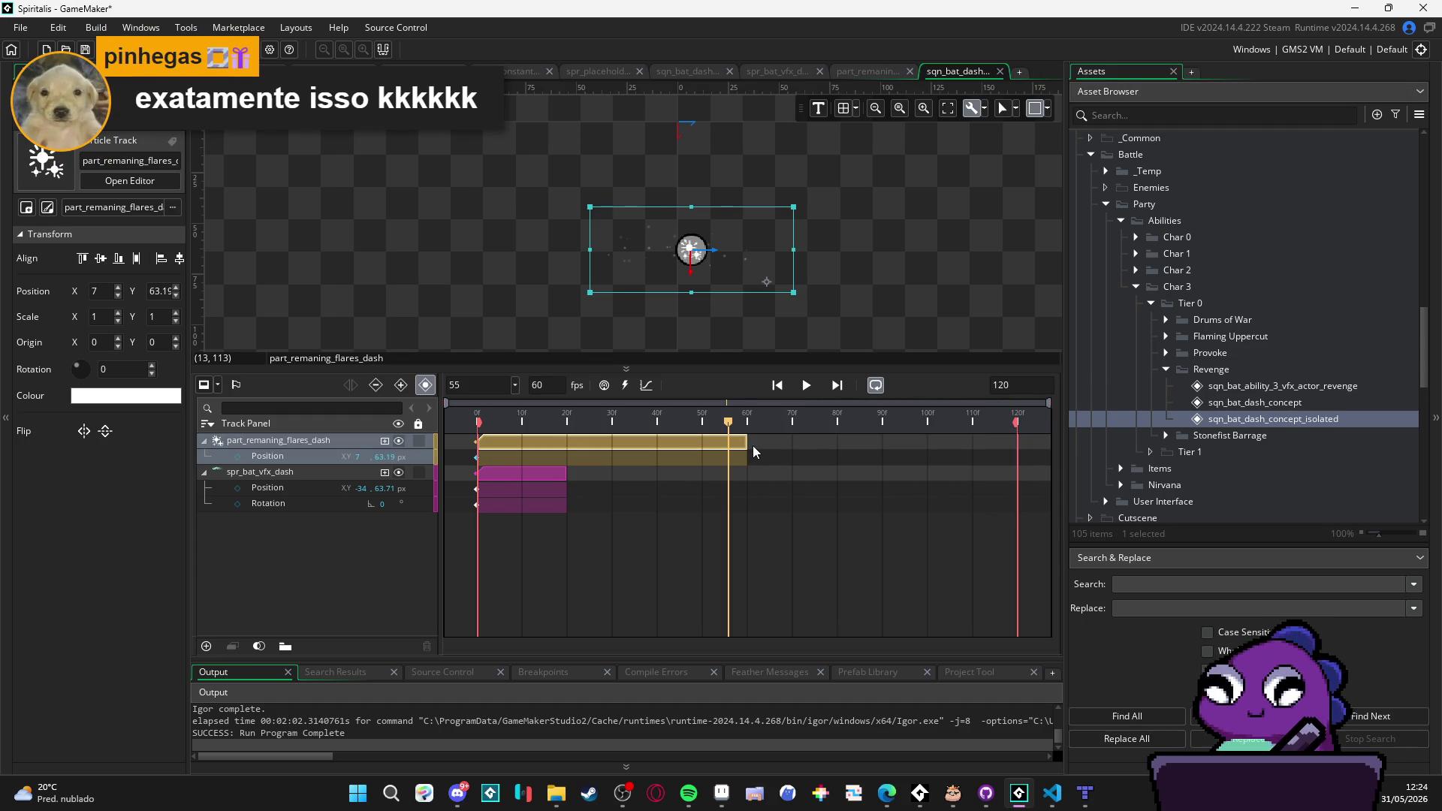
{"action": "left_click_drag", "start_coordinate": [748, 451], "coordinate": [1023, 452]}
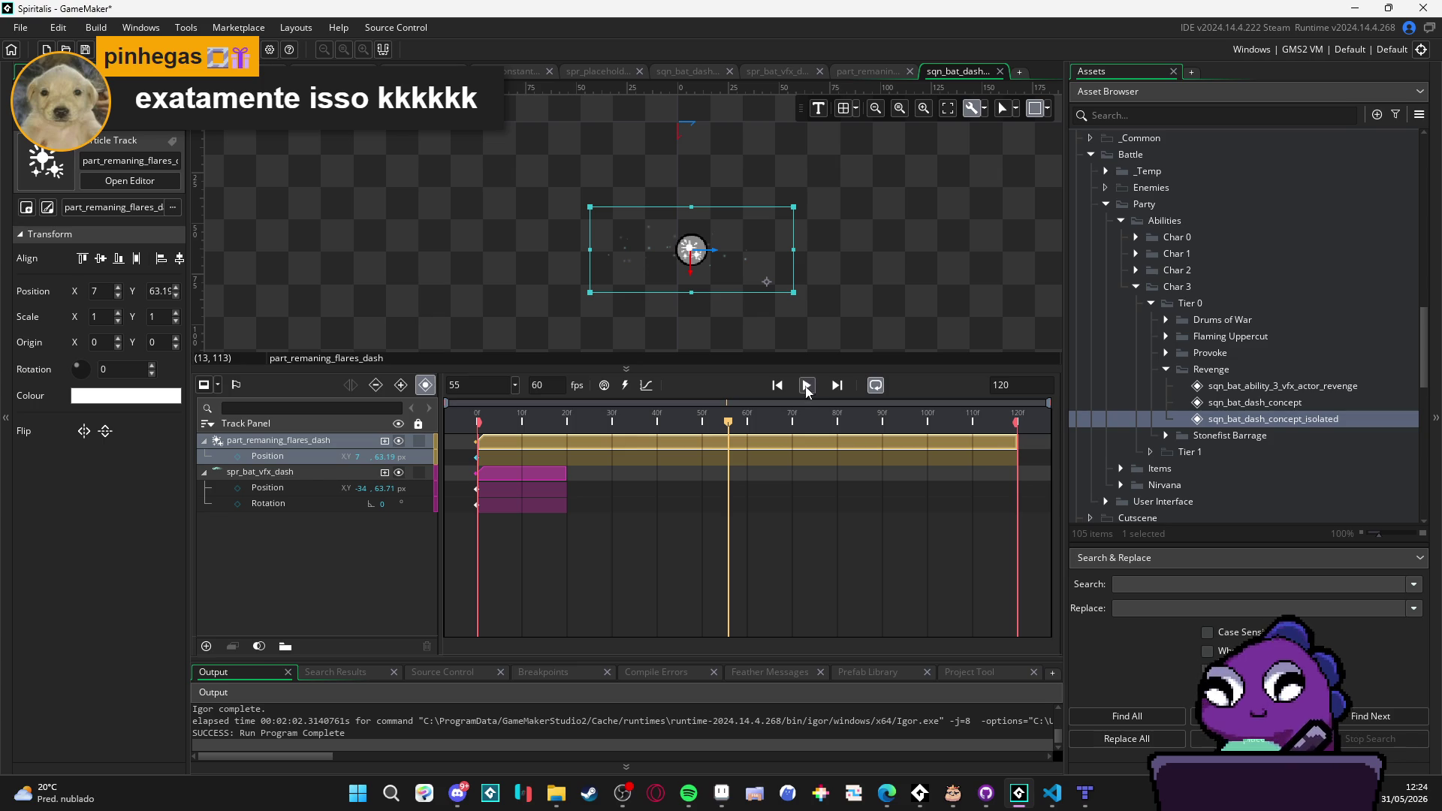
{"action": "left_click", "coordinate": [805, 386]}
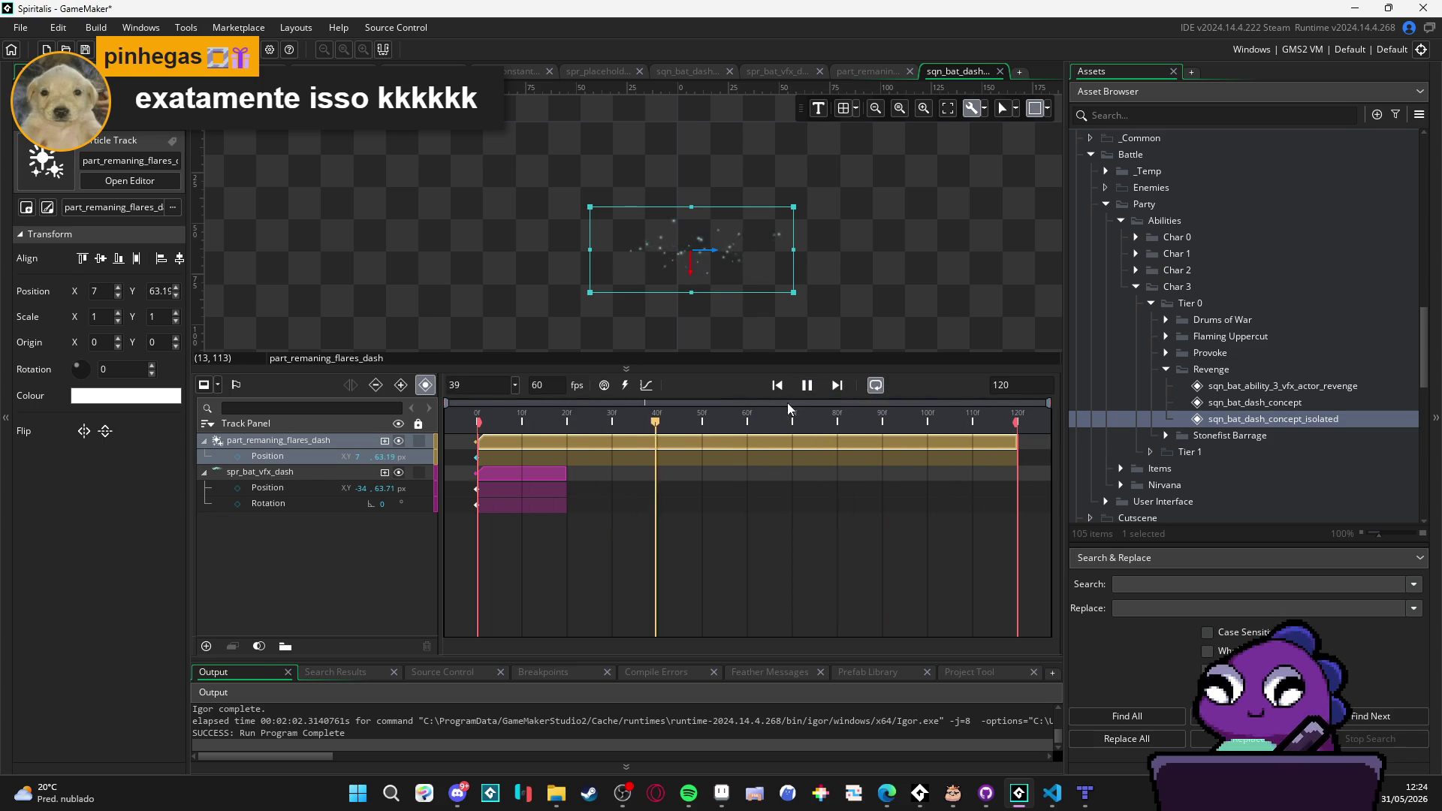
{"action": "left_click", "coordinate": [930, 425]}
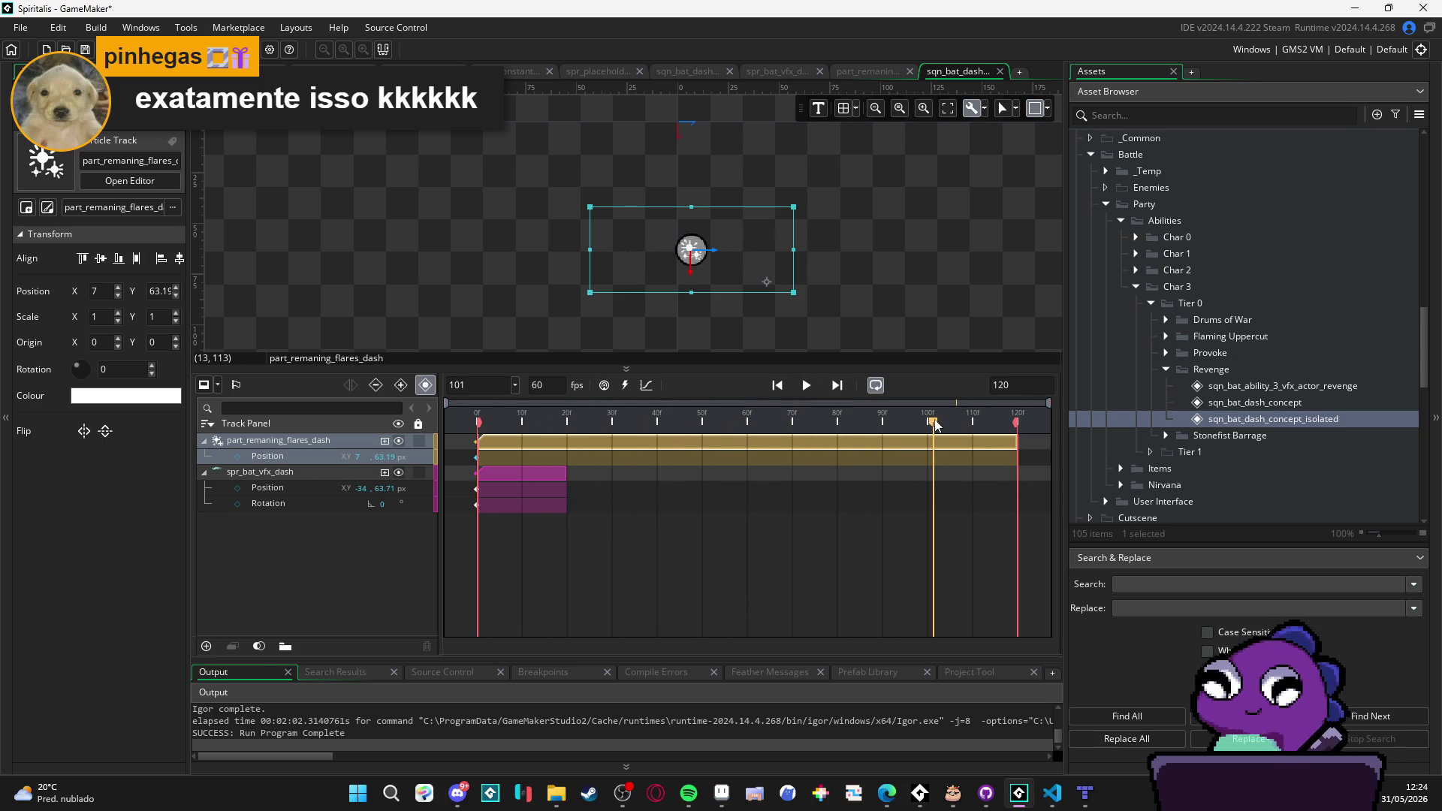
{"action": "mouse_move", "coordinate": [931, 425]}
{"action": "left_mouse_down"}
{"action": "mouse_move", "coordinate": [732, 431]}
{"action": "mouse_move", "coordinate": [928, 426]}
{"action": "left_mouse_up"}
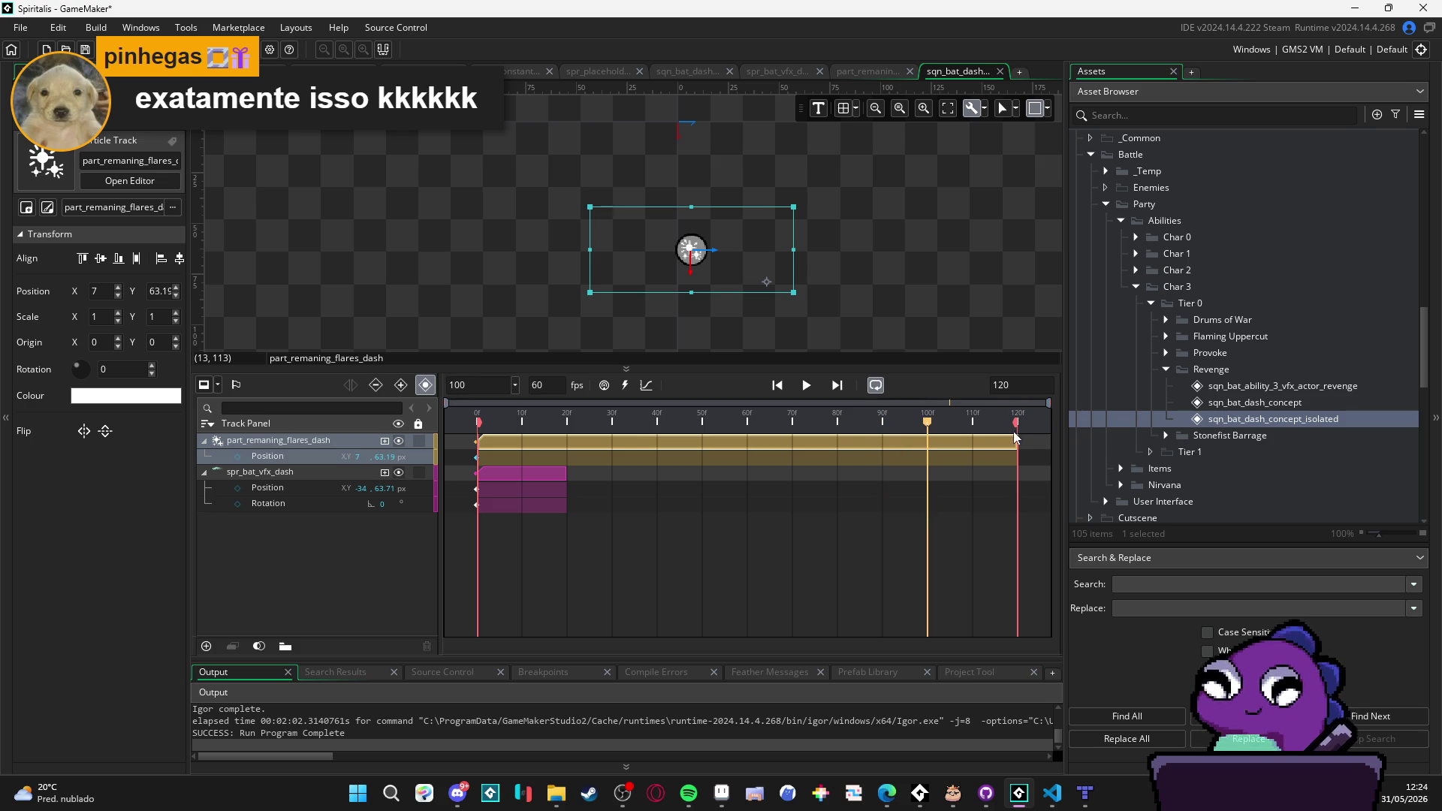
Step: End the playback range at frame 99, trim the flares clip to match, and return to the start
{"action": "left_click_drag", "start_coordinate": [1019, 433], "coordinate": [925, 427]}
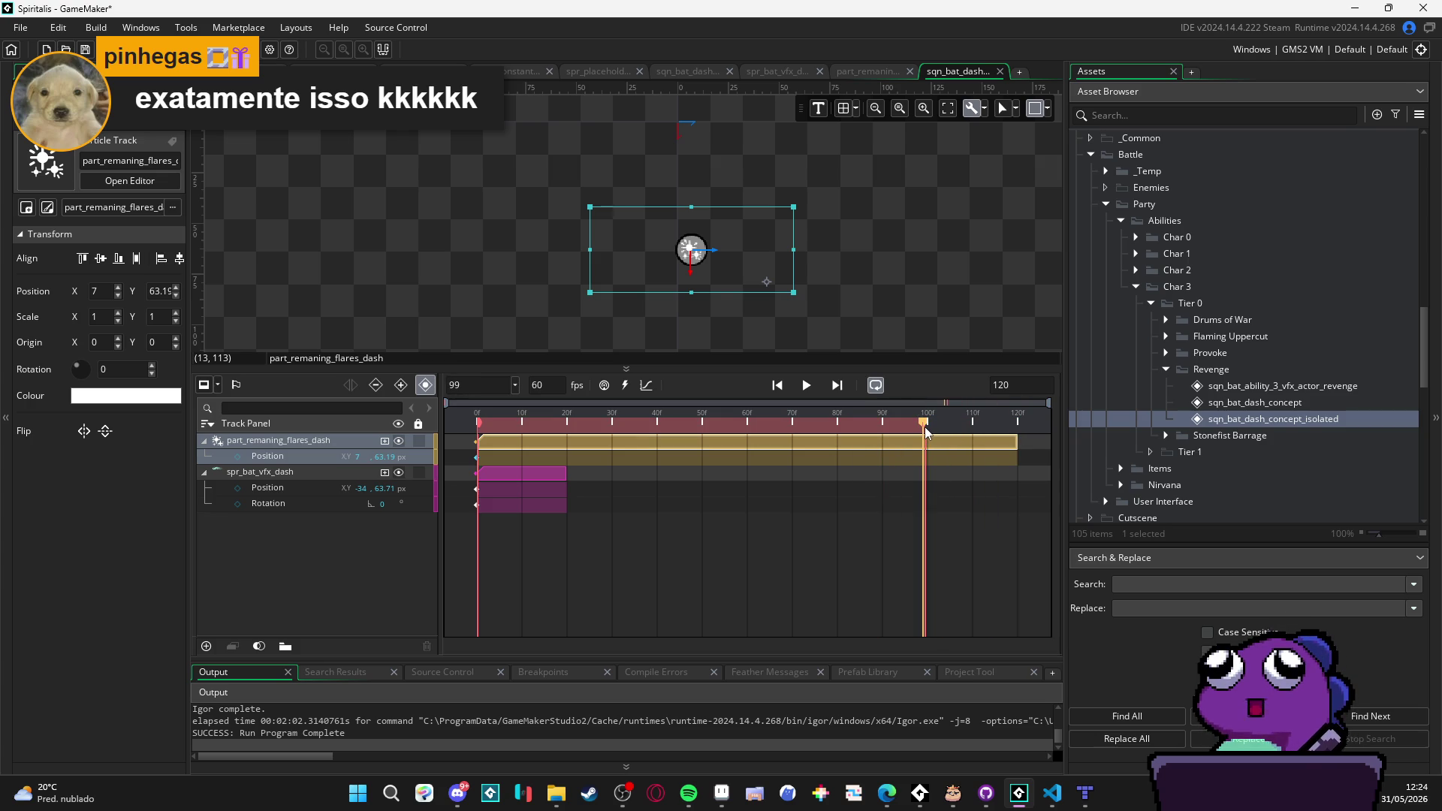
{"action": "left_click", "coordinate": [1003, 444]}
{"action": "left_click_drag", "start_coordinate": [1018, 445], "coordinate": [920, 444]}
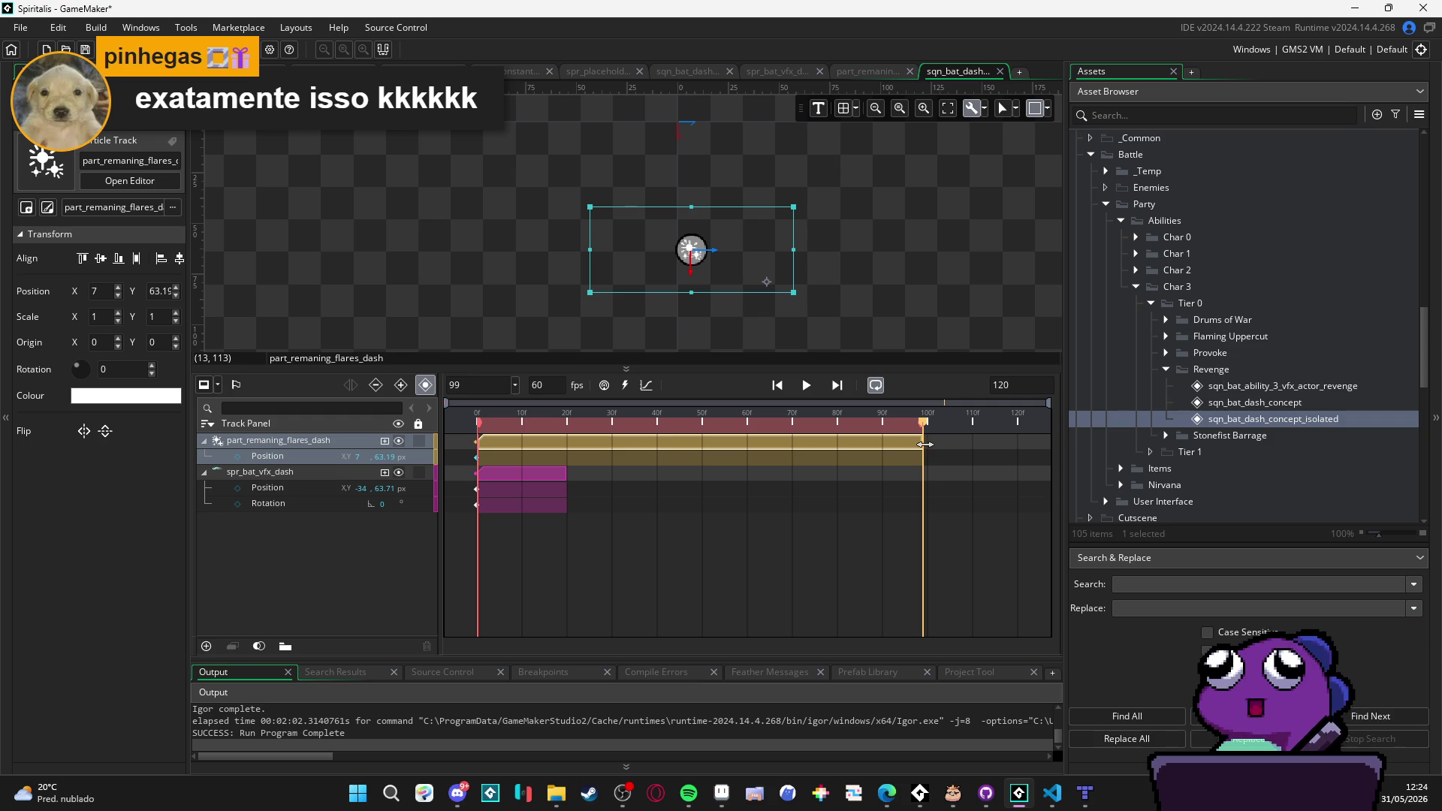
{"action": "left_click", "coordinate": [935, 443]}
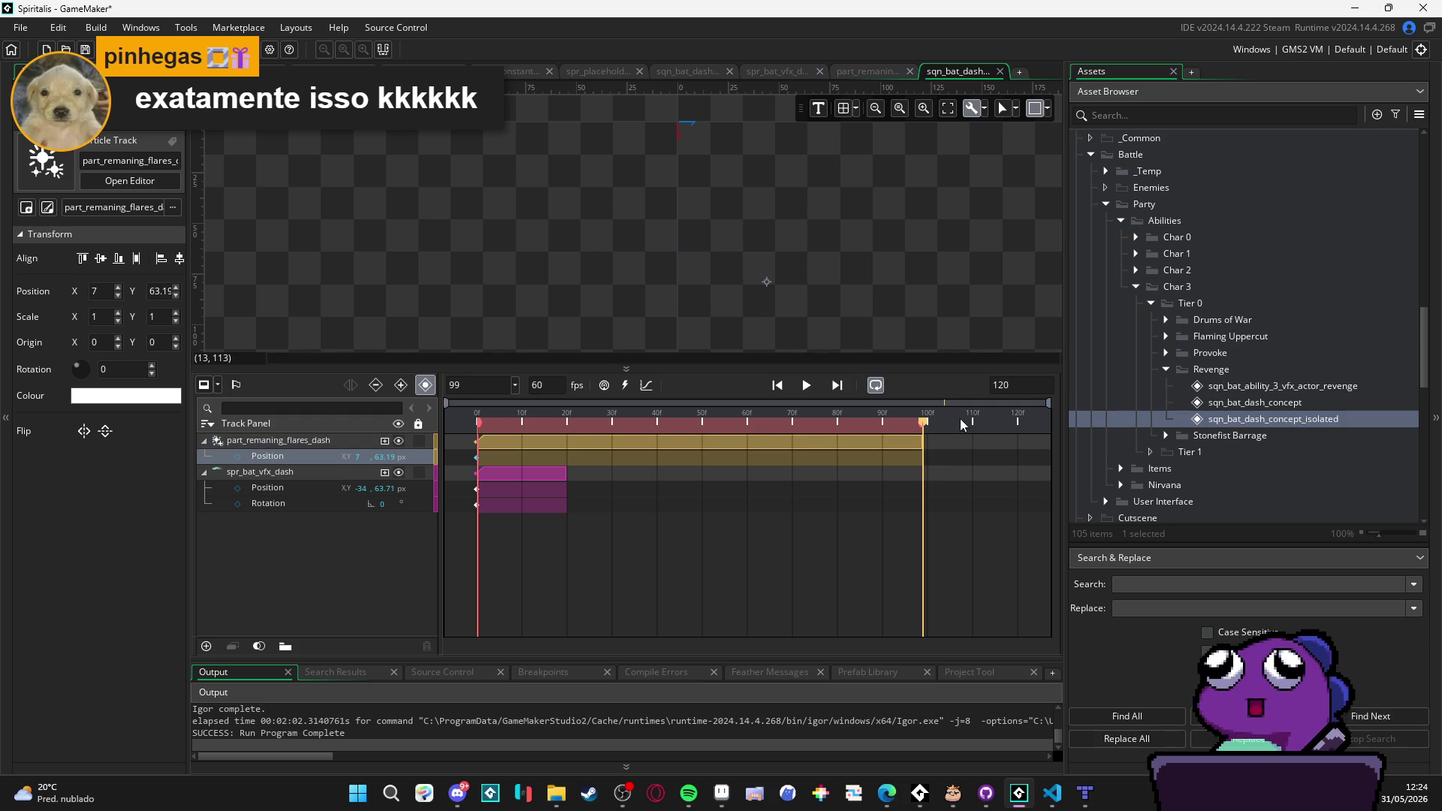
{"action": "left_click_drag", "start_coordinate": [885, 429], "coordinate": [803, 425]}
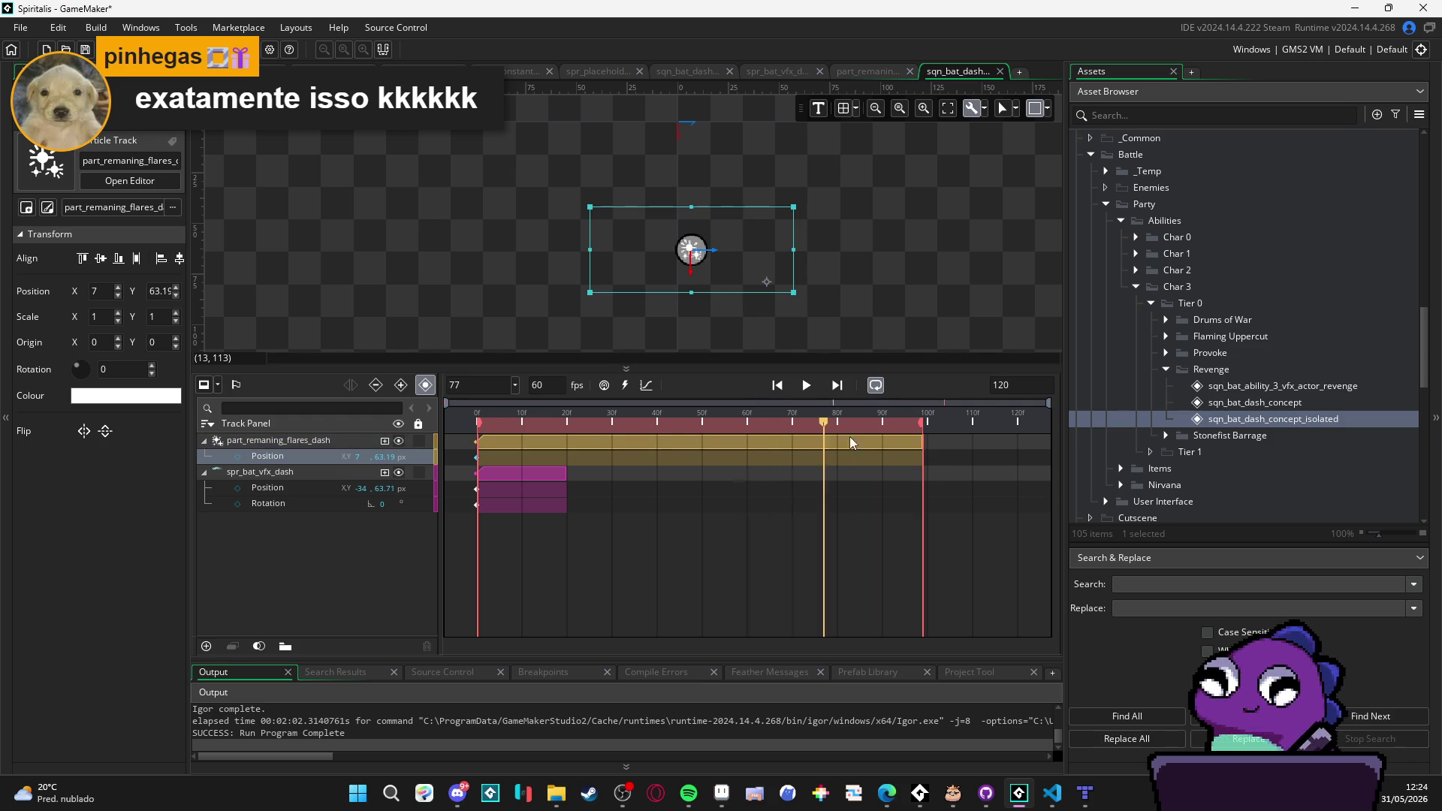
{"action": "left_click_drag", "start_coordinate": [978, 442], "coordinate": [268, 488]}
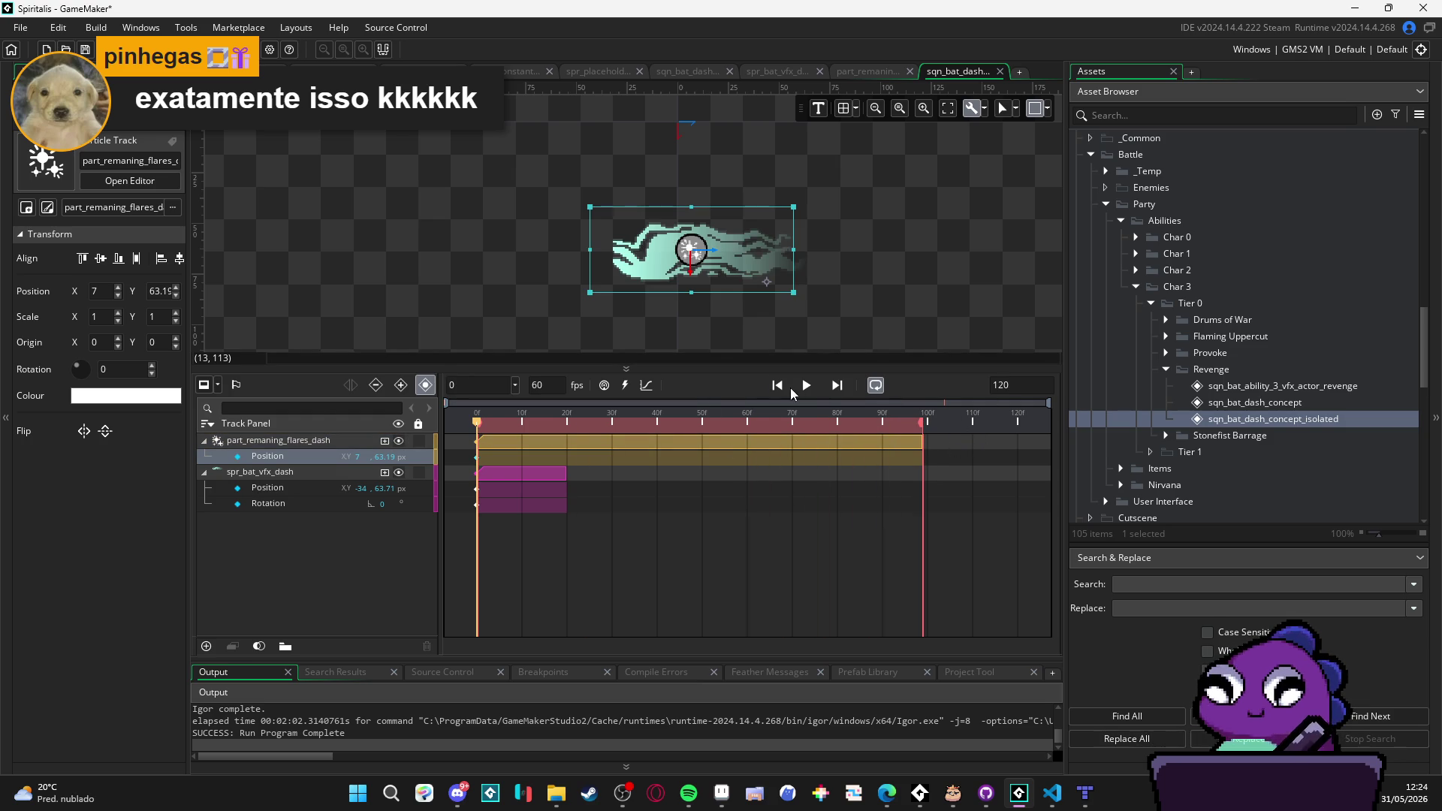
Step: Collapse the part_remaning_flares_dash and spr_bat_vfx_dash tracks and play the shortened sequence
{"action": "left_click", "coordinate": [807, 385]}
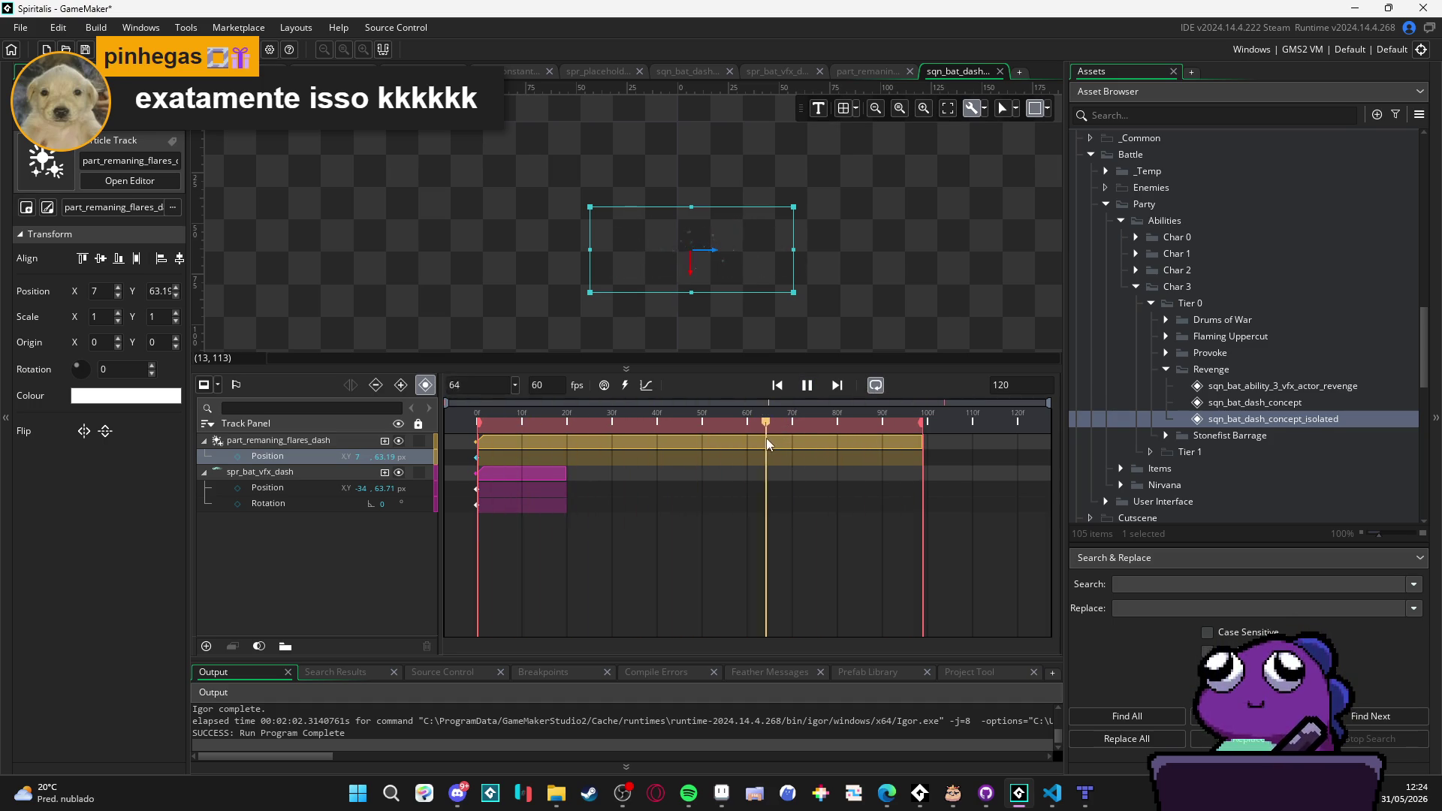
{"action": "left_click", "coordinate": [864, 347]}
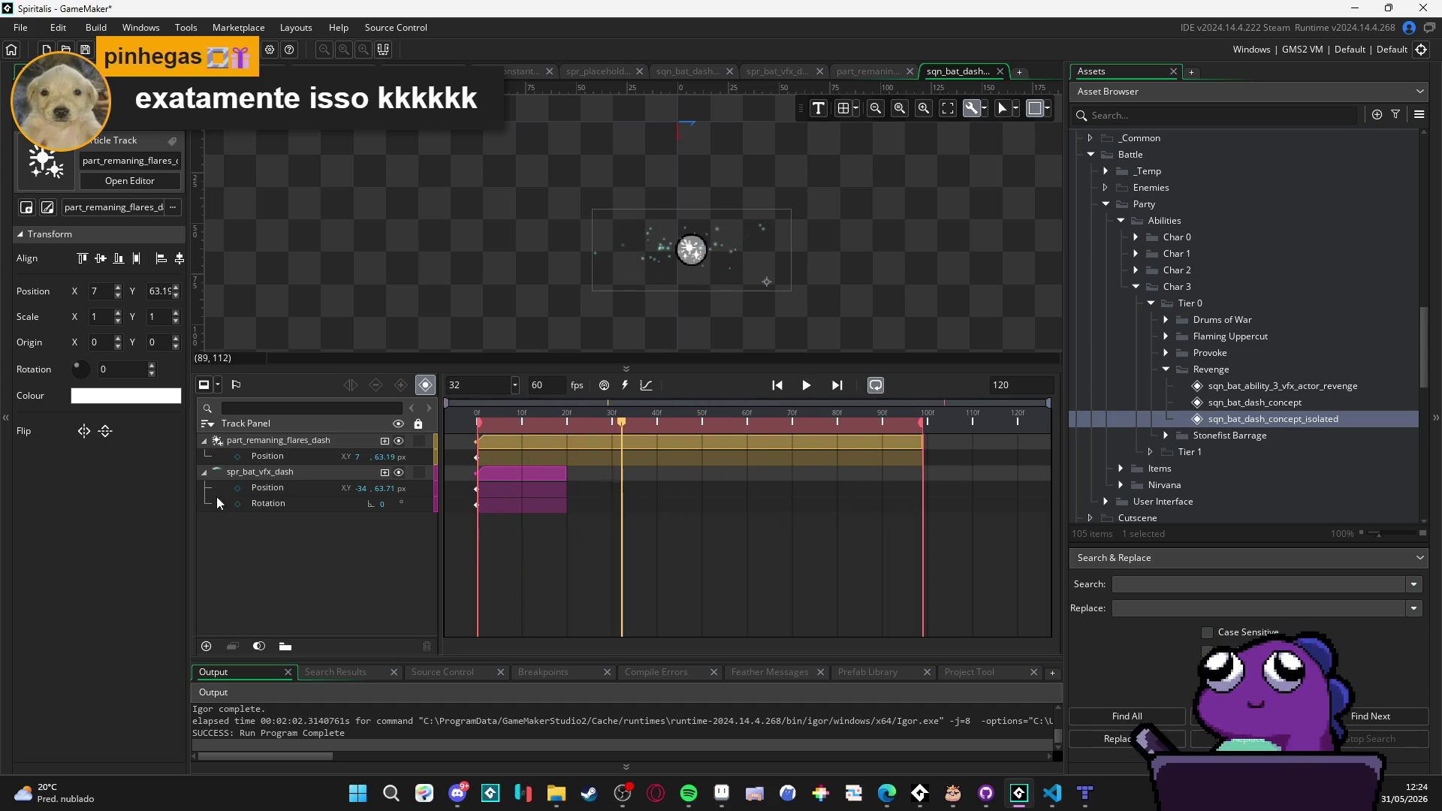
{"action": "left_click", "coordinate": [201, 474]}
{"action": "left_click", "coordinate": [203, 441]}
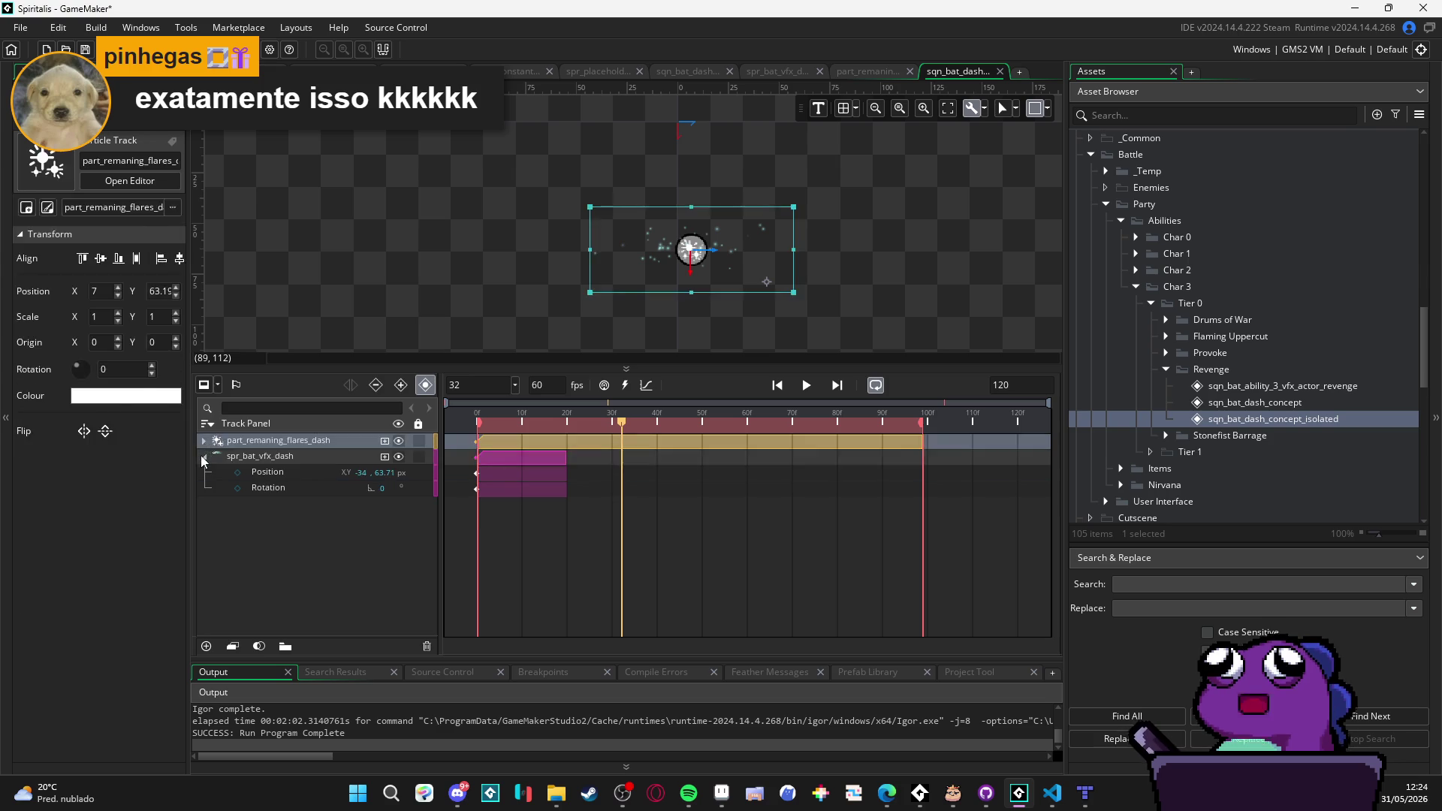
{"action": "left_click", "coordinate": [202, 456]}
{"action": "left_click", "coordinate": [802, 391]}
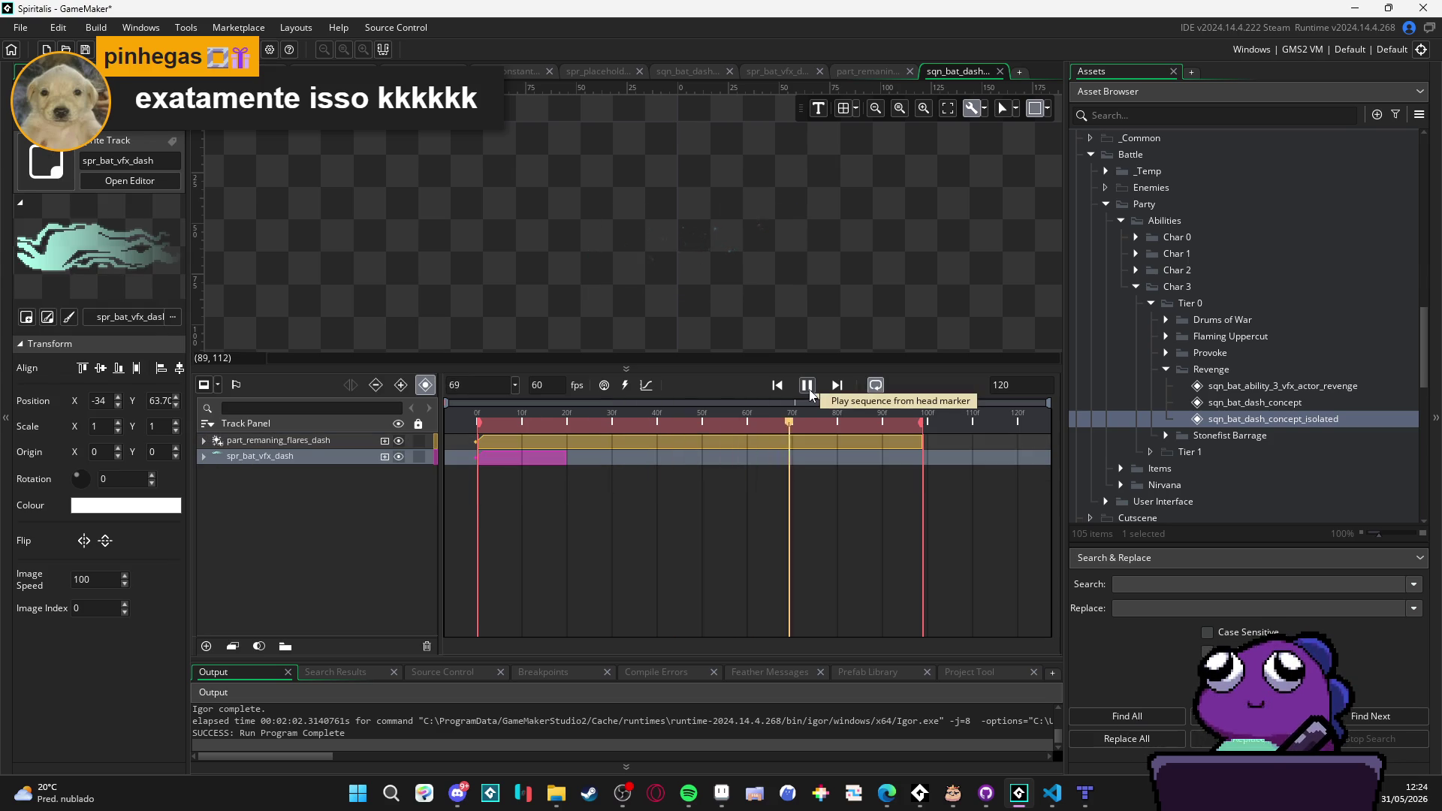
{"action": "left_click", "coordinate": [901, 287]}
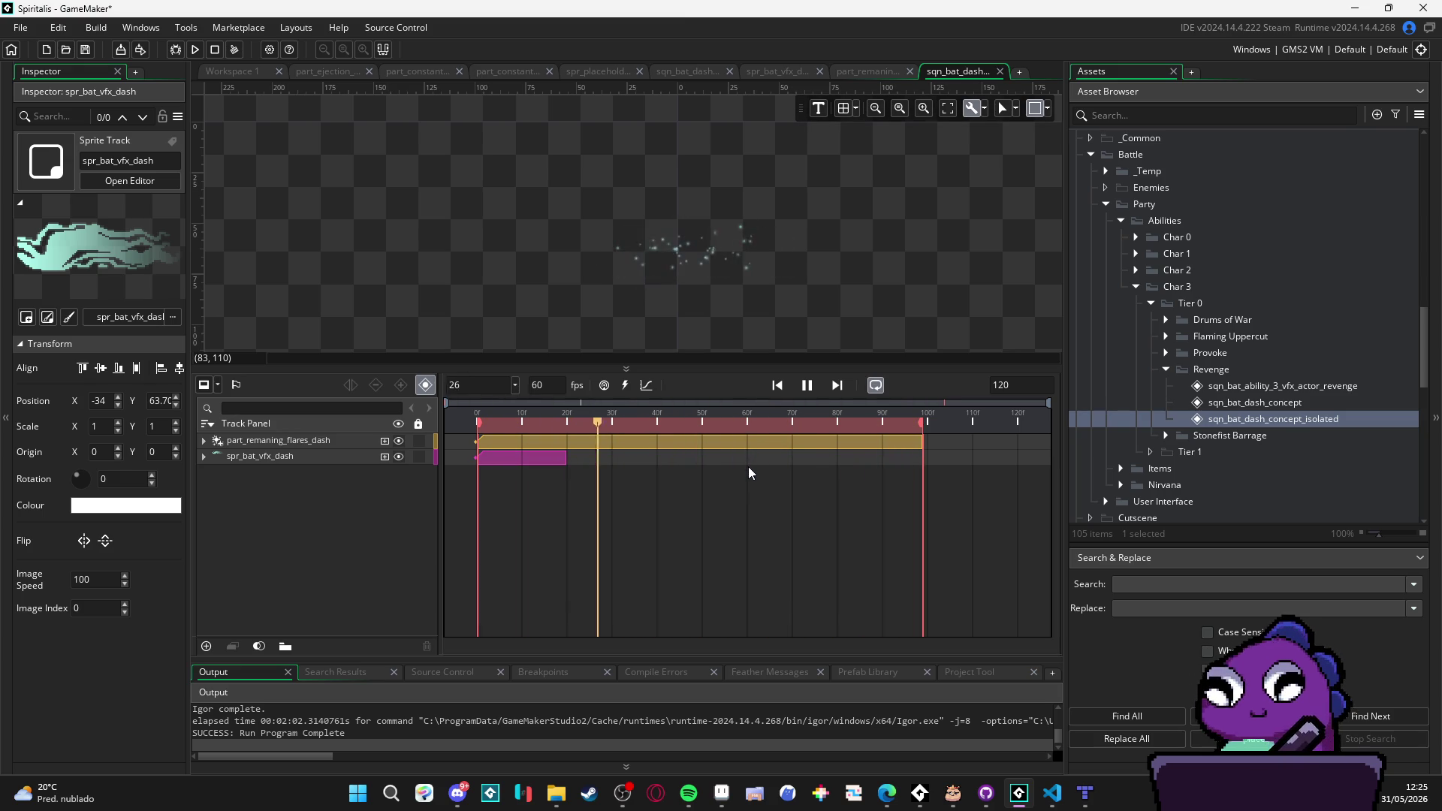
{"action": "left_click", "coordinate": [810, 387]}
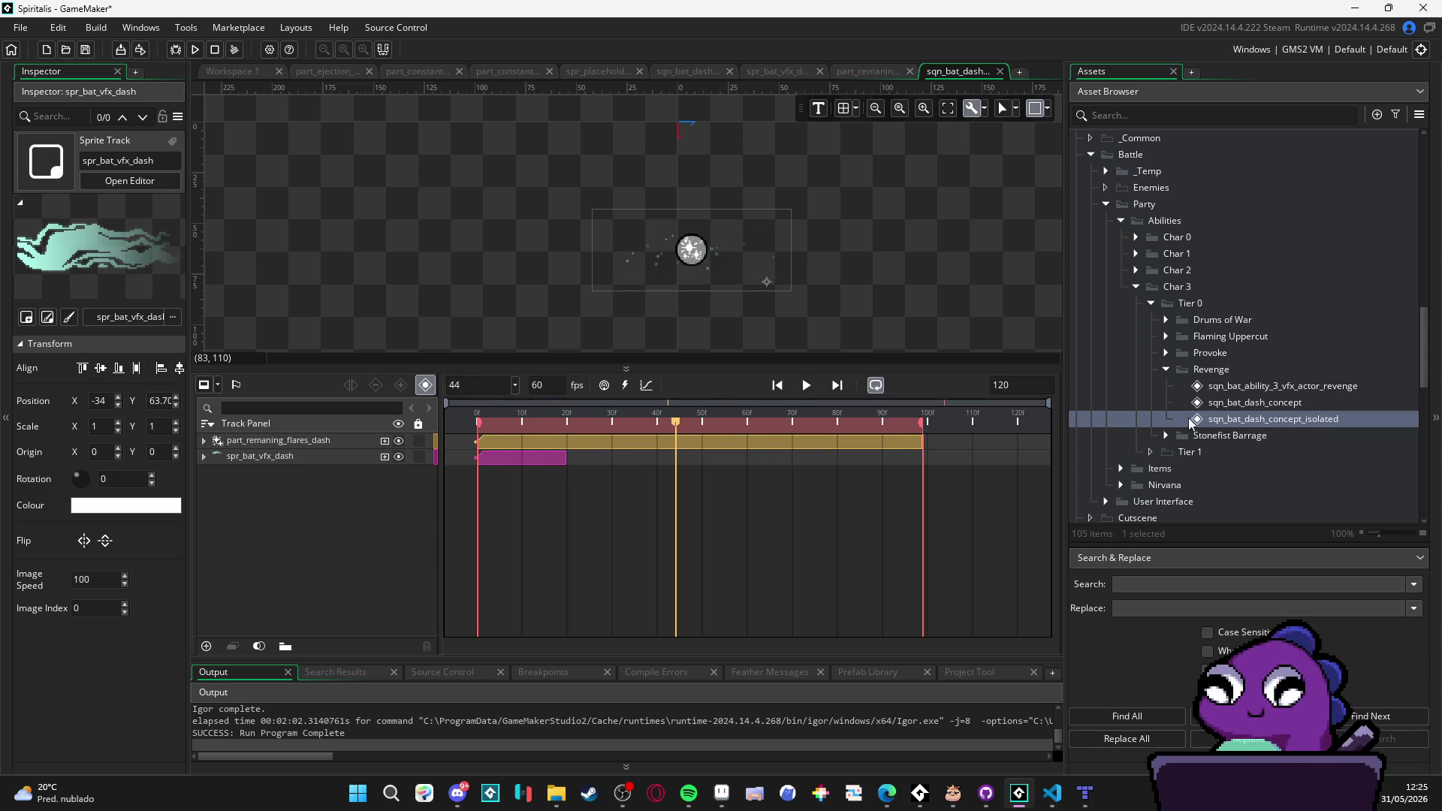
{"action": "scroll", "coordinate": [1241, 415], "scroll_direction": "up", "scroll_amount": 10}
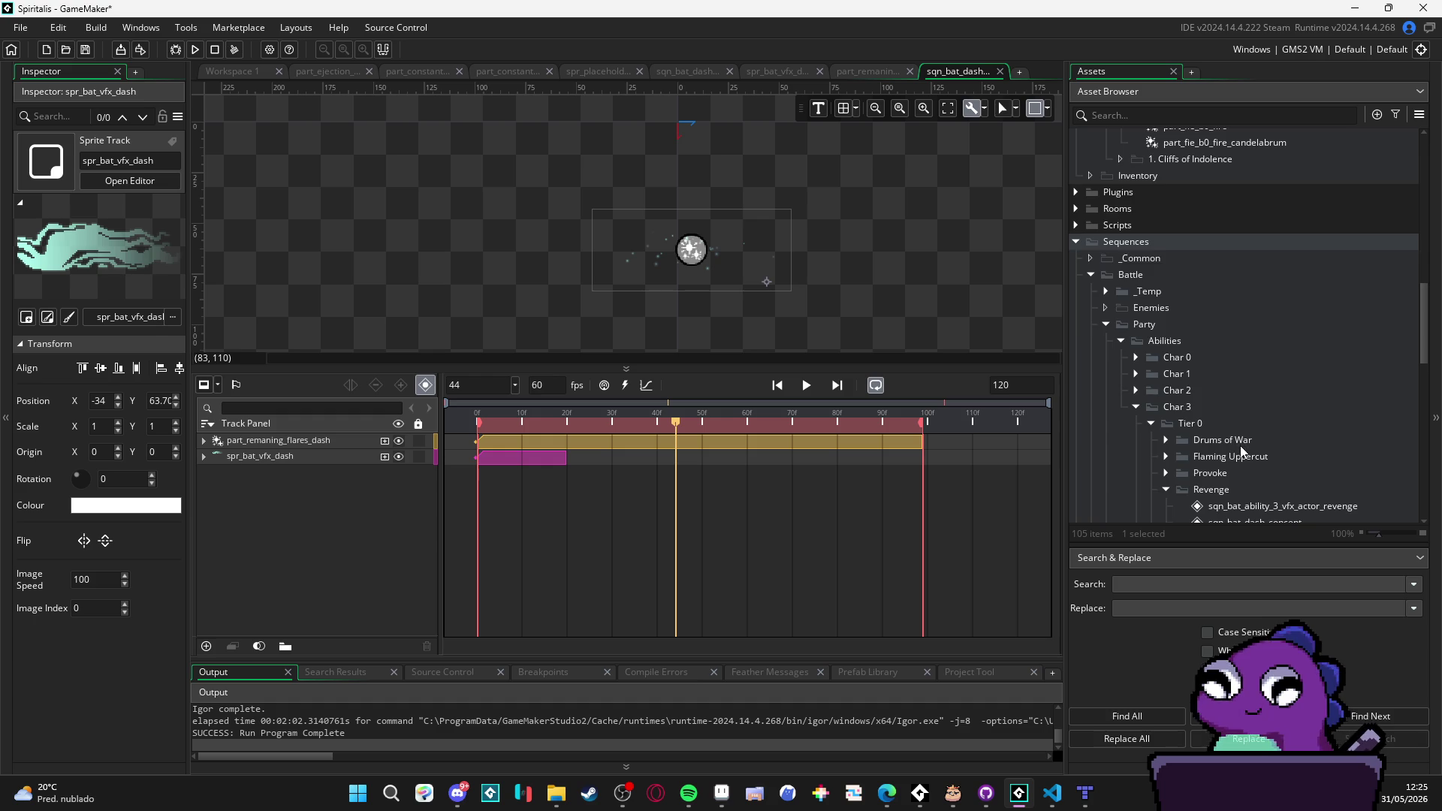
{"action": "scroll", "coordinate": [1255, 445], "scroll_direction": "up", "scroll_amount": 6}
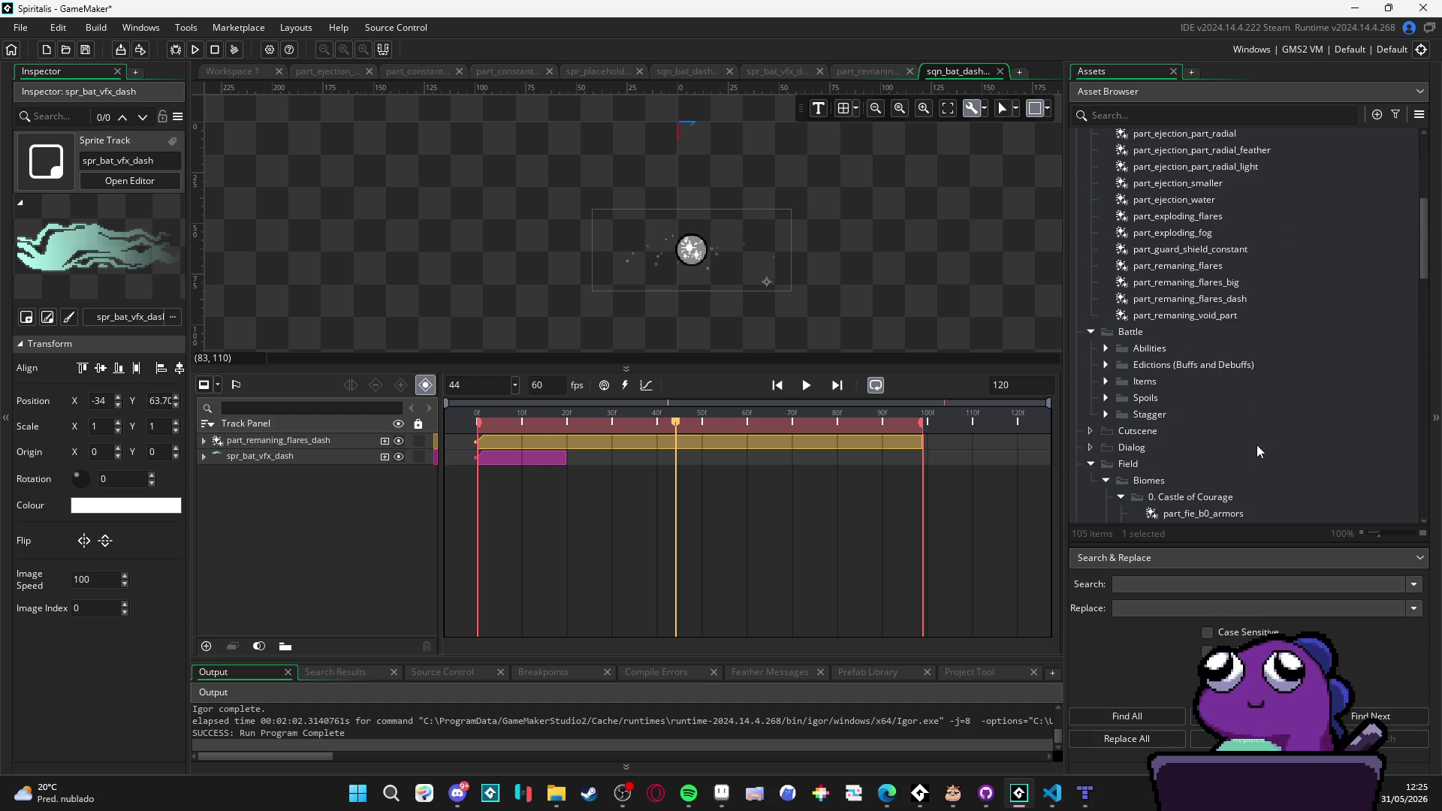
{"action": "scroll", "coordinate": [1245, 439], "scroll_direction": "down", "scroll_amount": 3}
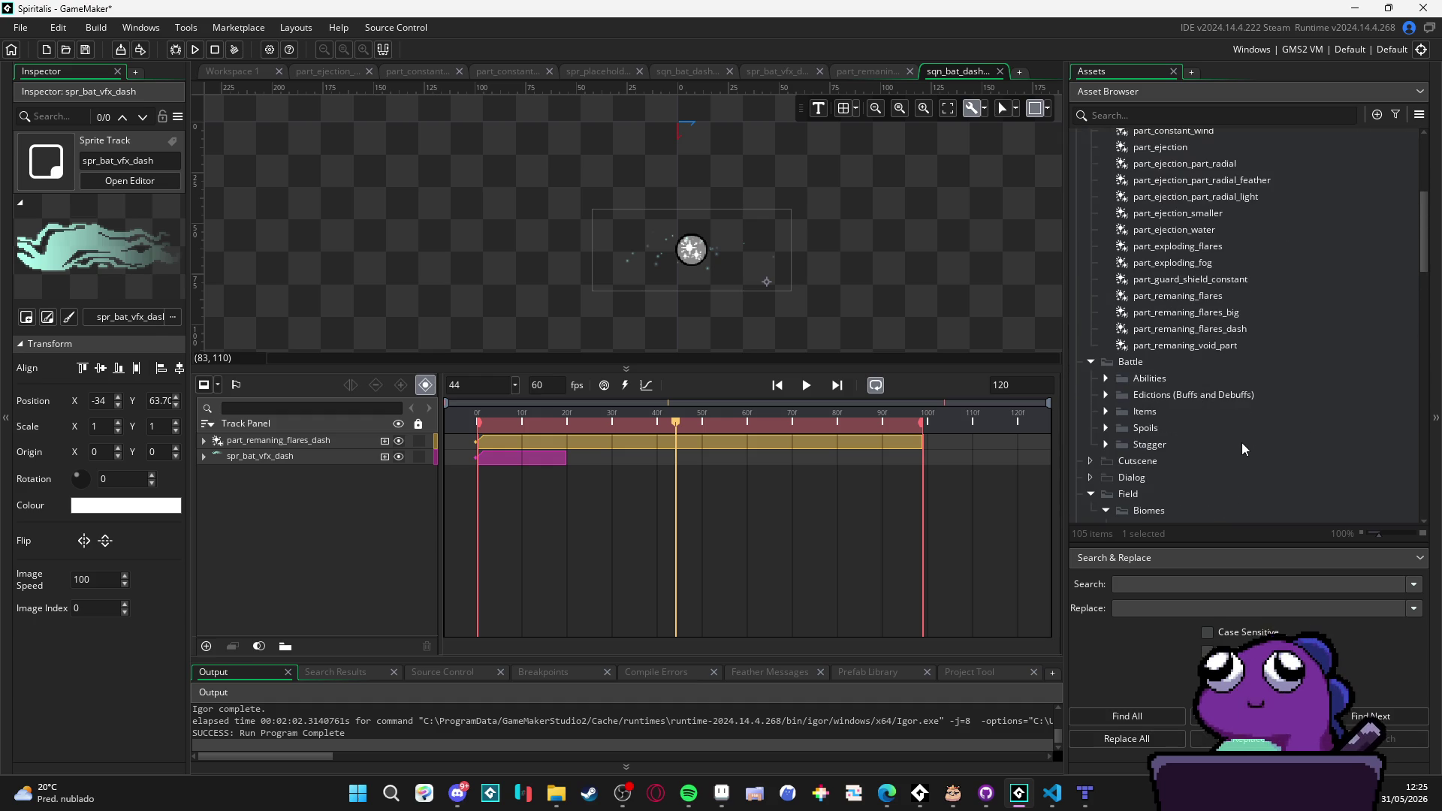
Step: Set the part_remaning_flares_dash Size Max to 3 and preview it in the bat dash sequence
{"action": "double_click", "coordinate": [1230, 336]}
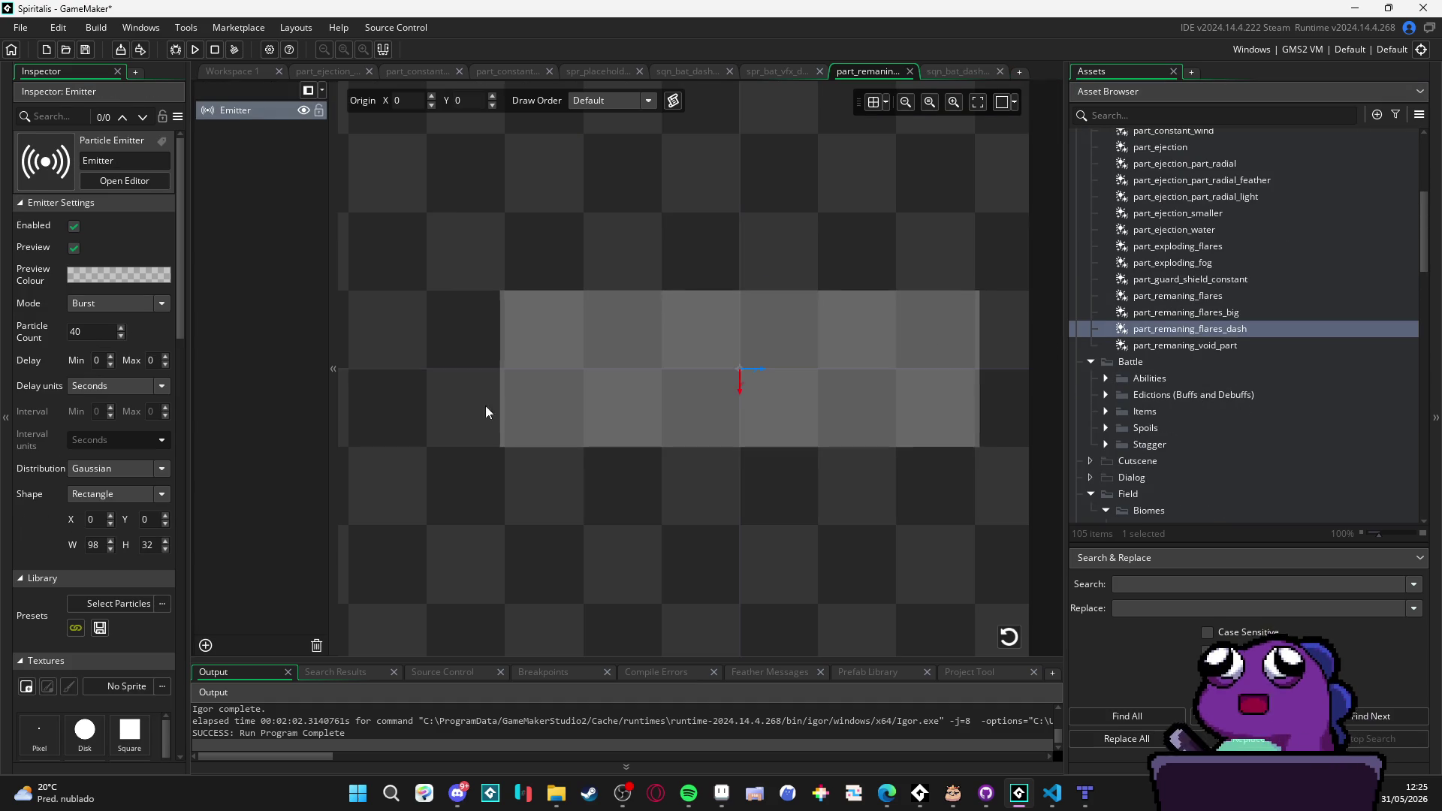
{"action": "scroll", "coordinate": [98, 503], "scroll_direction": "down", "scroll_amount": 10}
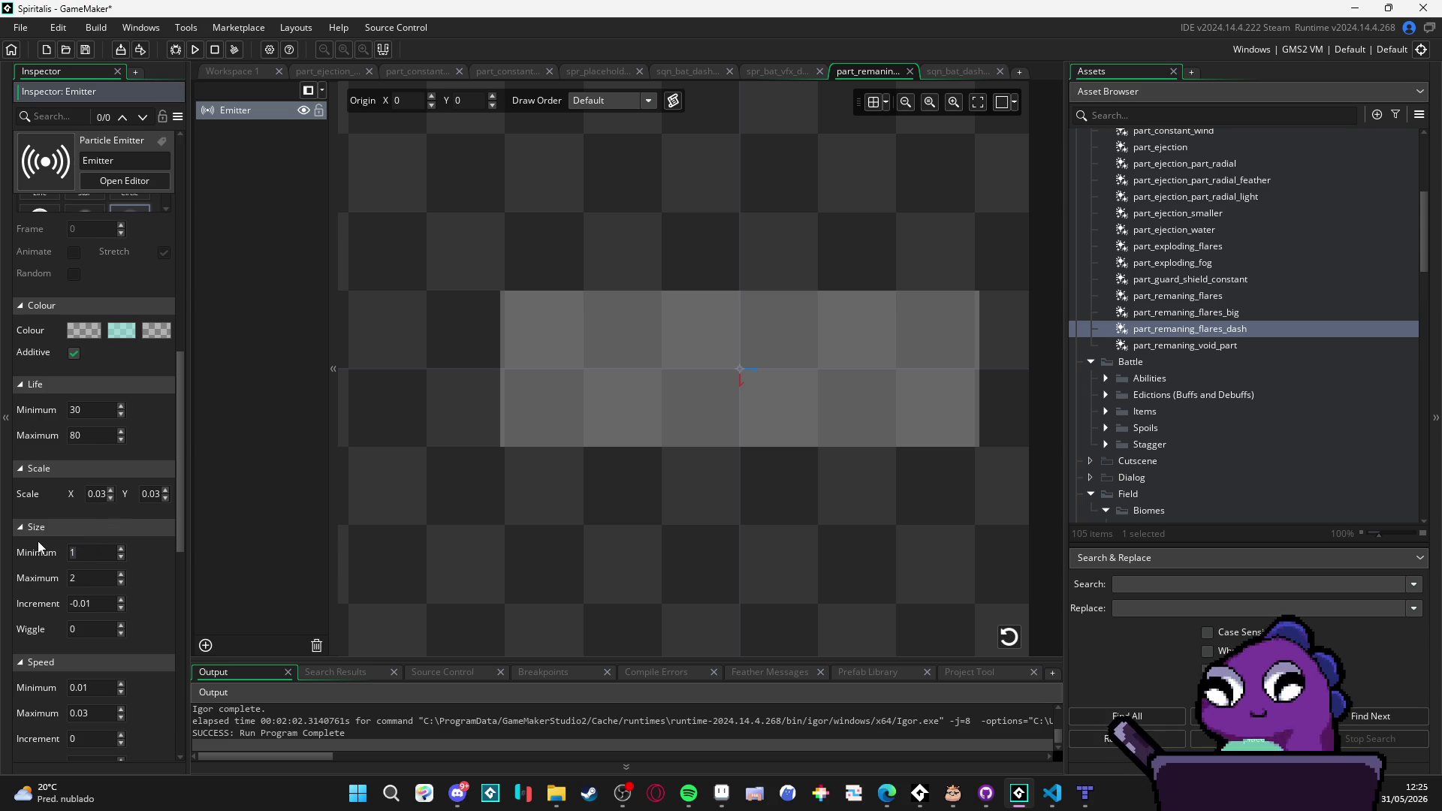
{"action": "type", "text": "2"}
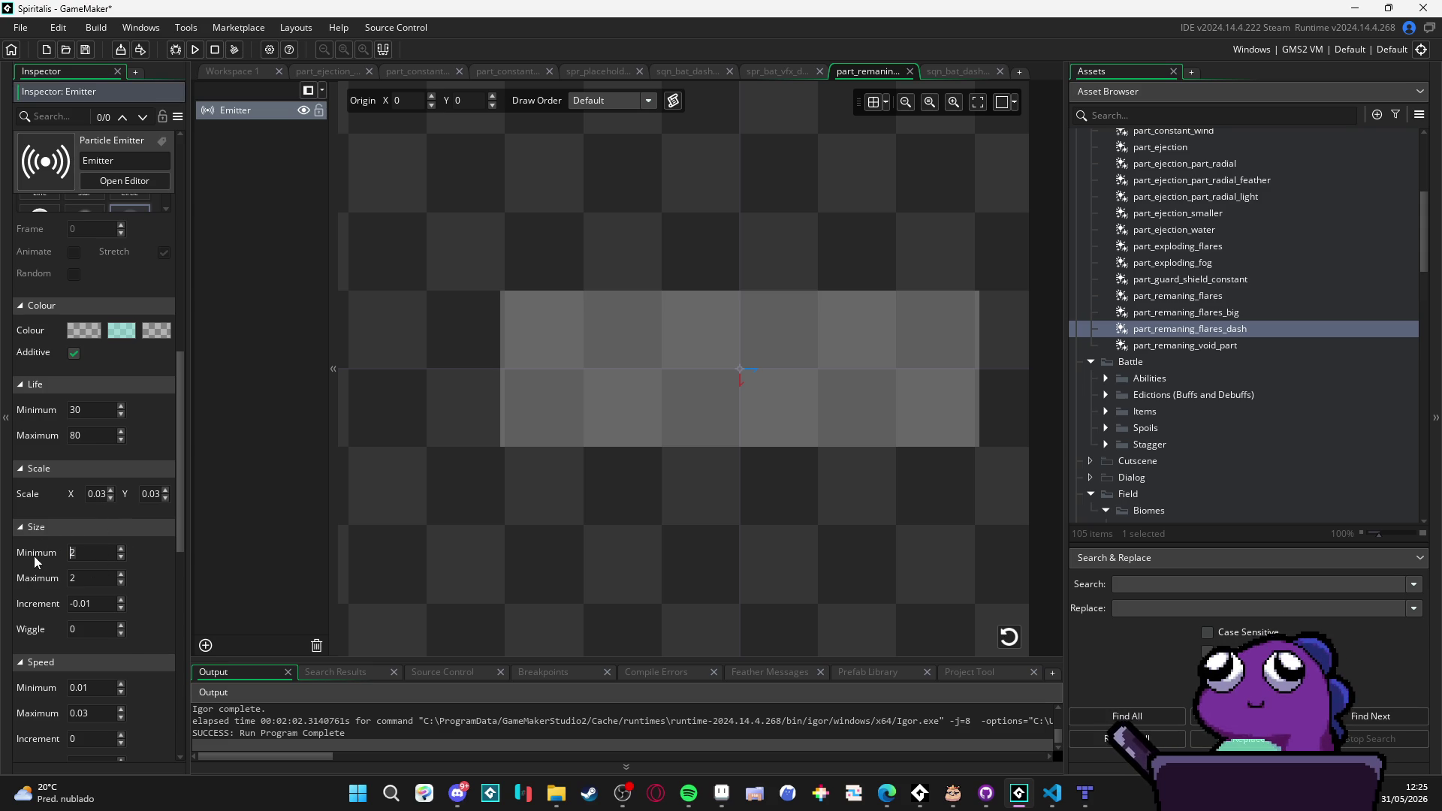
{"action": "left_click", "coordinate": [120, 556]}
{"action": "left_click", "coordinate": [120, 573]}
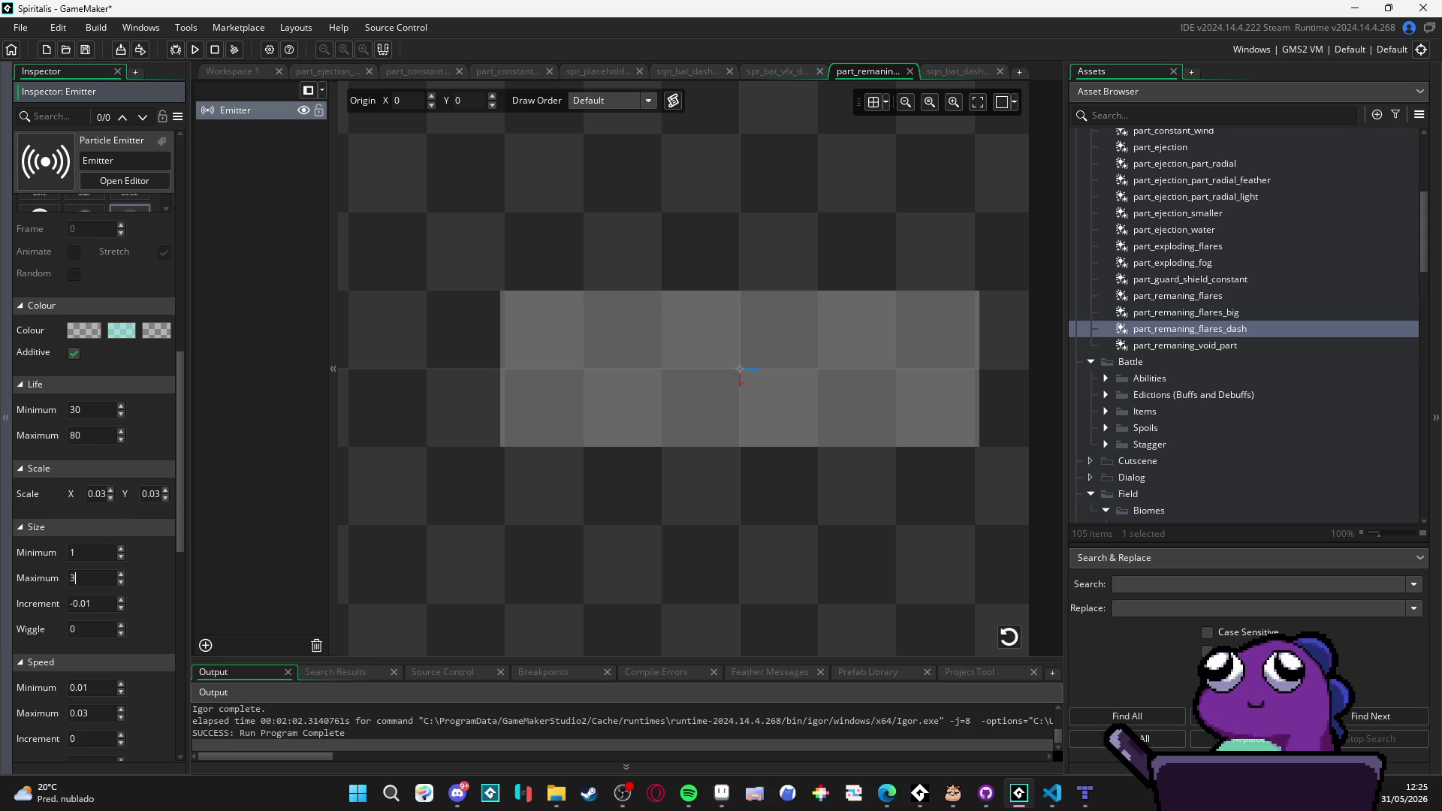
{"action": "left_click", "coordinate": [1008, 636]}
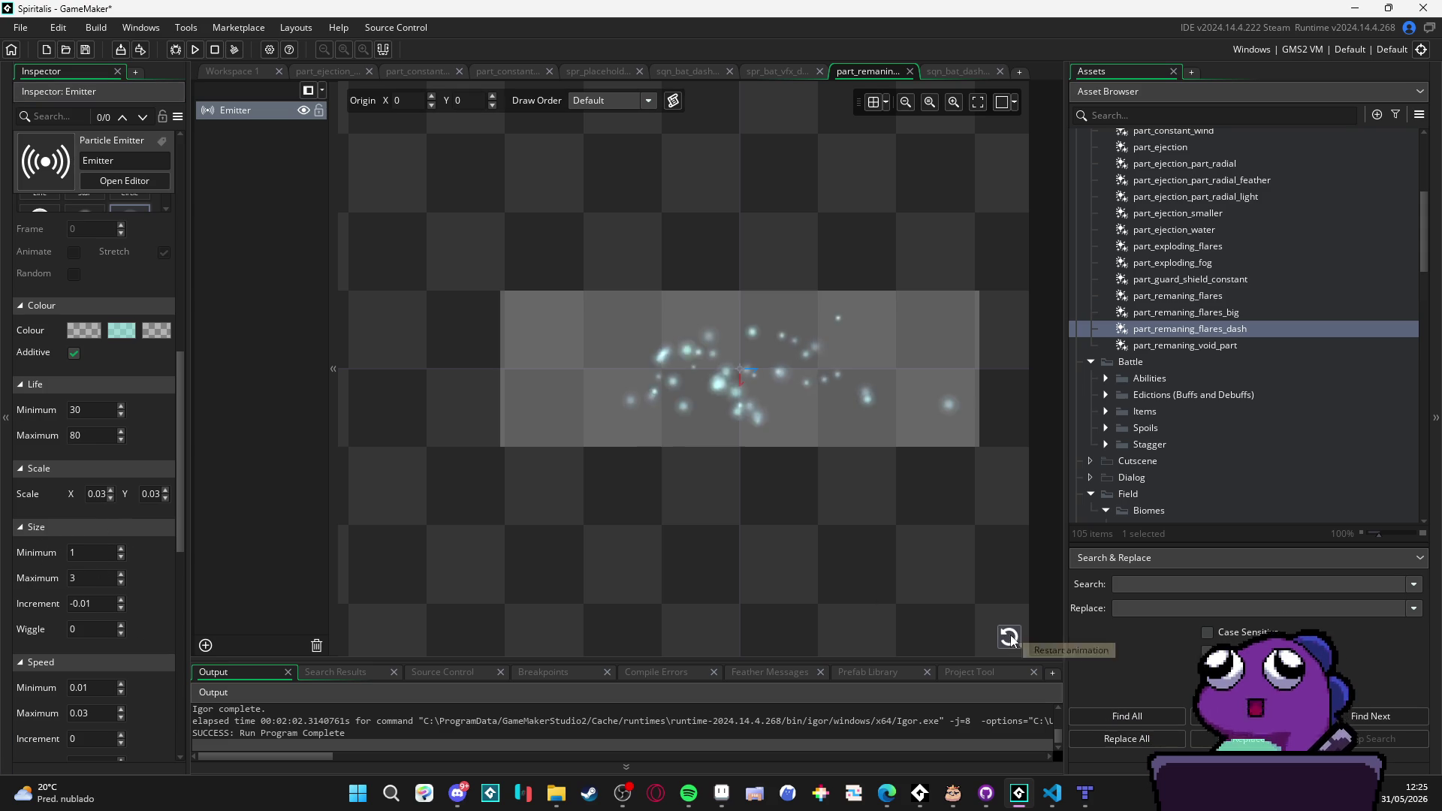
{"action": "left_click", "coordinate": [947, 73]}
{"action": "left_click", "coordinate": [802, 386]}
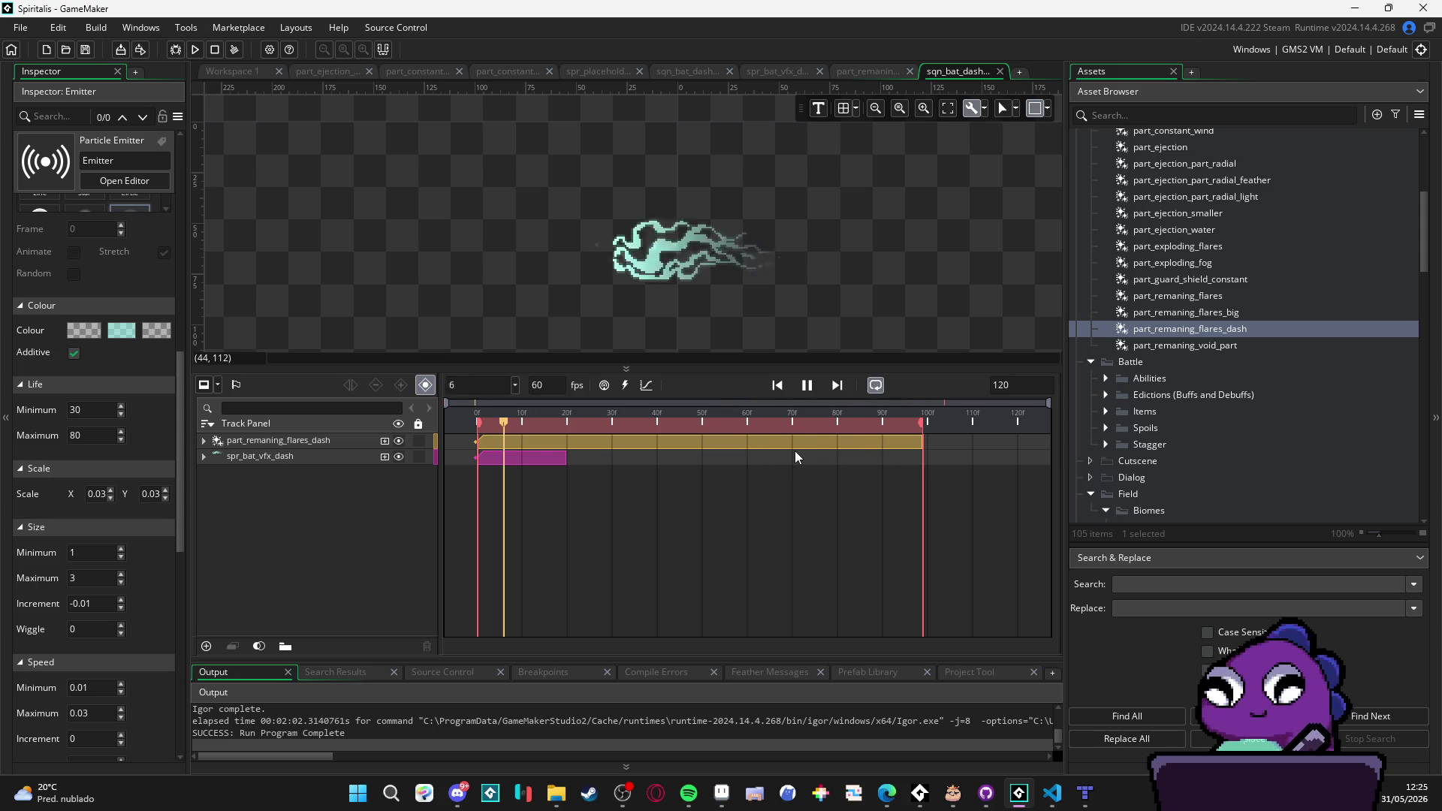
Step: Stop the sequence at frame 90 and check its canvas frame settings
{"action": "left_click", "coordinate": [808, 396]}
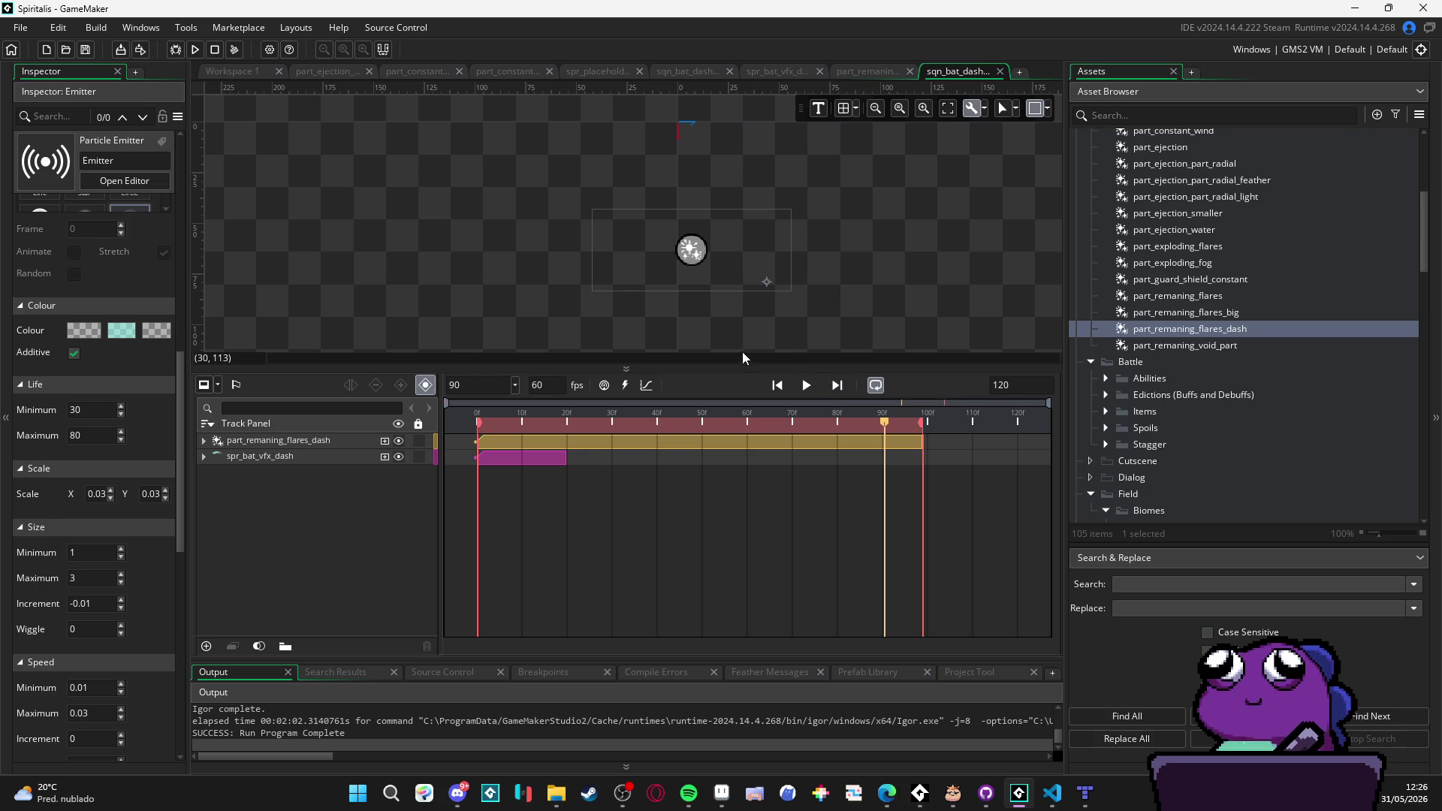
{"action": "left_click", "coordinate": [1046, 113]}
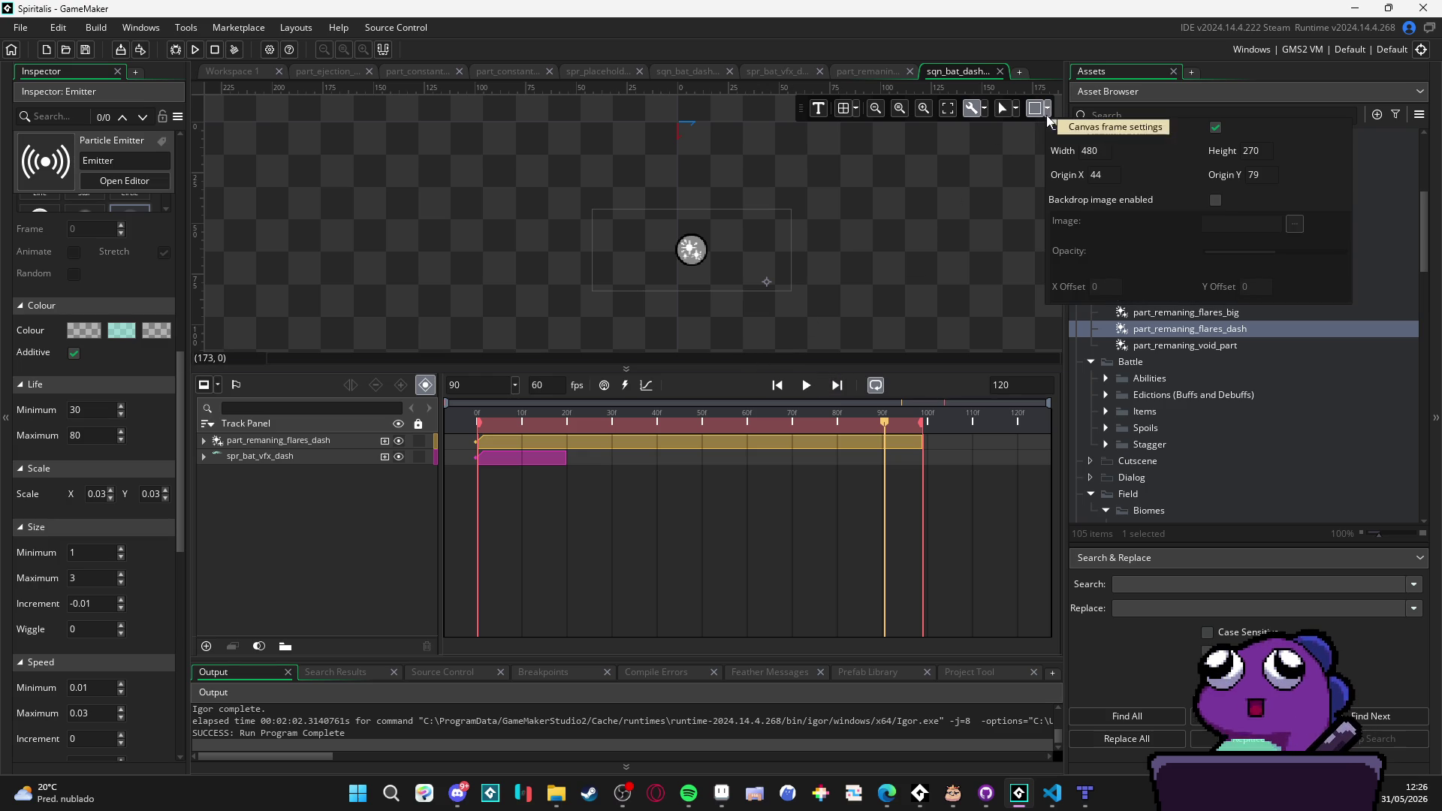
{"action": "left_click", "coordinate": [961, 264]}
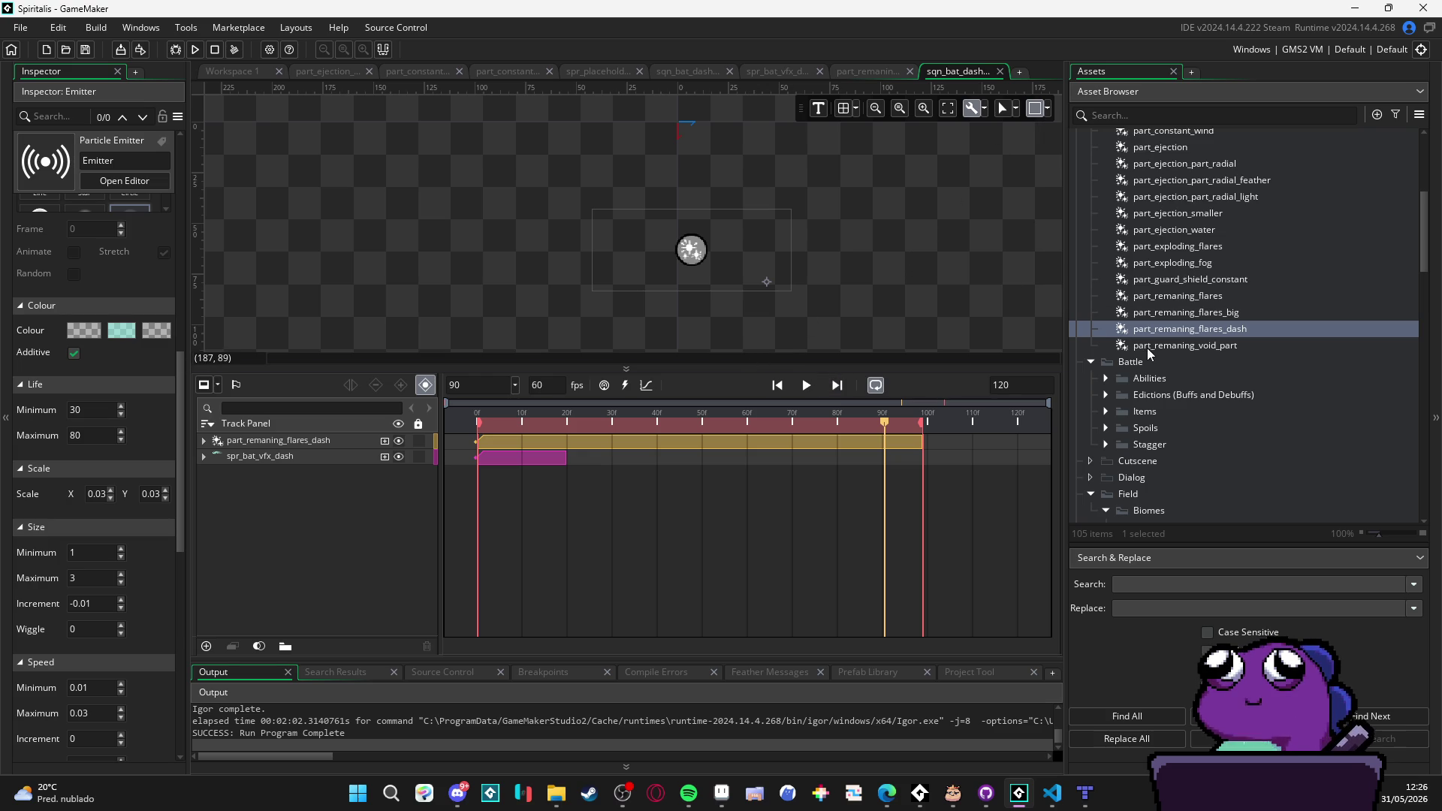
Step: Collapse the Sprites folder, expand Rooms, and select the room_tool room
{"action": "scroll", "coordinate": [1165, 336], "scroll_direction": "up", "scroll_amount": 6}
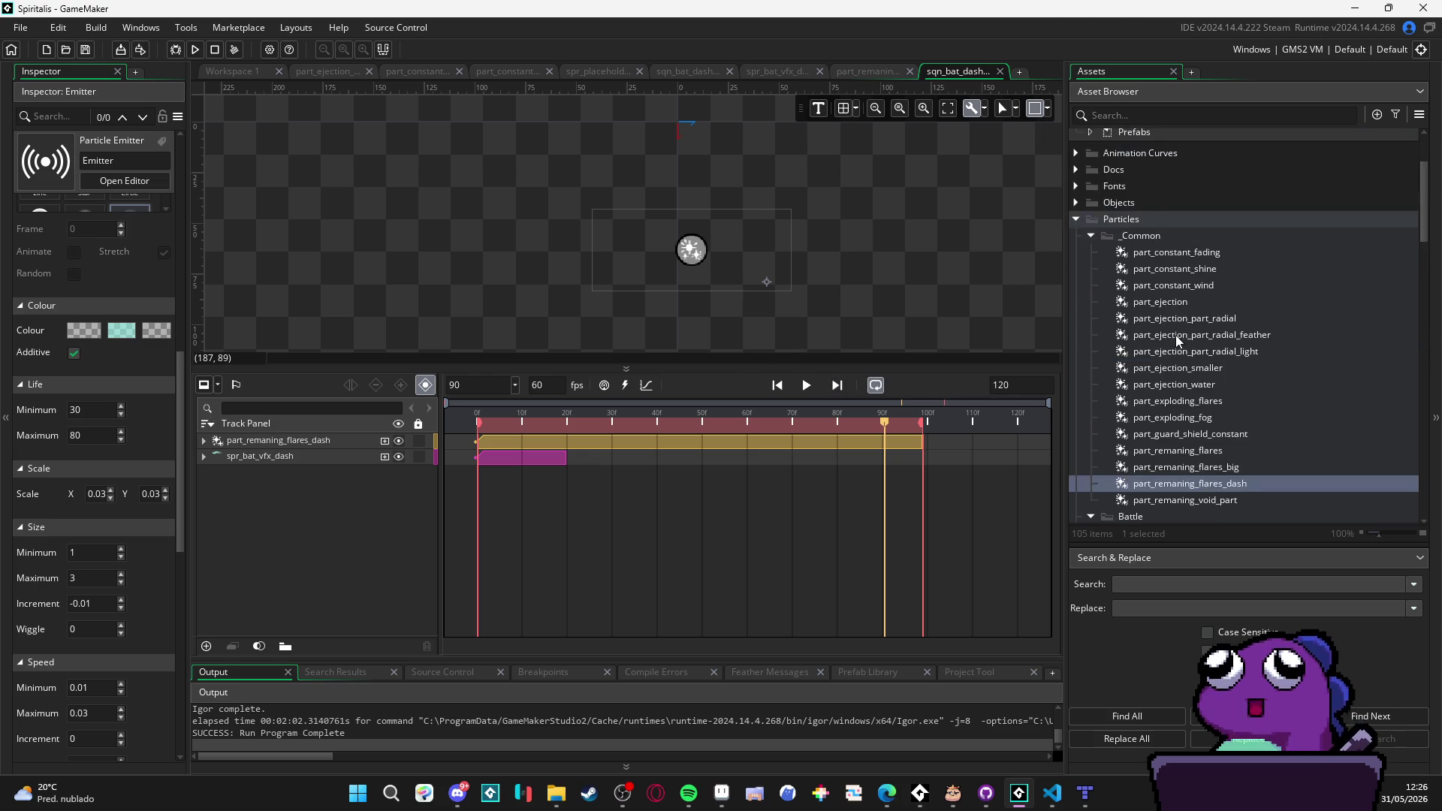
{"action": "scroll", "coordinate": [1097, 292], "scroll_direction": "down", "scroll_amount": 15}
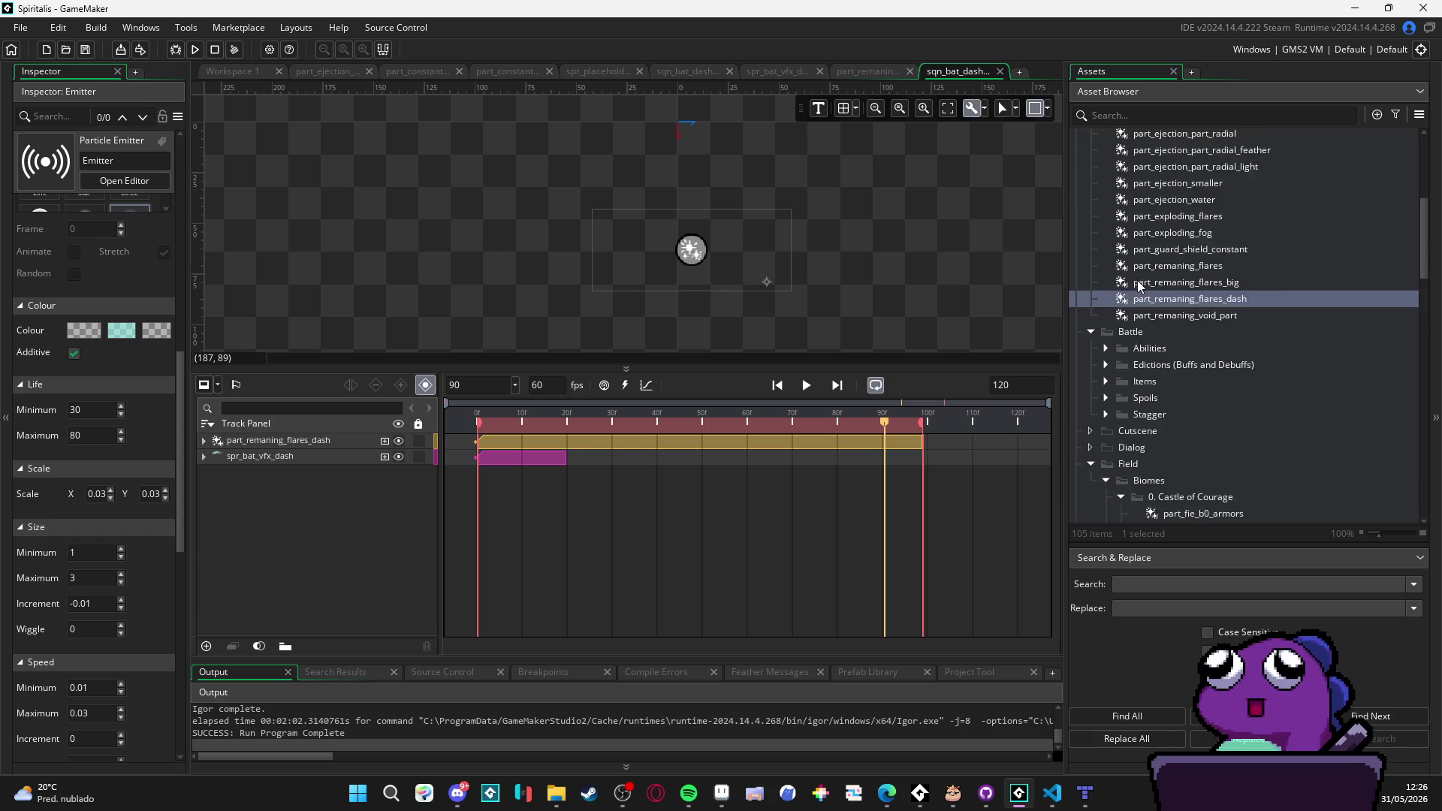
{"action": "scroll", "coordinate": [1133, 299], "scroll_direction": "down", "scroll_amount": 10}
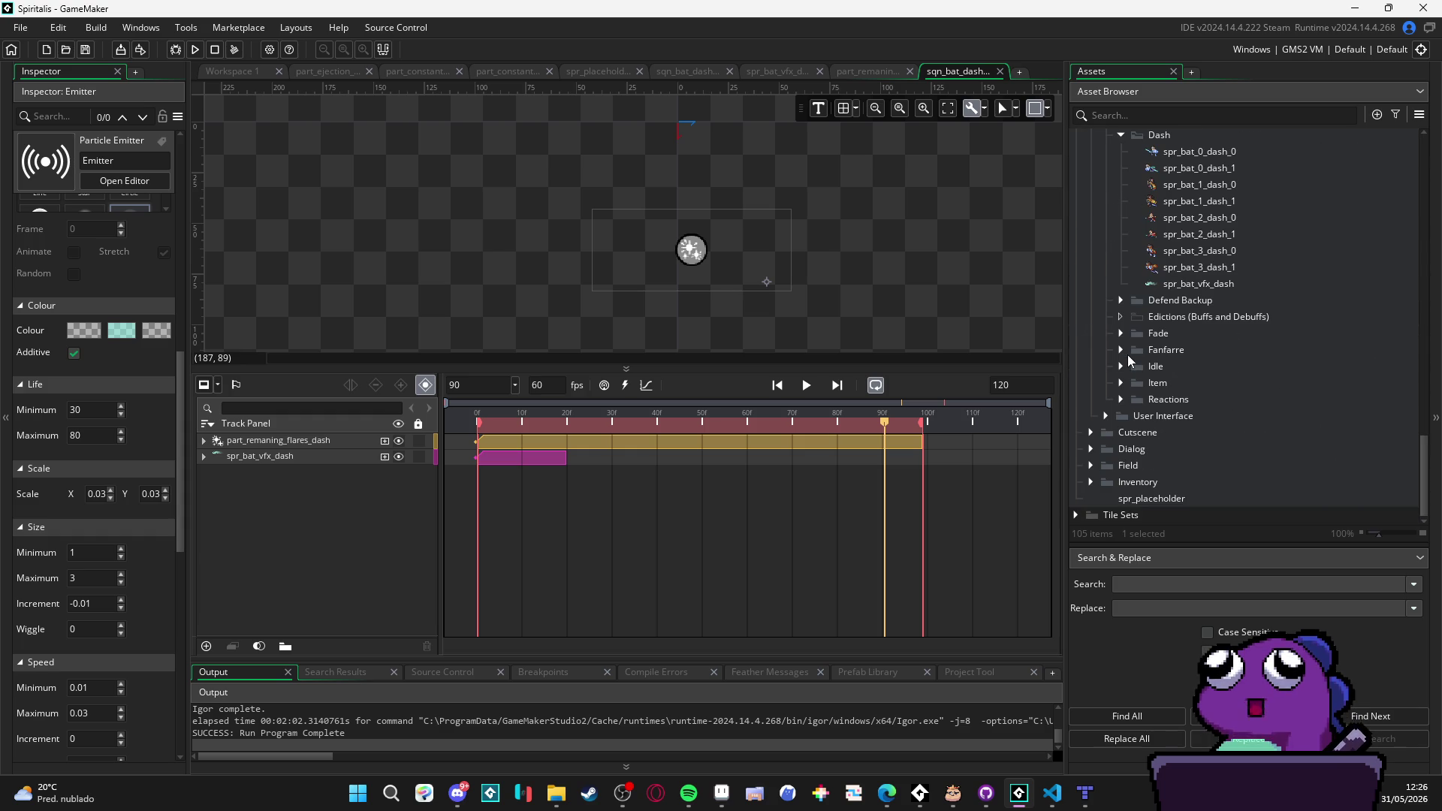
{"action": "scroll", "coordinate": [1130, 361], "scroll_direction": "down", "scroll_amount": 1}
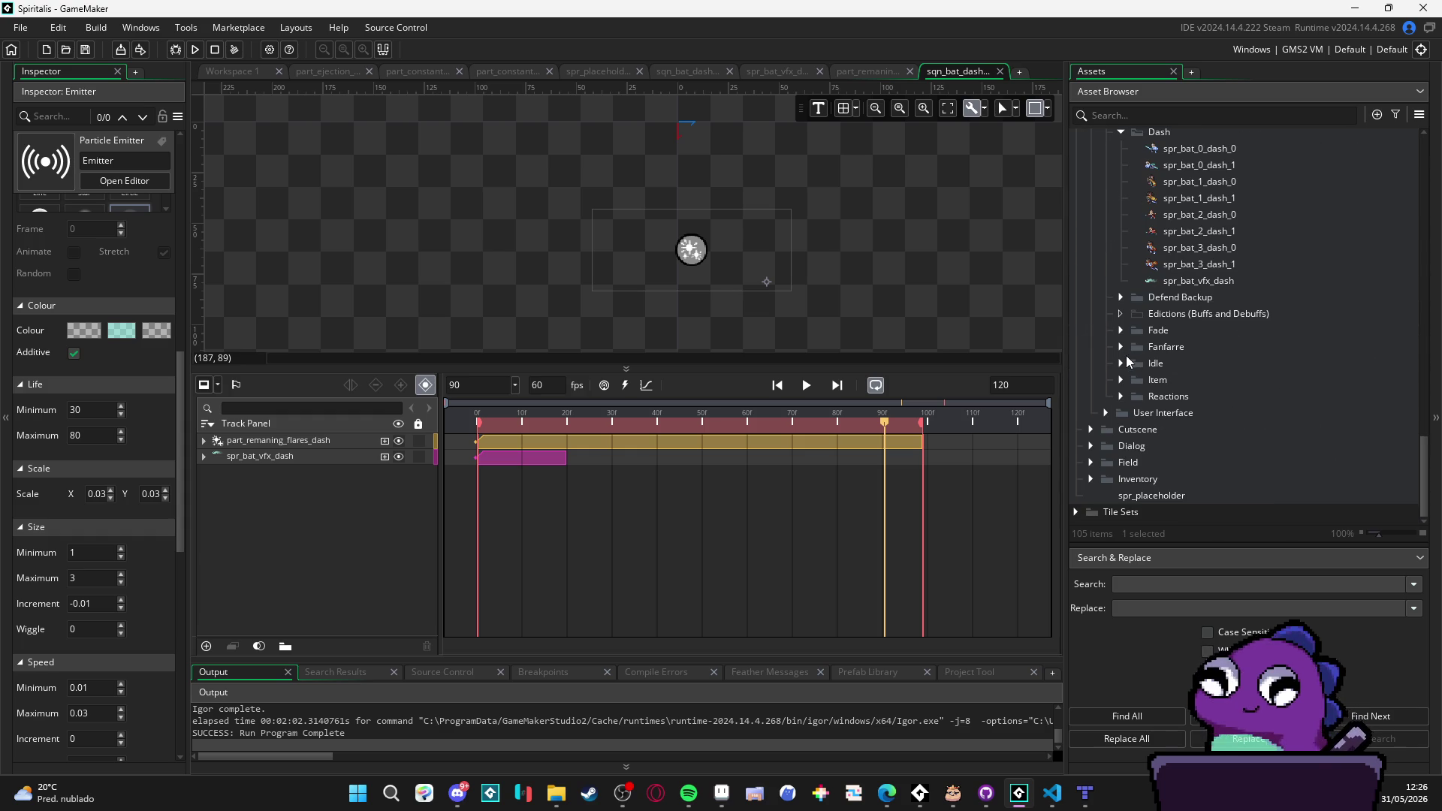
{"action": "scroll", "coordinate": [1122, 433], "scroll_direction": "up", "scroll_amount": 10}
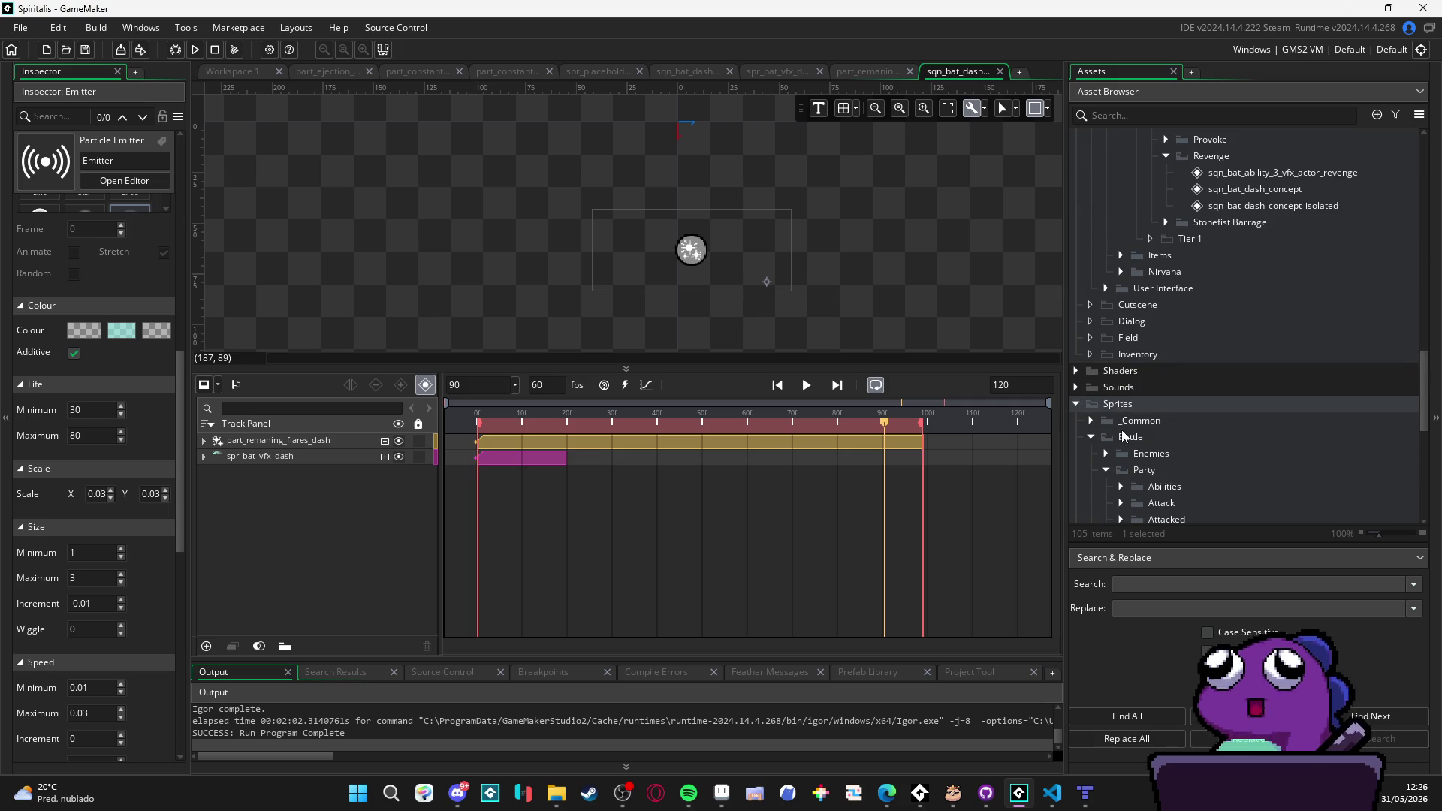
{"action": "scroll", "coordinate": [1122, 434], "scroll_direction": "down", "scroll_amount": 1}
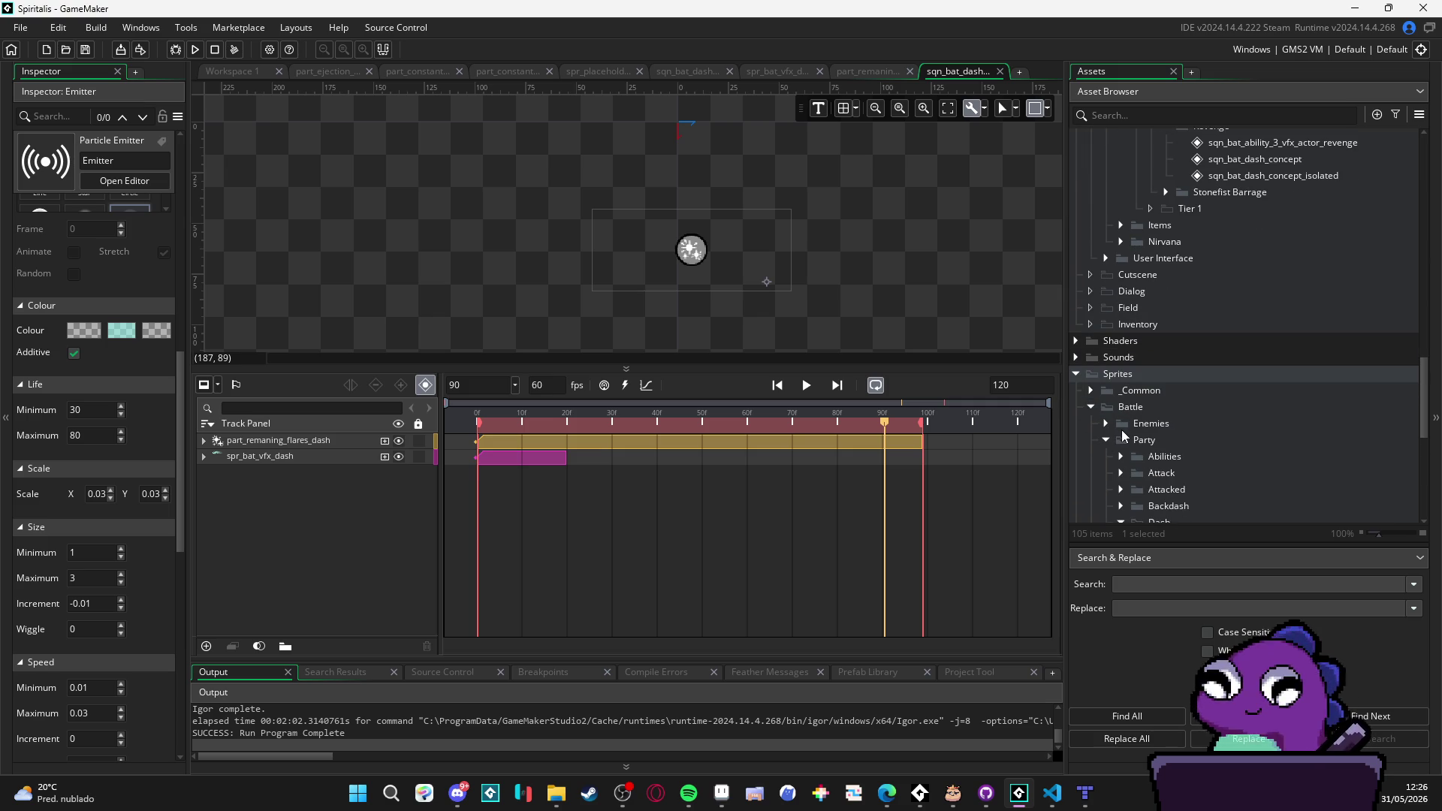
{"action": "left_click", "coordinate": [1076, 374]}
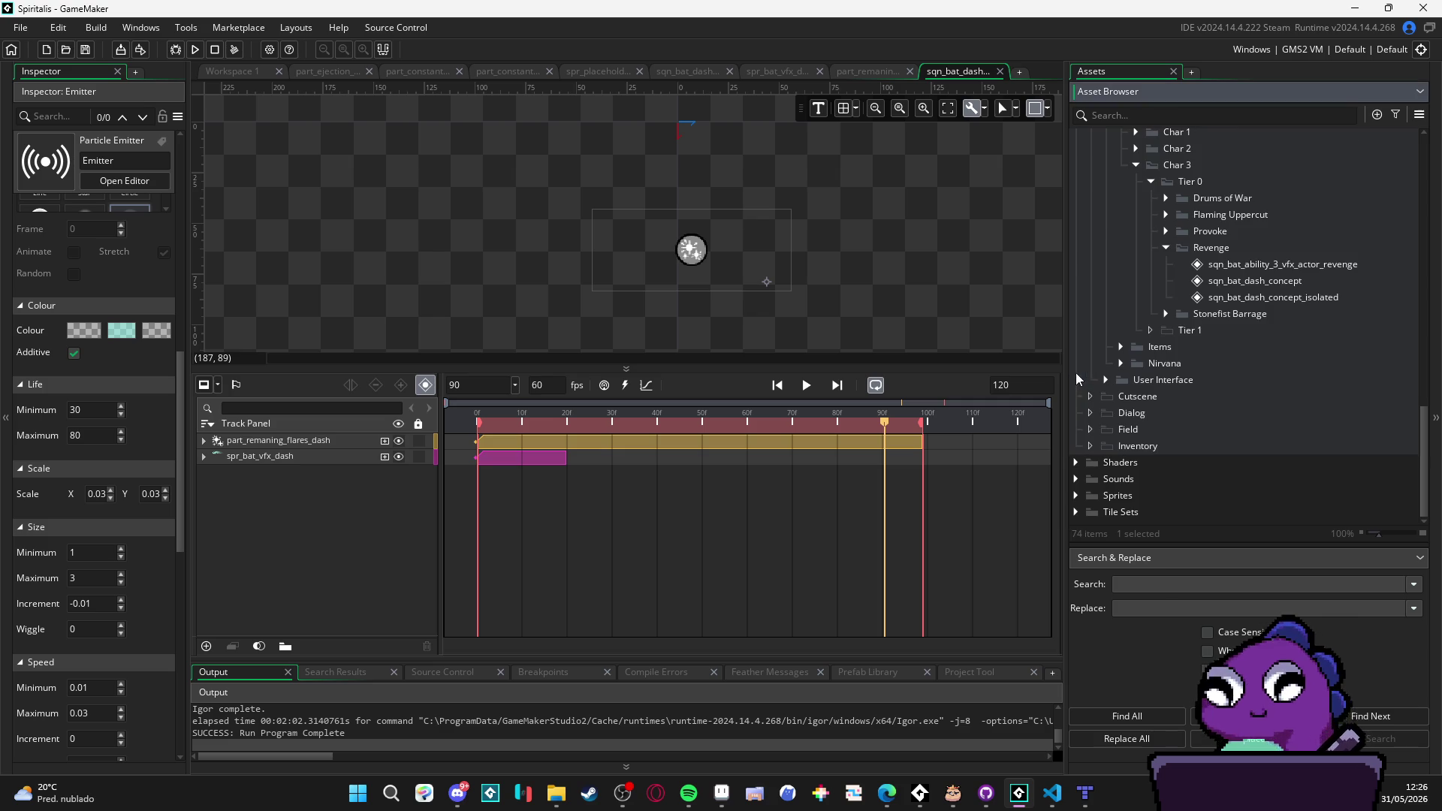
{"action": "scroll", "coordinate": [1116, 449], "scroll_direction": "up", "scroll_amount": 10}
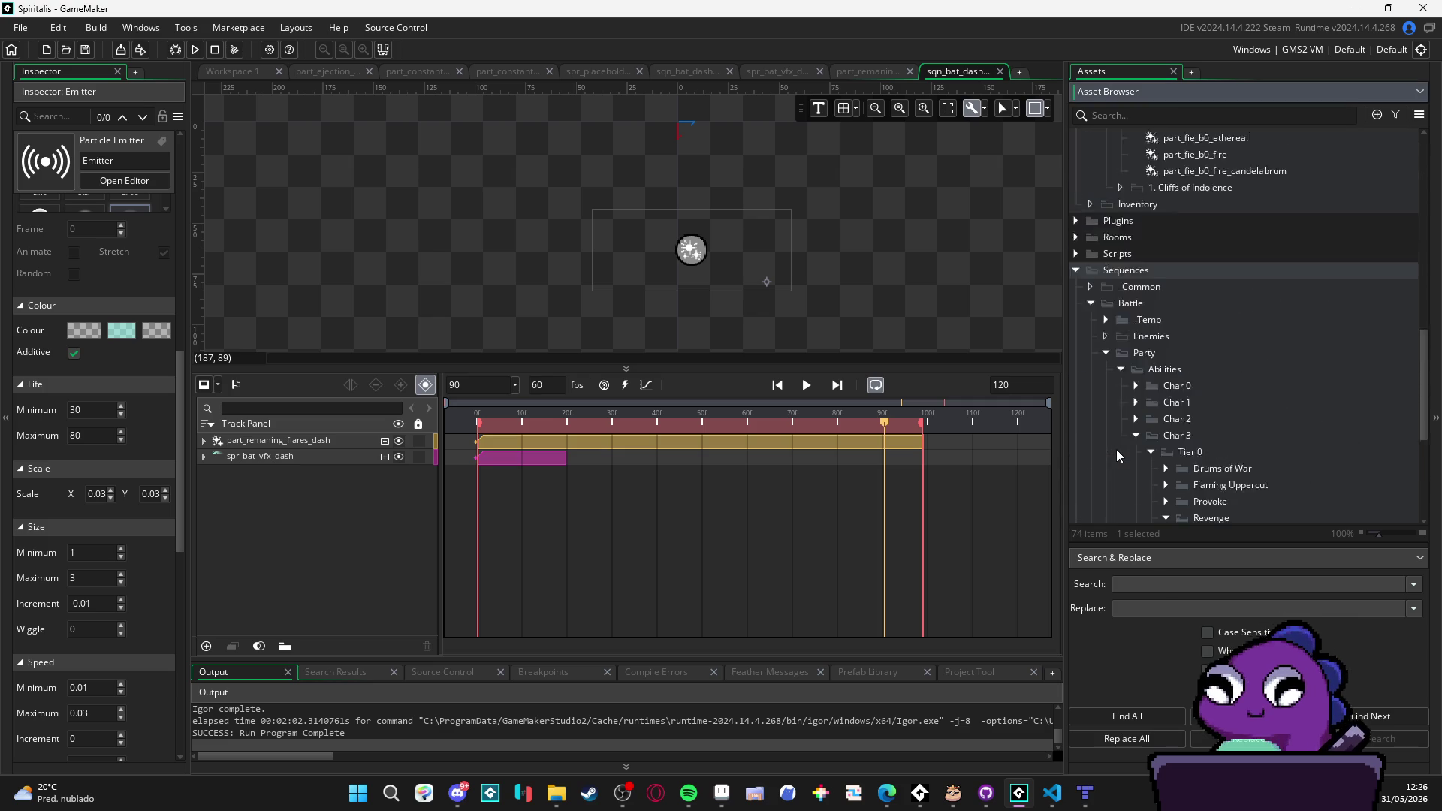
{"action": "left_click", "coordinate": [1079, 416]}
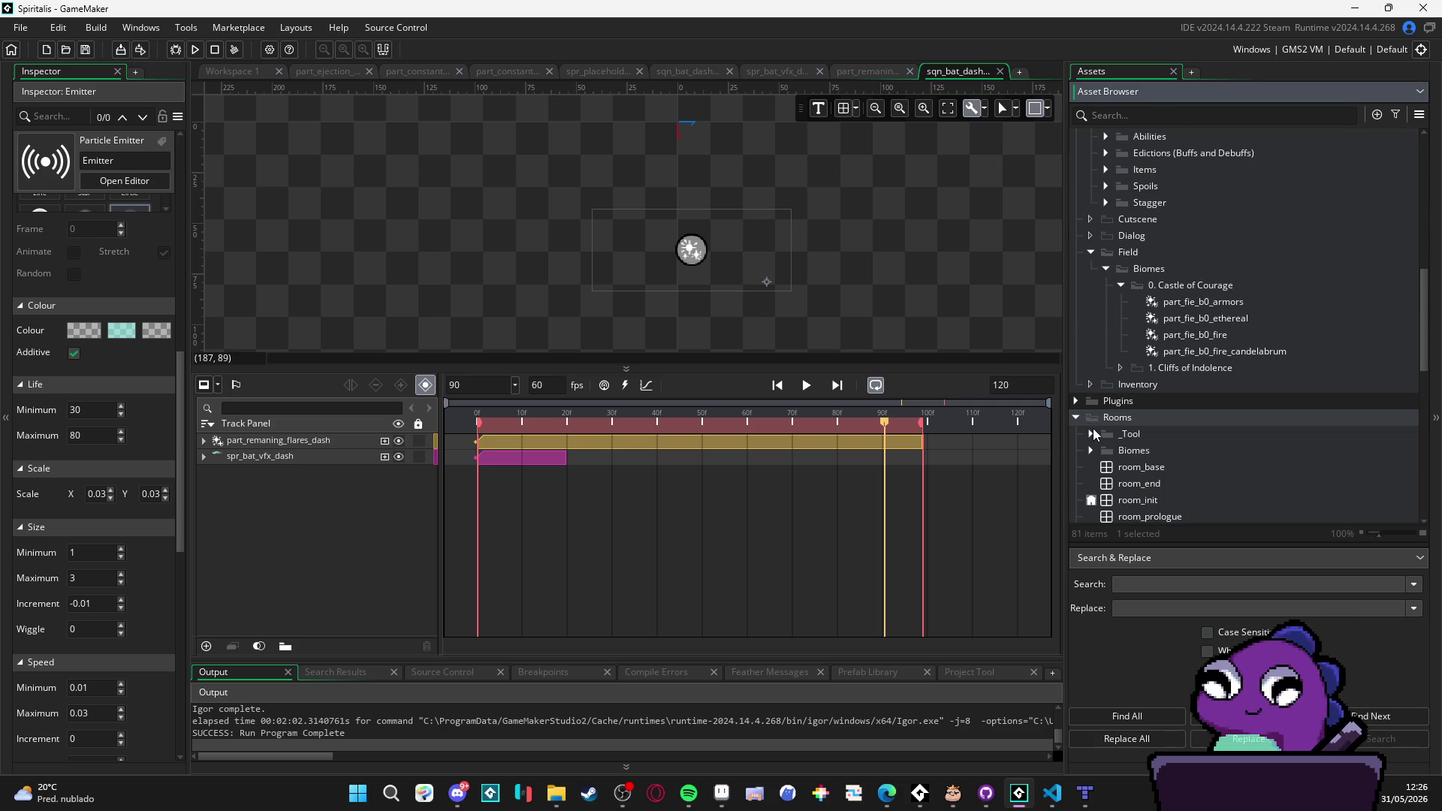
{"action": "left_click", "coordinate": [1131, 453]}
Step: Open room_tool, inspect the isolated sequence's properties, then open the tool instance's properties
{"action": "double_click", "coordinate": [1129, 453]}
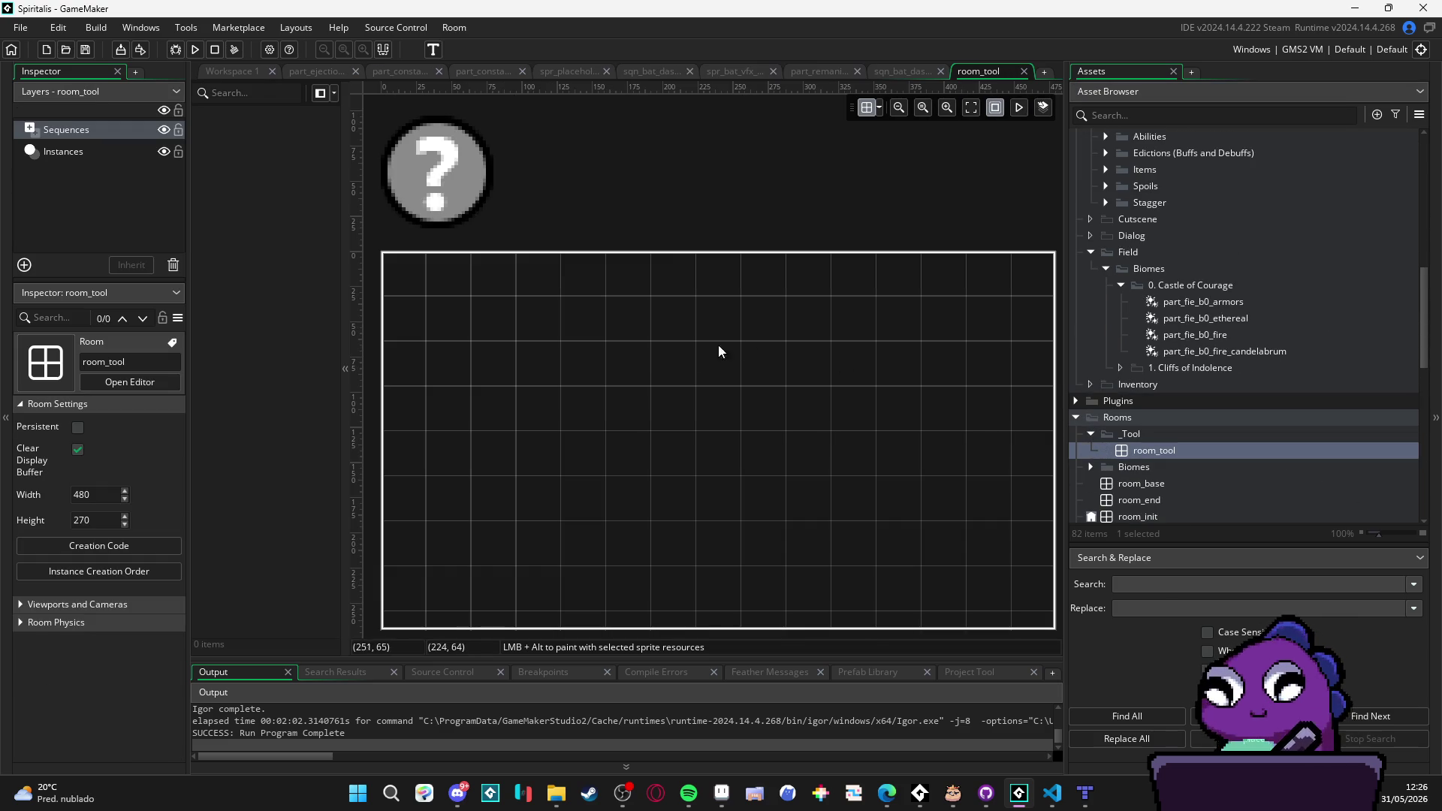
{"action": "scroll", "coordinate": [575, 353], "scroll_direction": "down", "scroll_amount": 3}
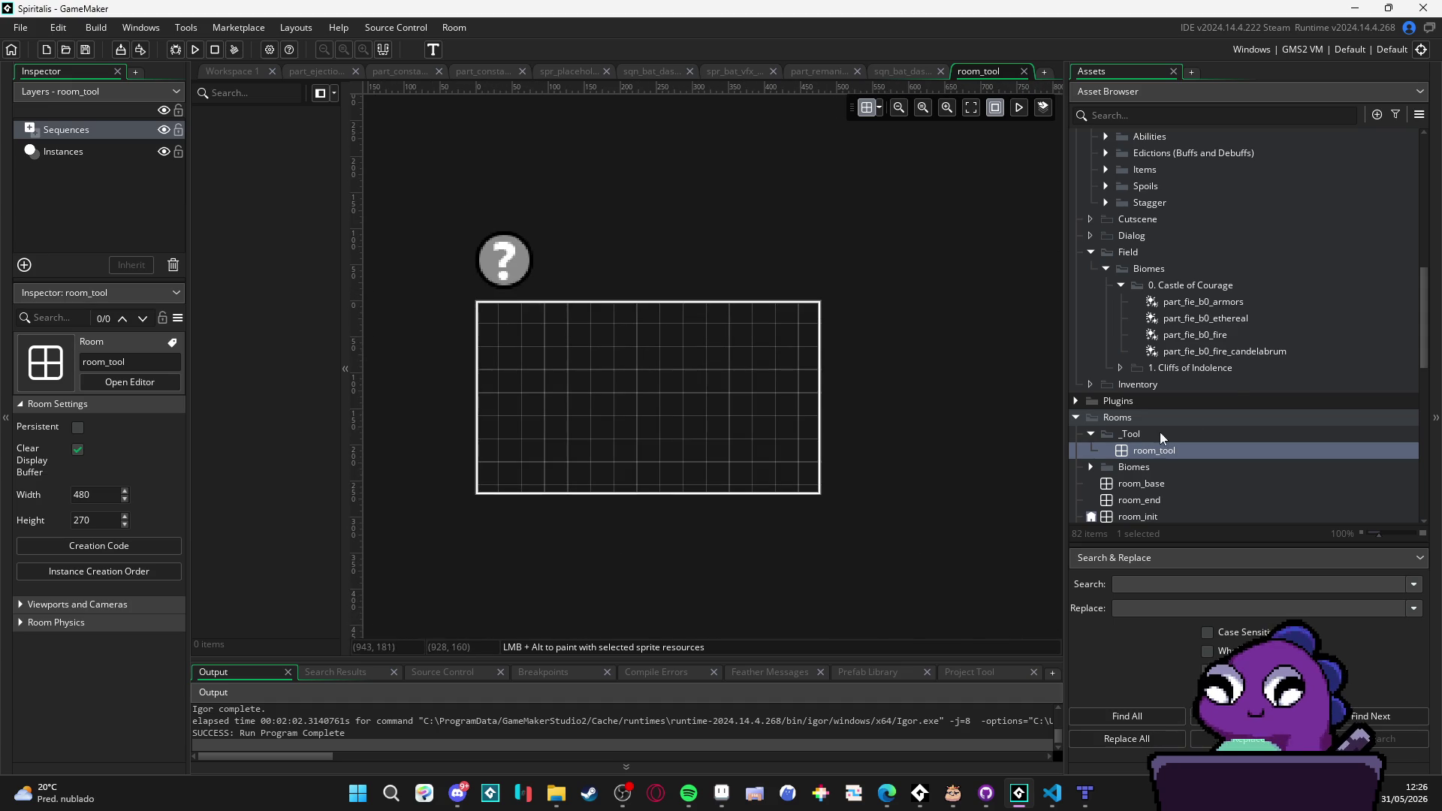
{"action": "scroll", "coordinate": [1236, 387], "scroll_direction": "up", "scroll_amount": 6}
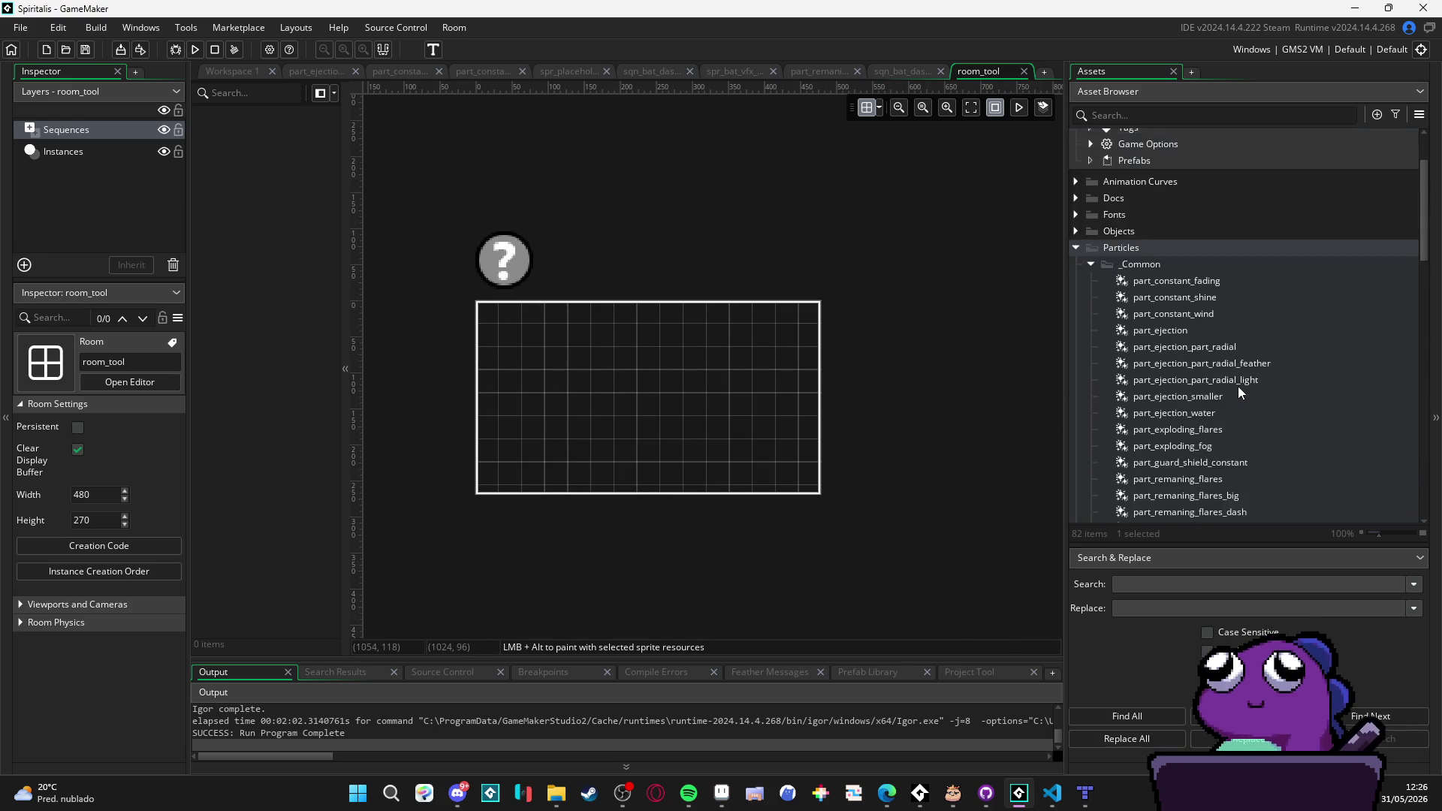
{"action": "scroll", "coordinate": [1243, 386], "scroll_direction": "down", "scroll_amount": 10}
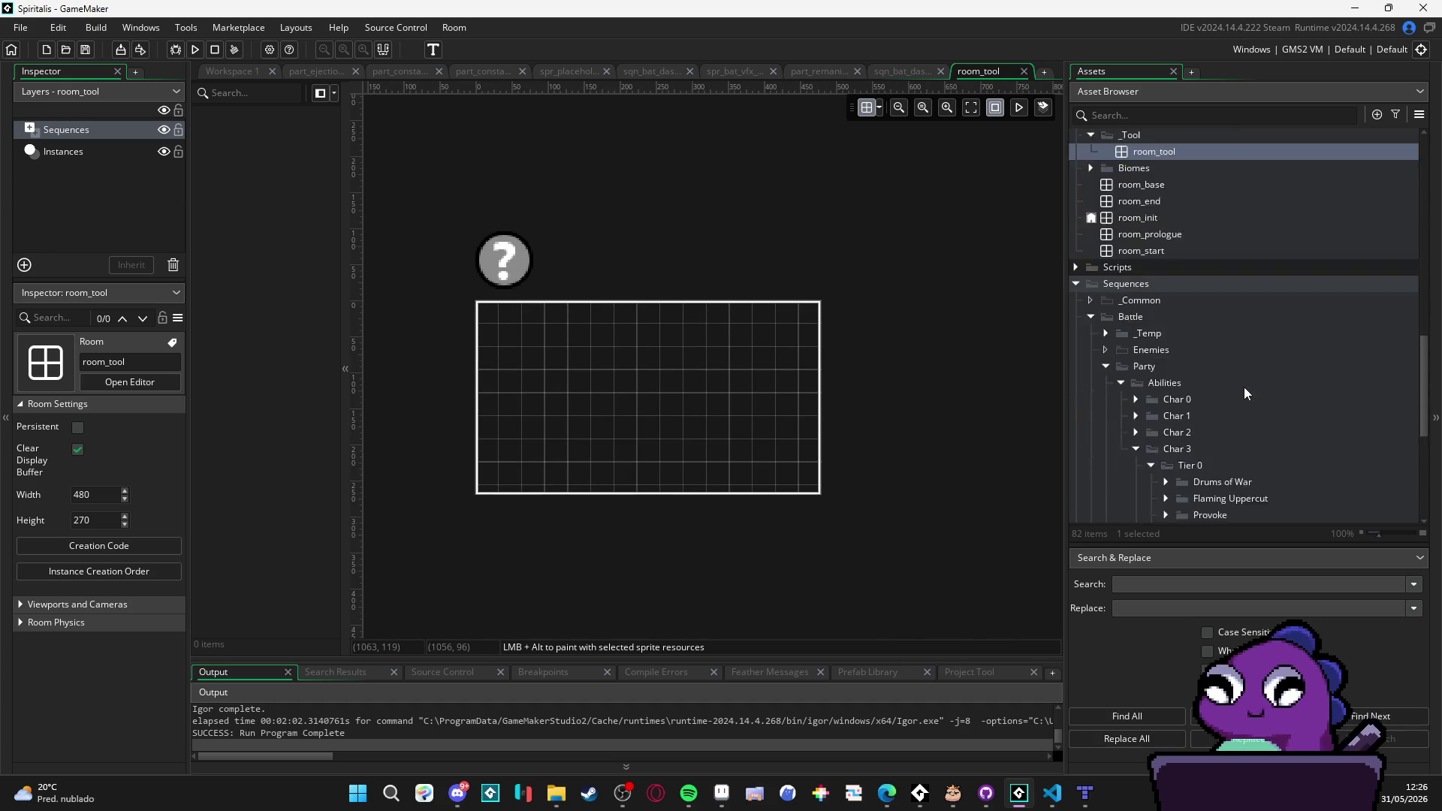
{"action": "scroll", "coordinate": [1243, 386], "scroll_direction": "down", "scroll_amount": 3}
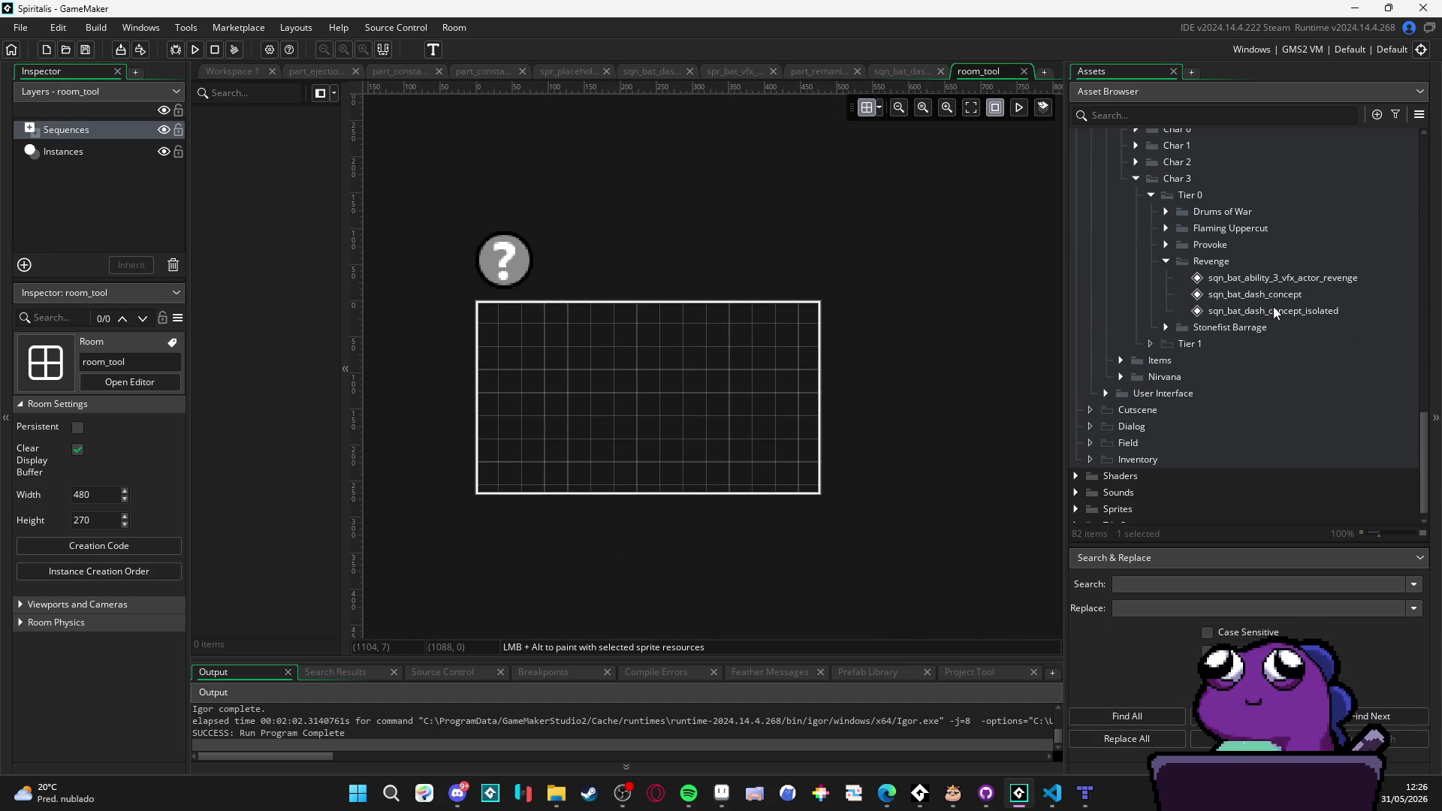
{"action": "left_click", "coordinate": [1296, 312]}
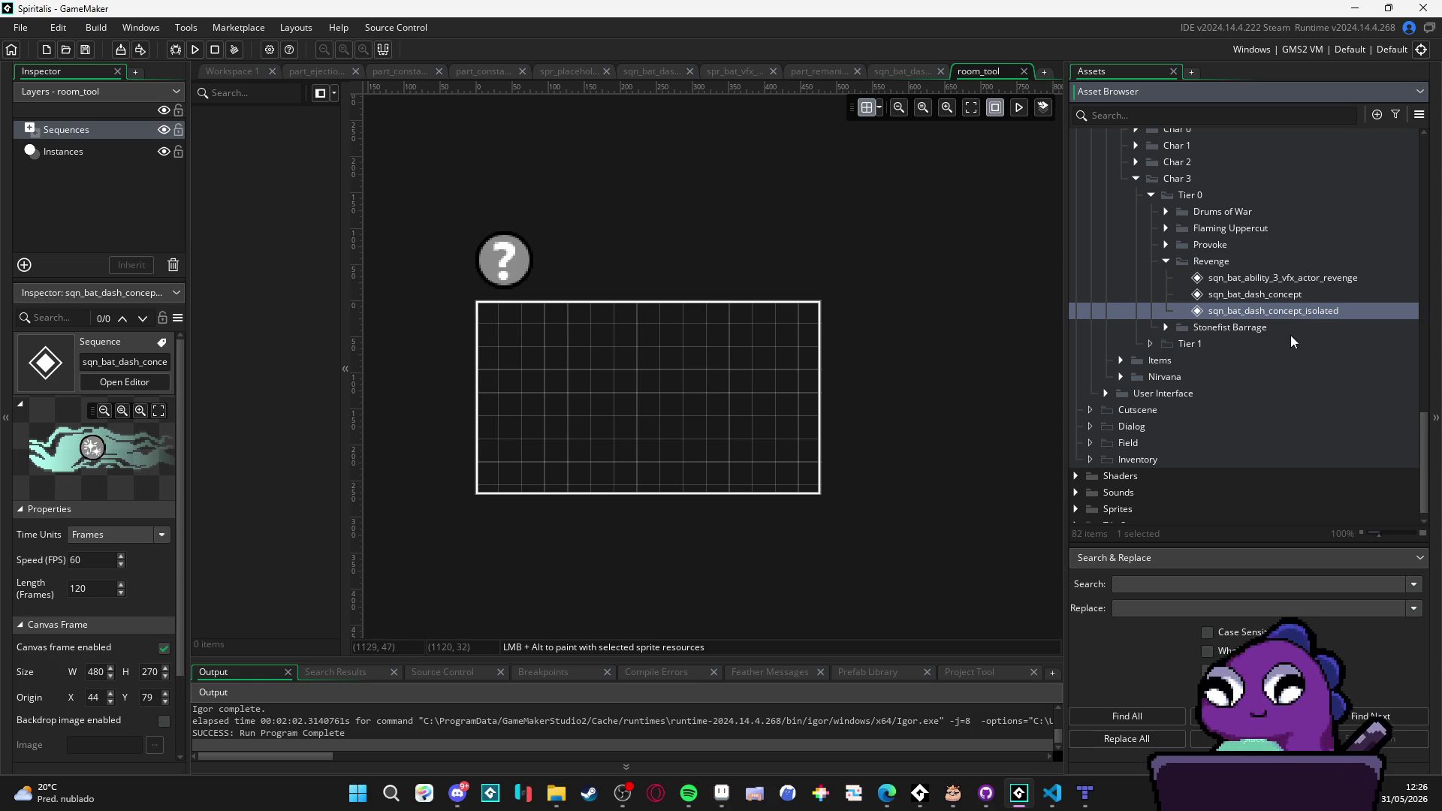
{"action": "left_click", "coordinate": [519, 260]}
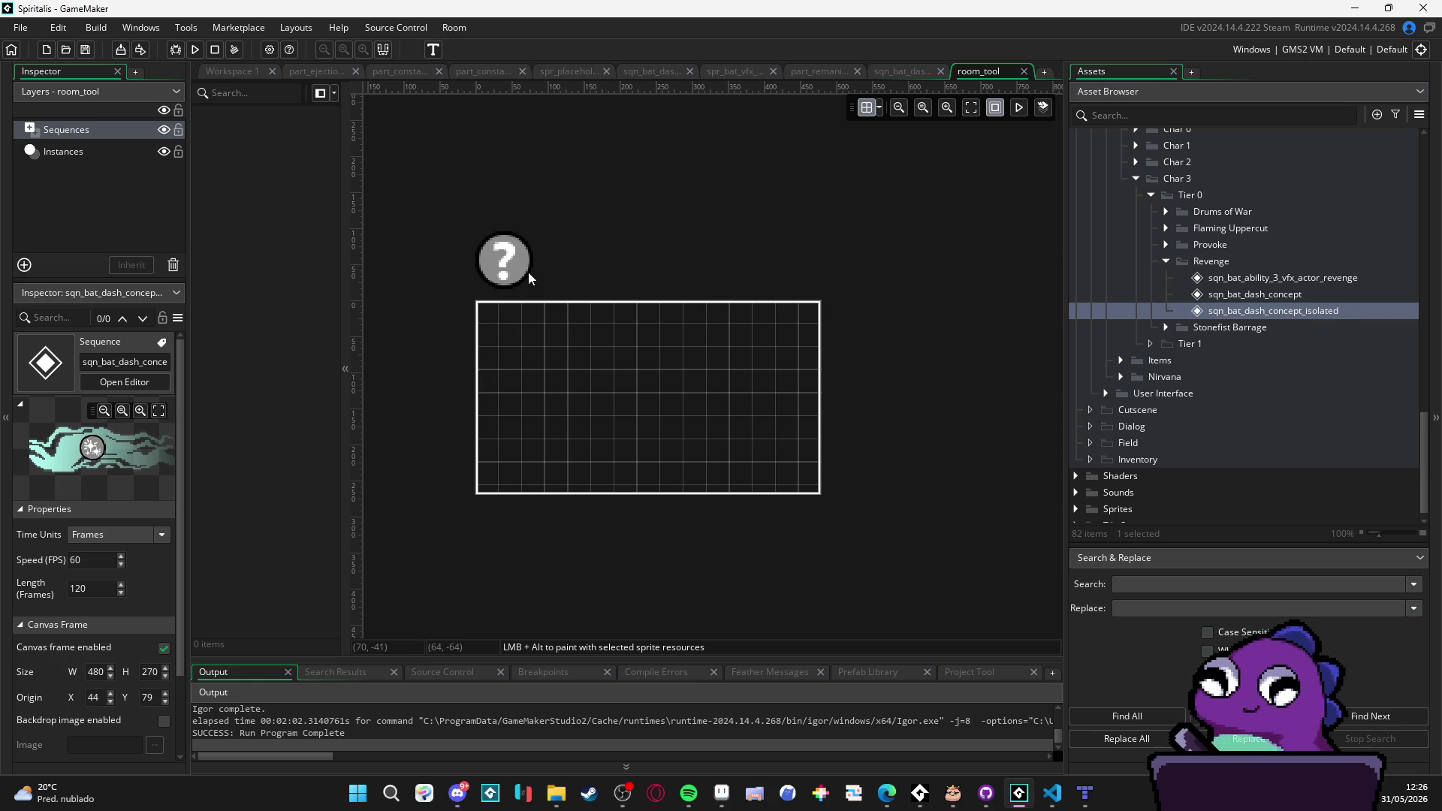
{"action": "double_click", "coordinate": [498, 264]}
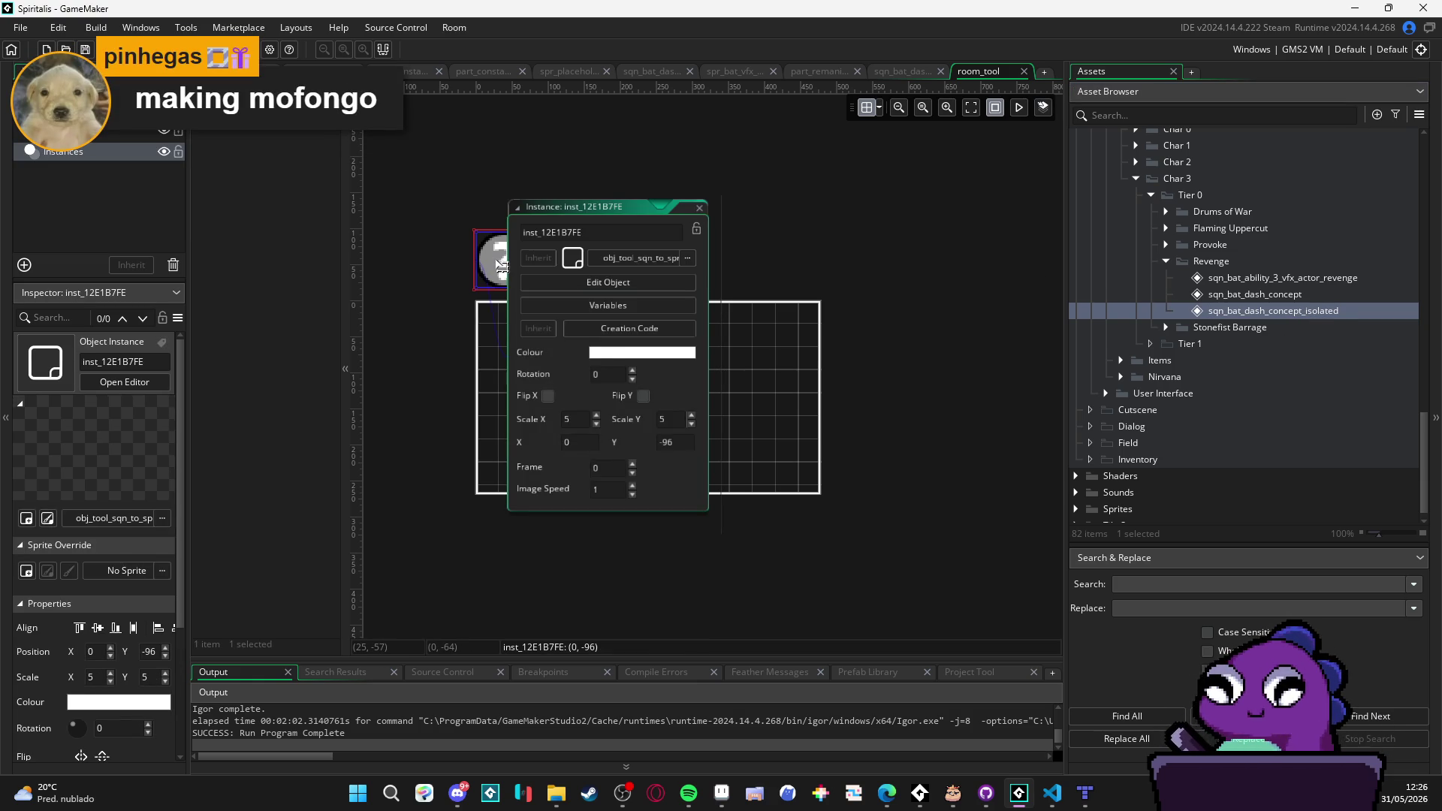
Step: Review the tool instance's variables and the object's Create event code
{"action": "left_click", "coordinate": [653, 309]}
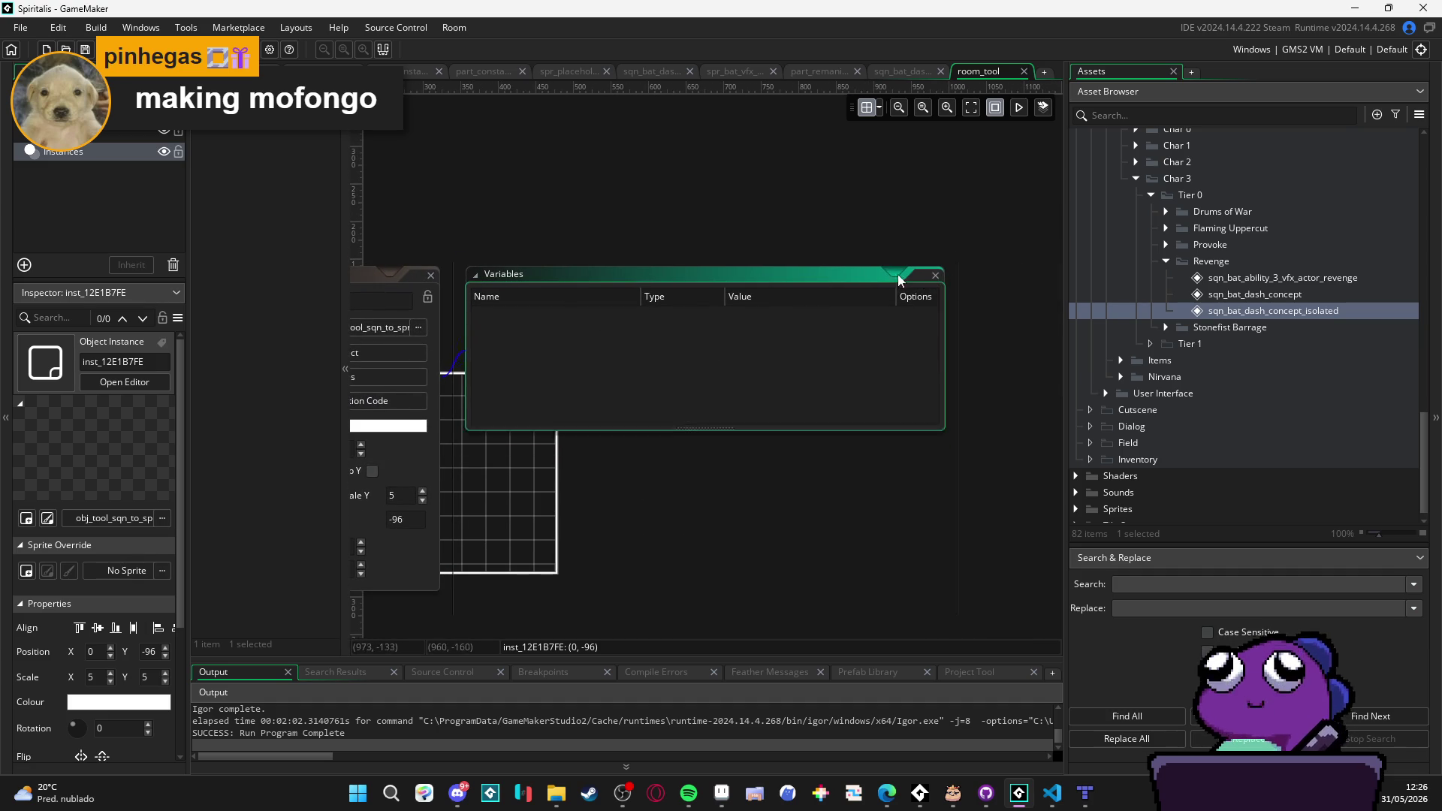
{"action": "left_click", "coordinate": [935, 275]}
{"action": "left_click", "coordinate": [651, 381]}
{"action": "left_click", "coordinate": [678, 281]}
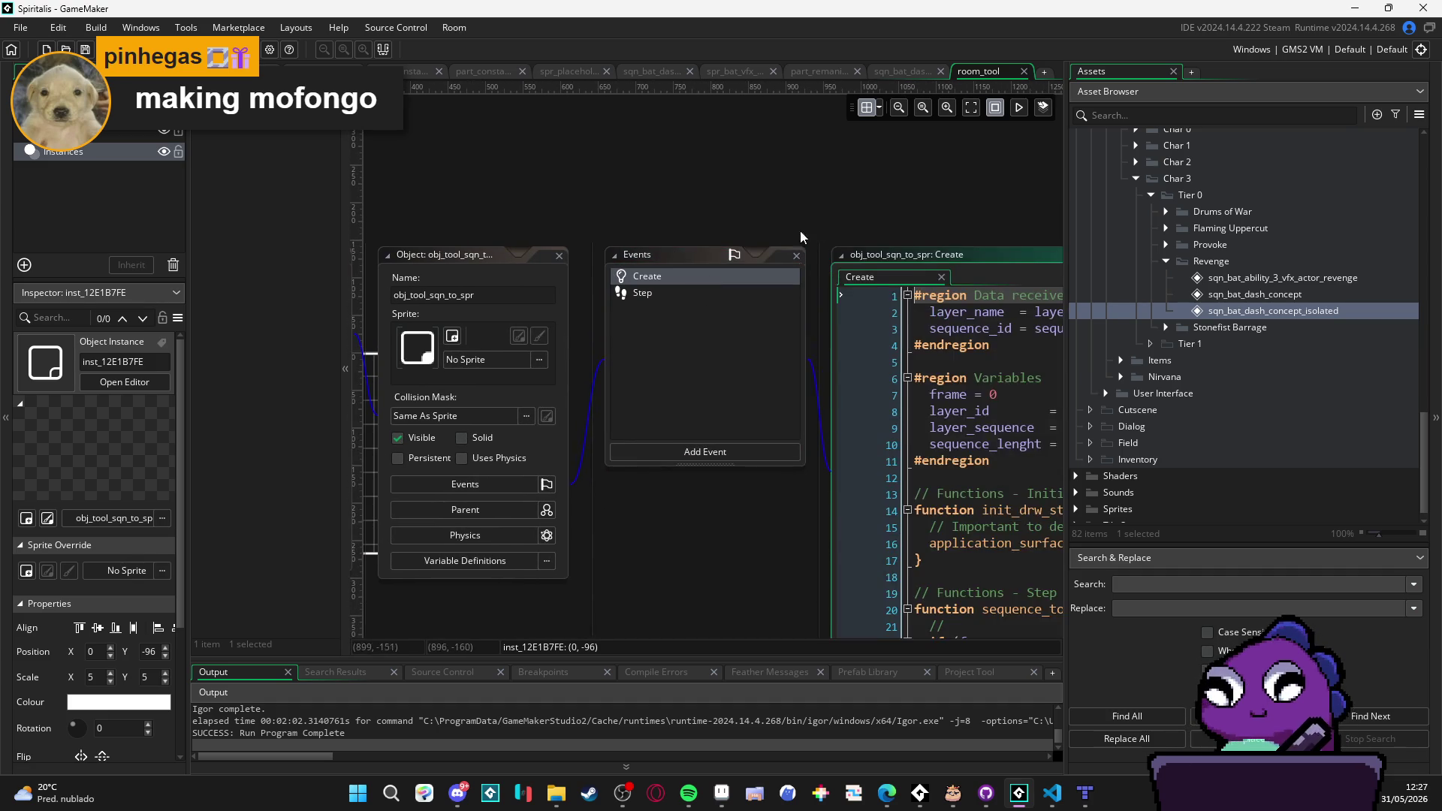
{"action": "mouse_move", "coordinate": [588, 152]}
{"action": "left_mouse_down"}
{"action": "mouse_move", "coordinate": [697, 186]}
{"action": "mouse_move", "coordinate": [851, 174]}
{"action": "left_mouse_up"}
{"action": "left_click_drag", "start_coordinate": [655, 141], "coordinate": [692, 213]}
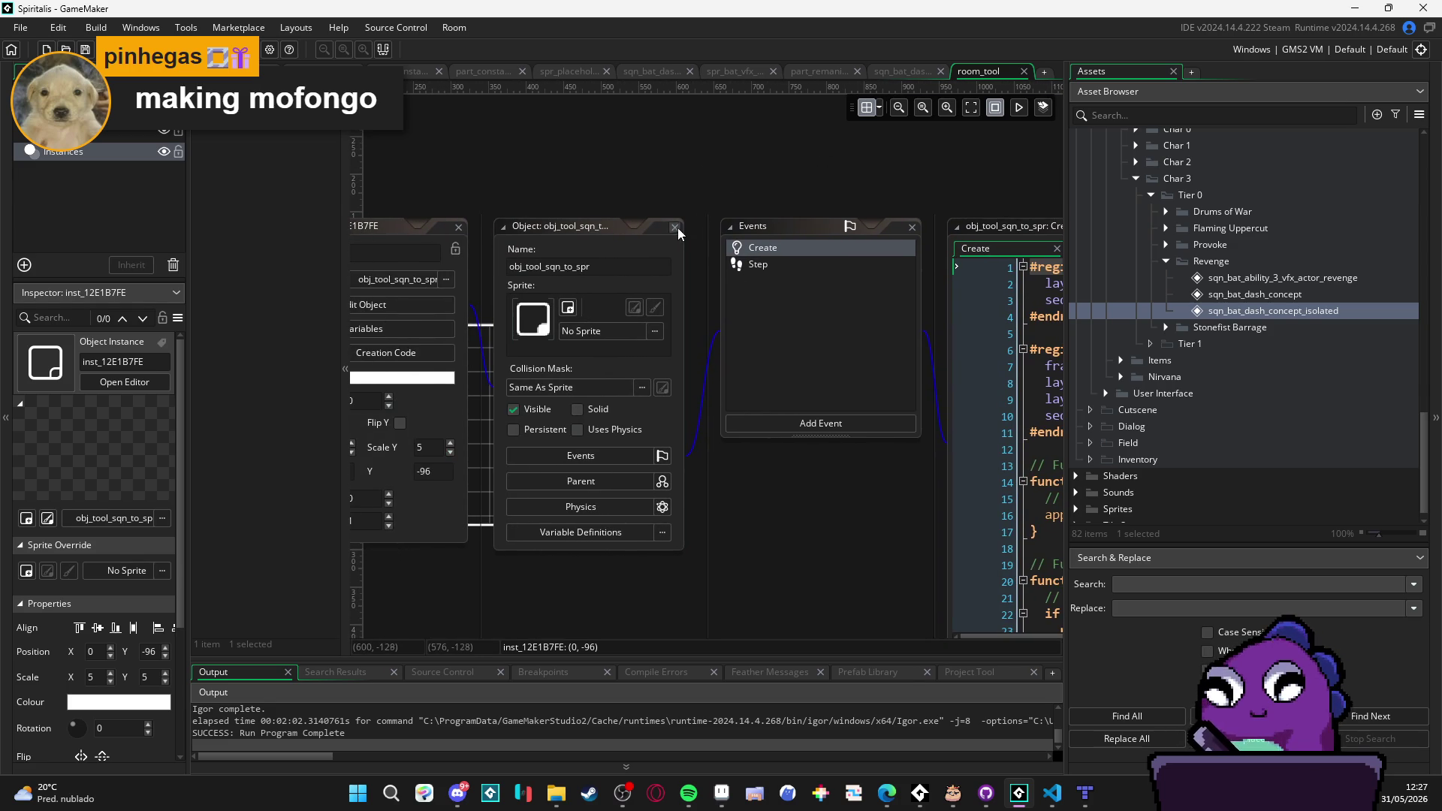
{"action": "left_click", "coordinate": [676, 227]}
Step: Reopen obj_tool_sqn_to_spr and add a new entry under Variable Definitions
{"action": "left_click", "coordinate": [638, 350]}
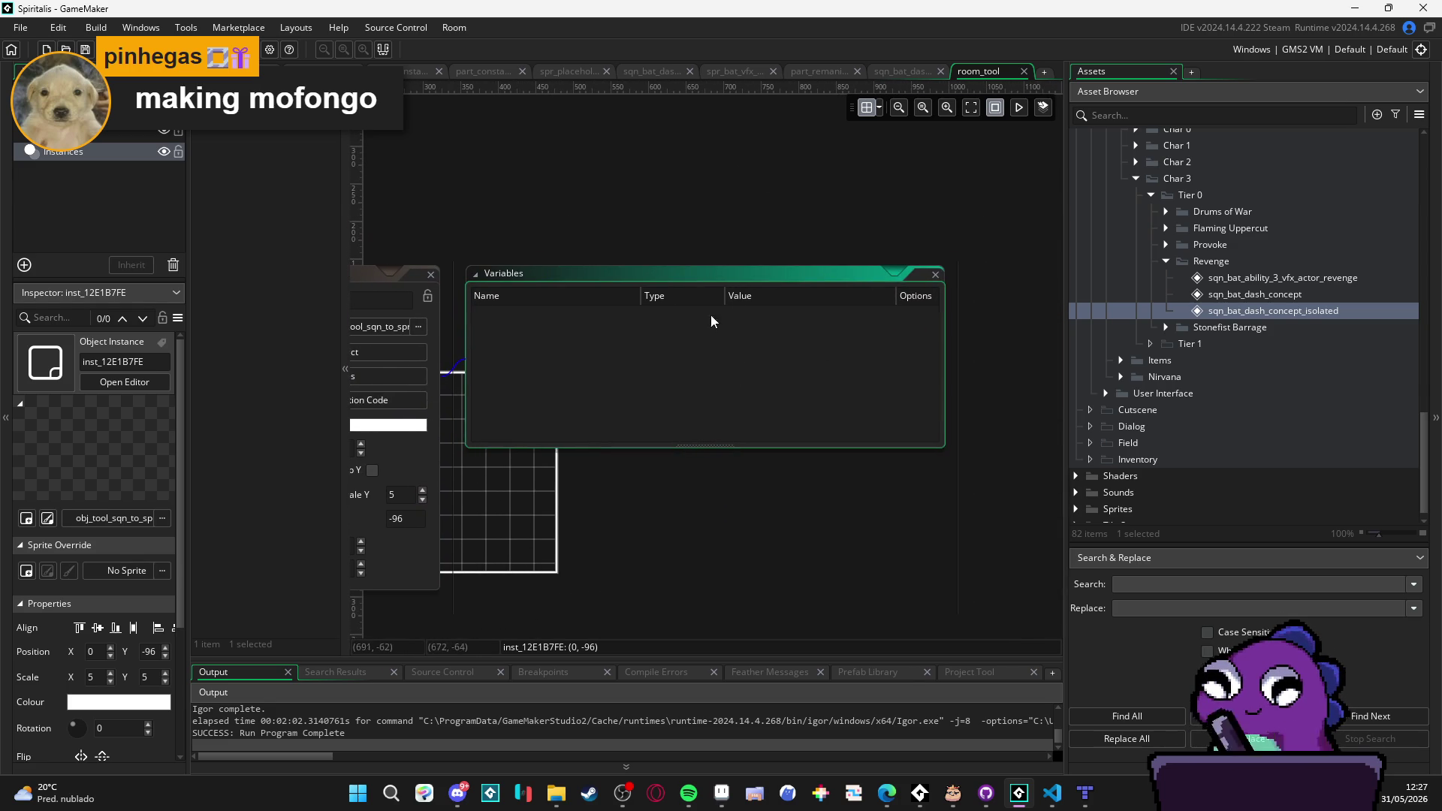
{"action": "left_click", "coordinate": [935, 273]}
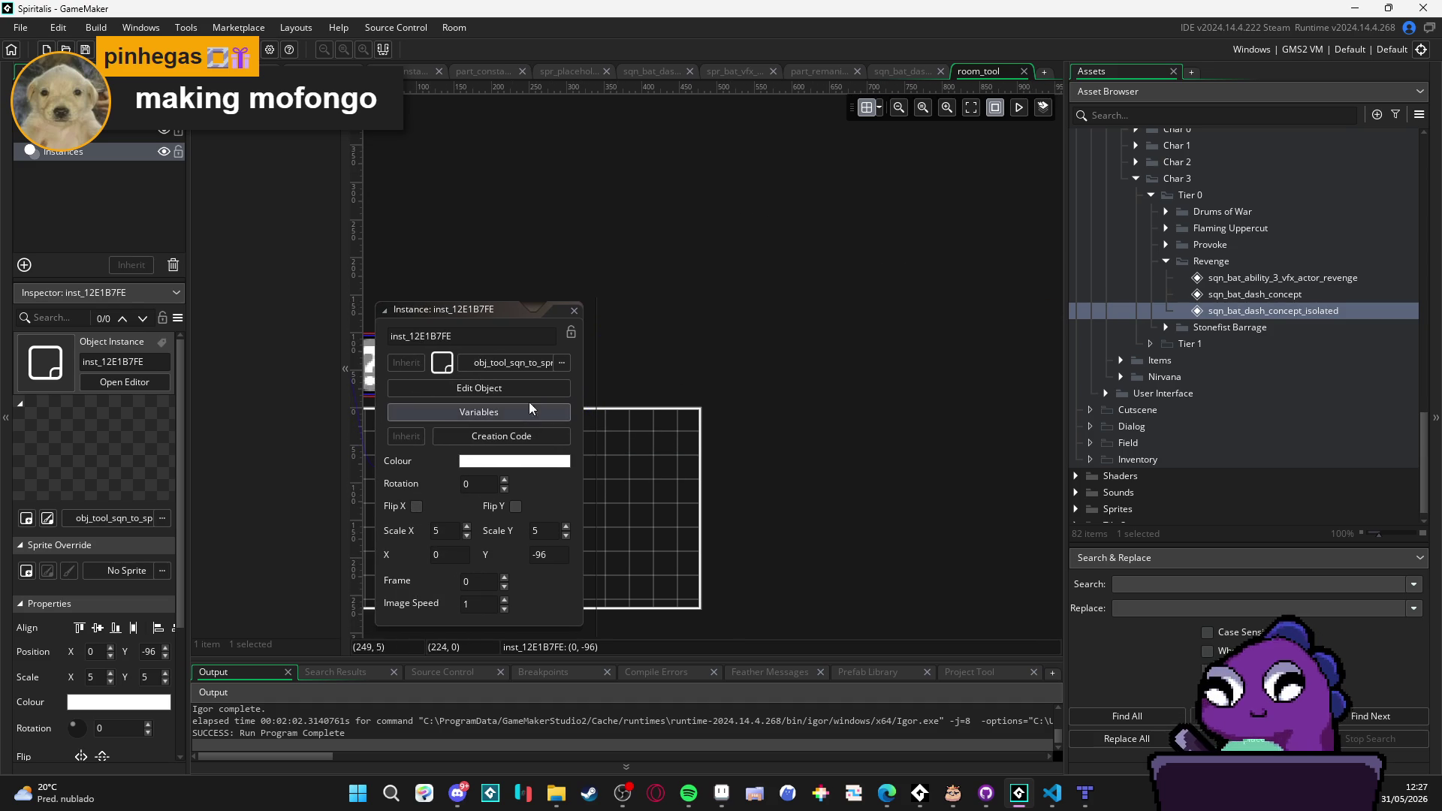
{"action": "left_click", "coordinate": [525, 389]}
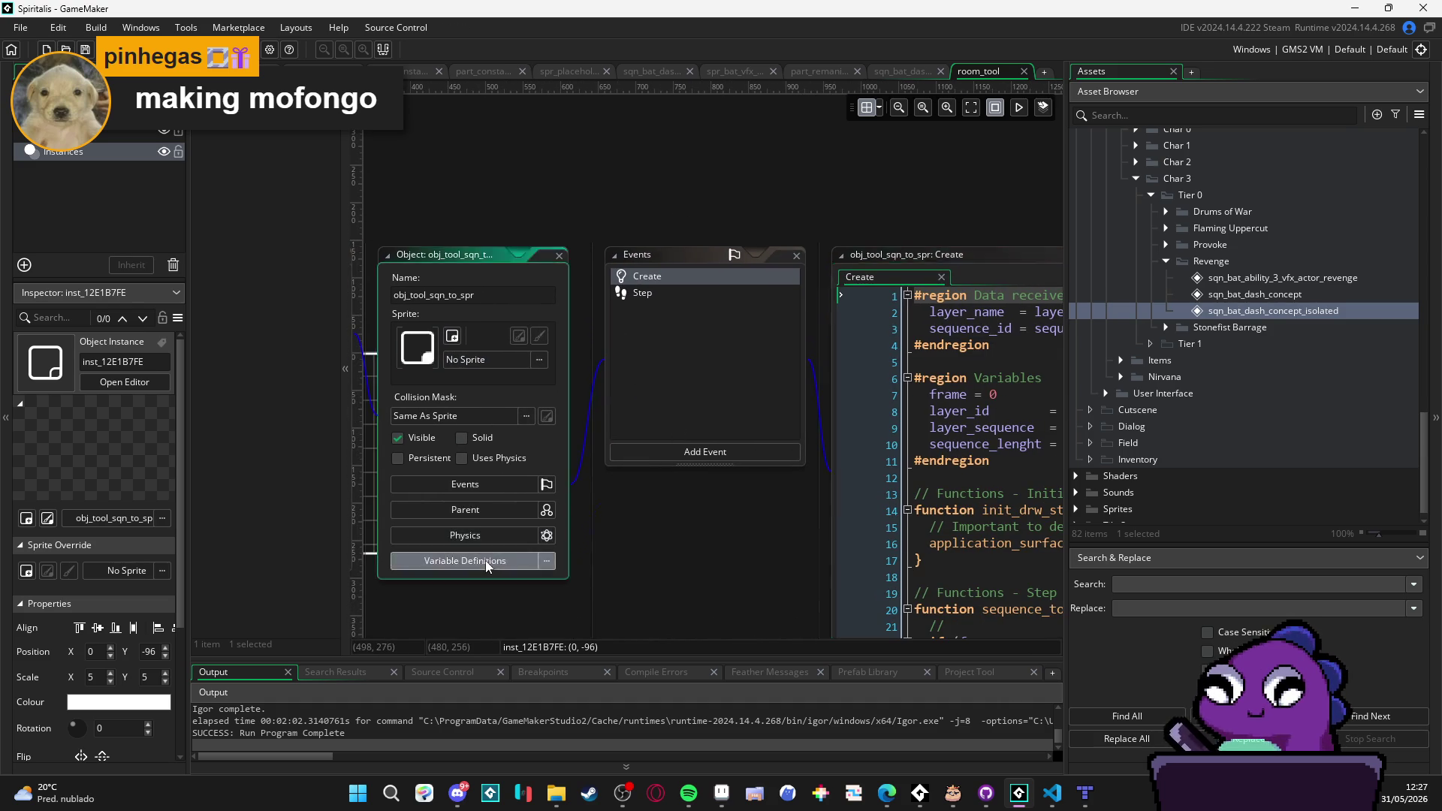
{"action": "left_click", "coordinate": [485, 561]}
{"action": "left_click", "coordinate": [898, 434]}
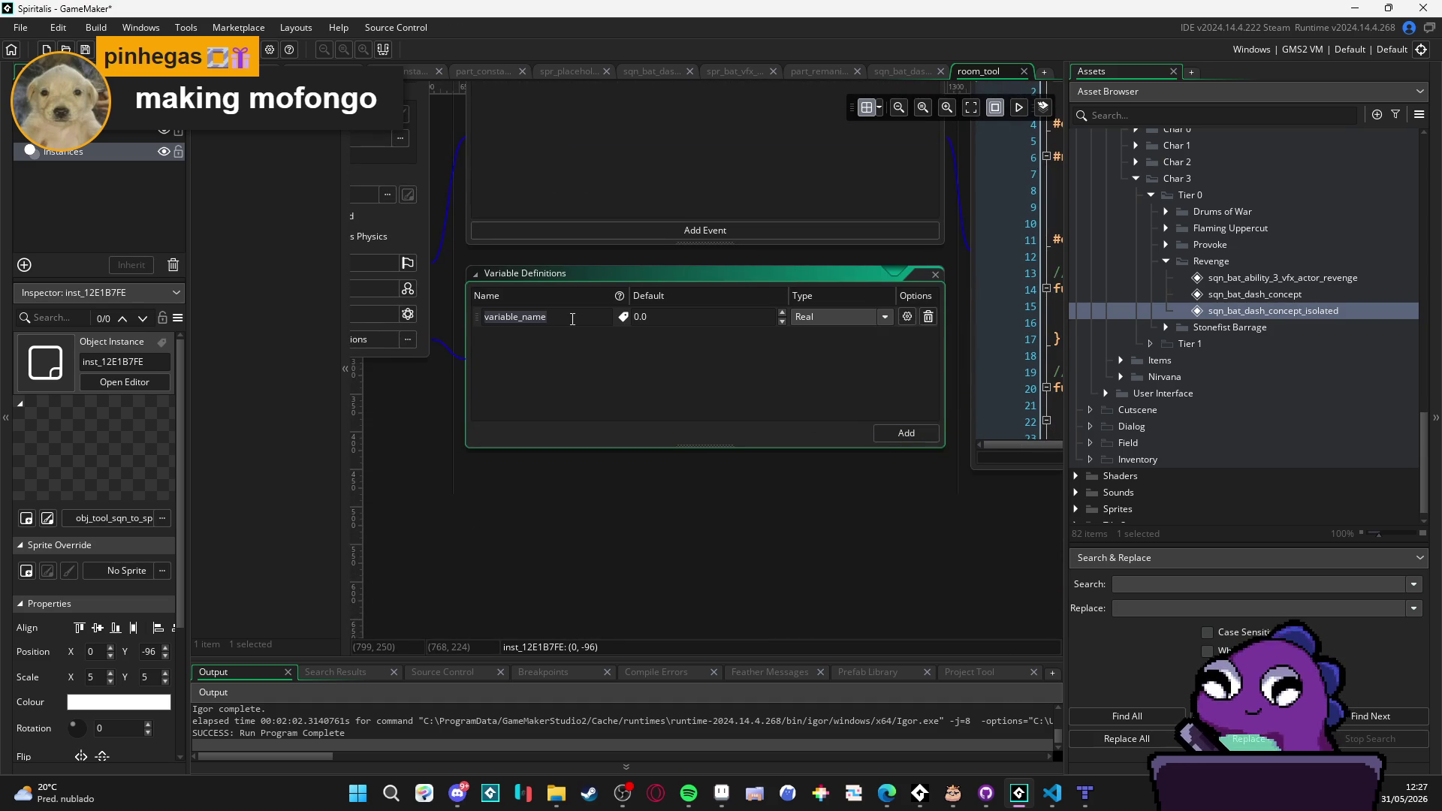
Step: Rename the variable definition to layer_name and make it a String
{"action": "type", "text": "layer_name"}
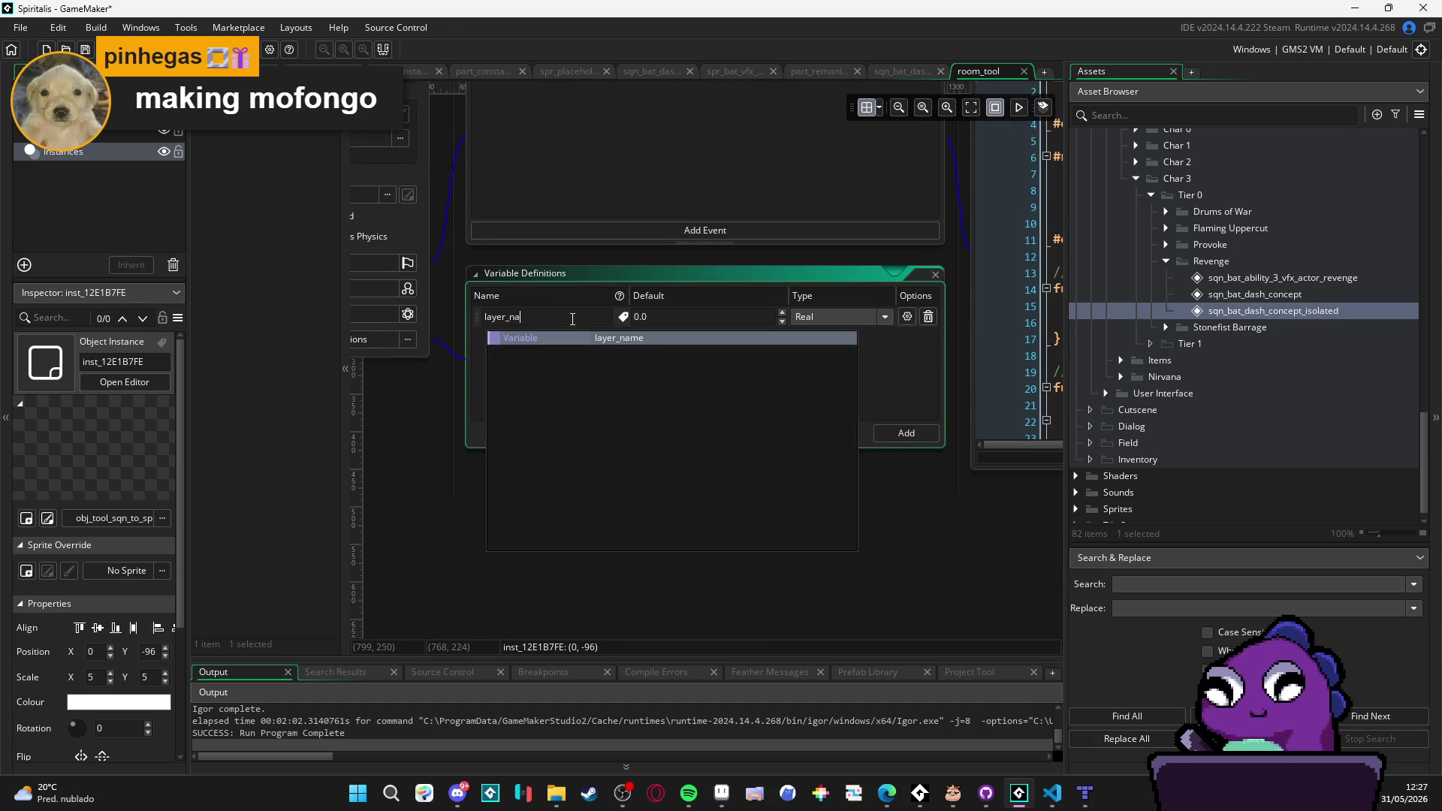
{"action": "left_click", "coordinate": [833, 316]}
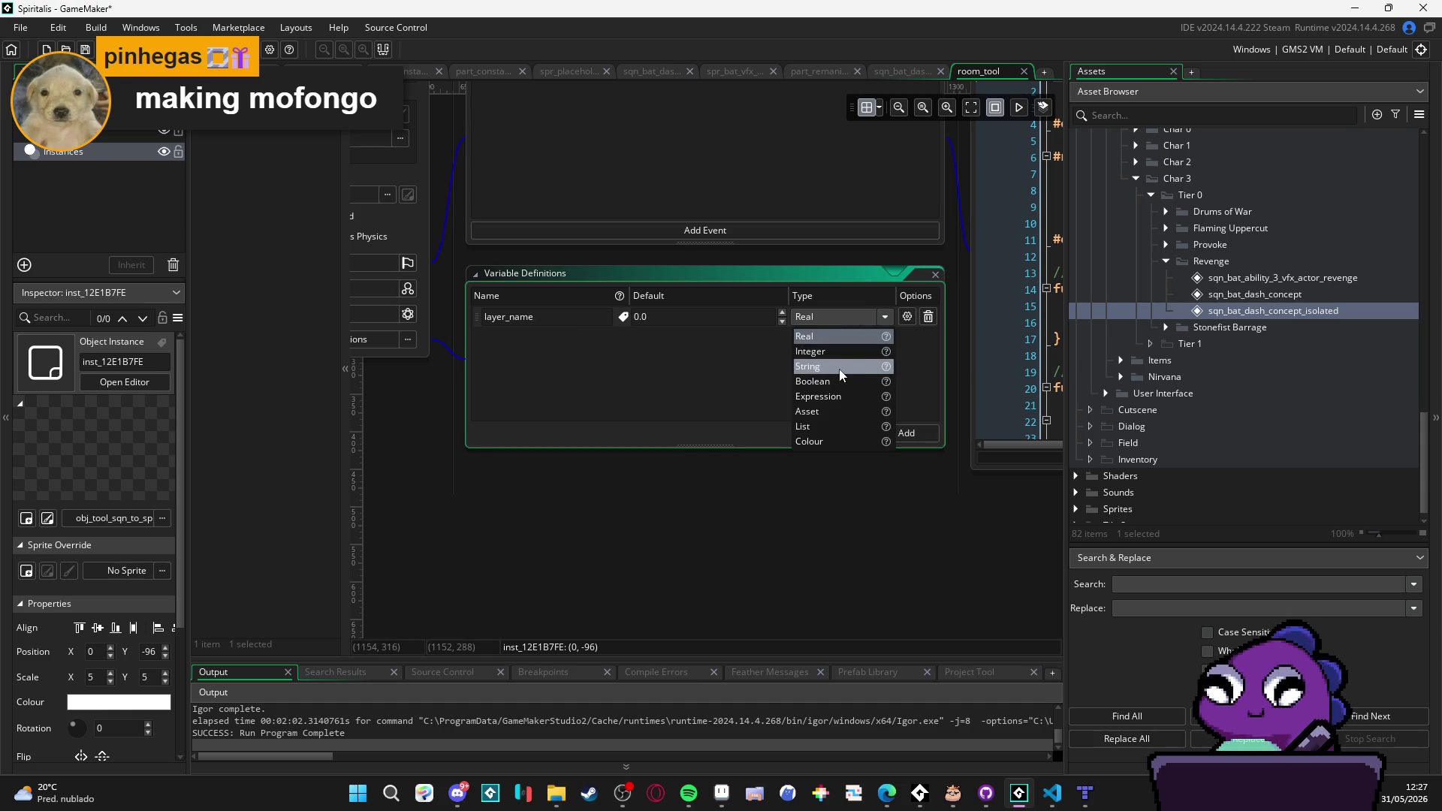
{"action": "left_click", "coordinate": [826, 367]}
Step: Add a second variable, sequence_id, of type Asset
{"action": "left_click", "coordinate": [901, 433]}
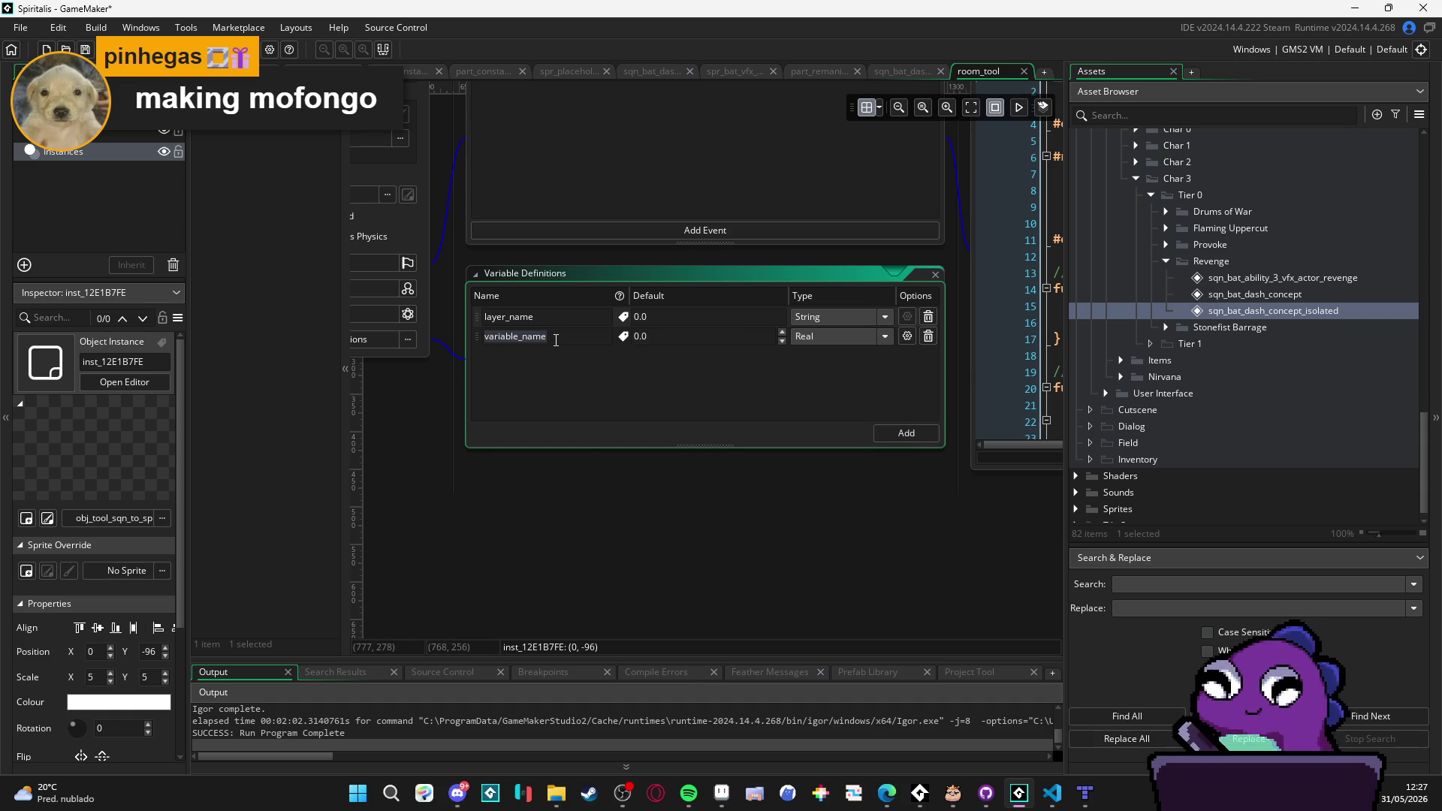
{"action": "type", "text": "sequence_id"}
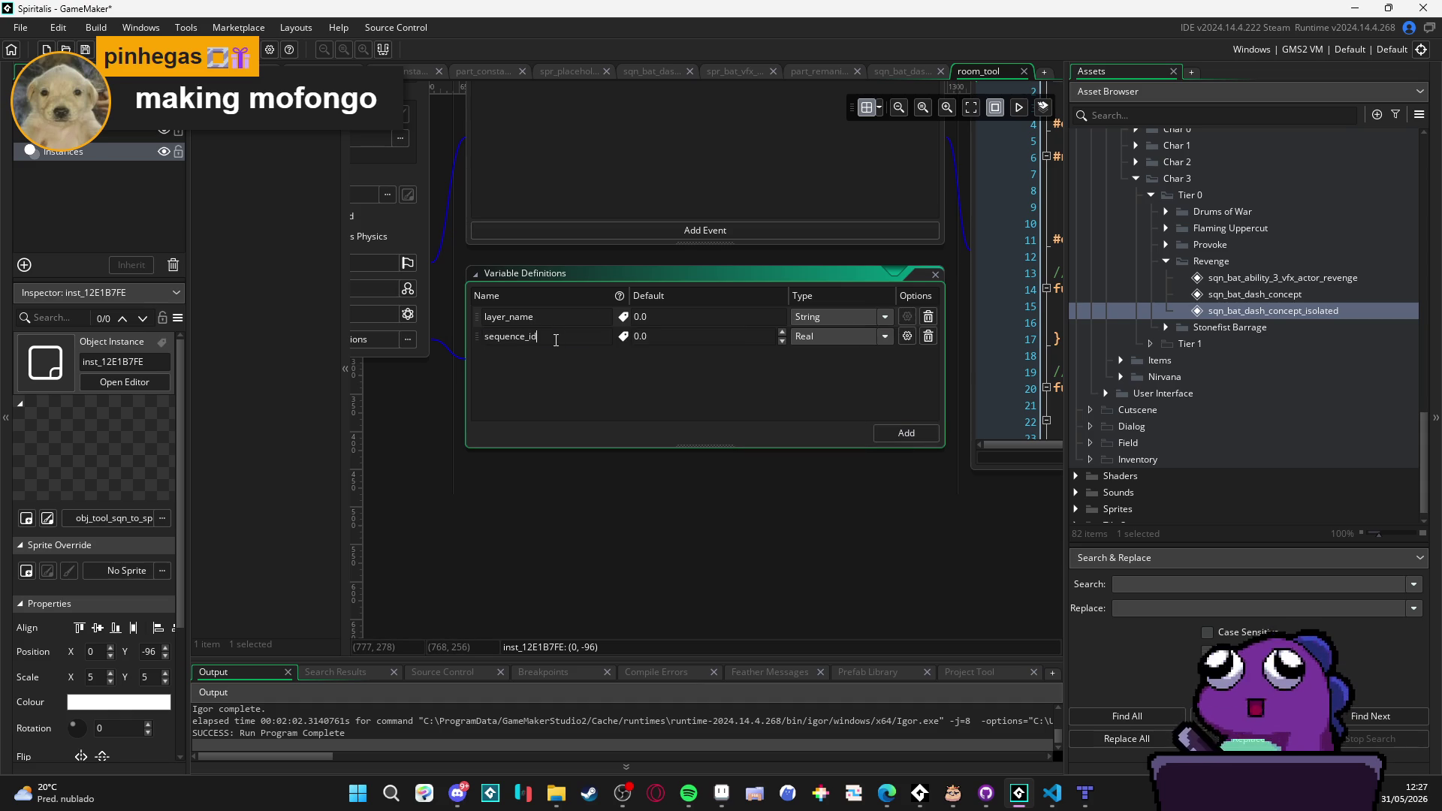
{"action": "left_click", "coordinate": [872, 336]}
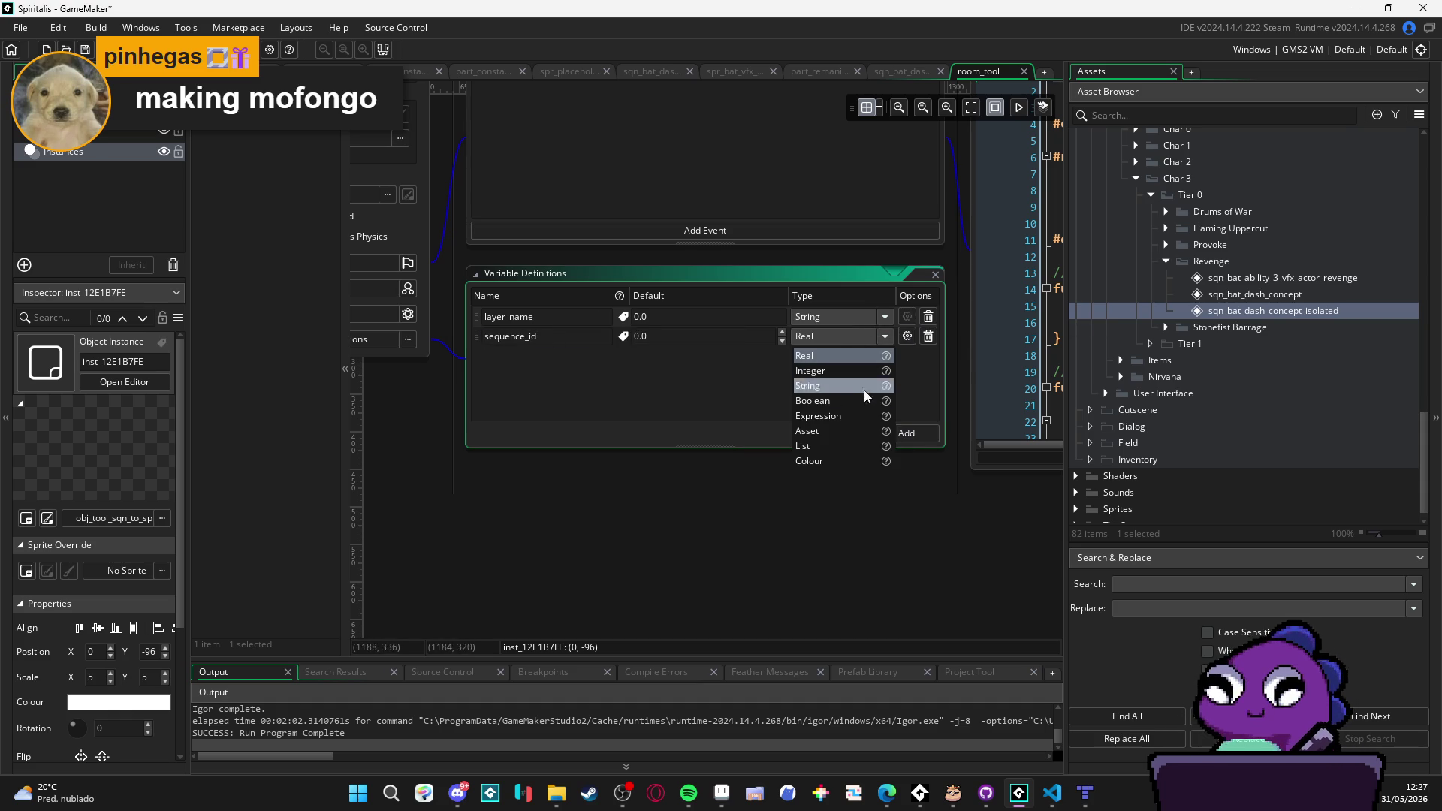
{"action": "left_click", "coordinate": [825, 436]}
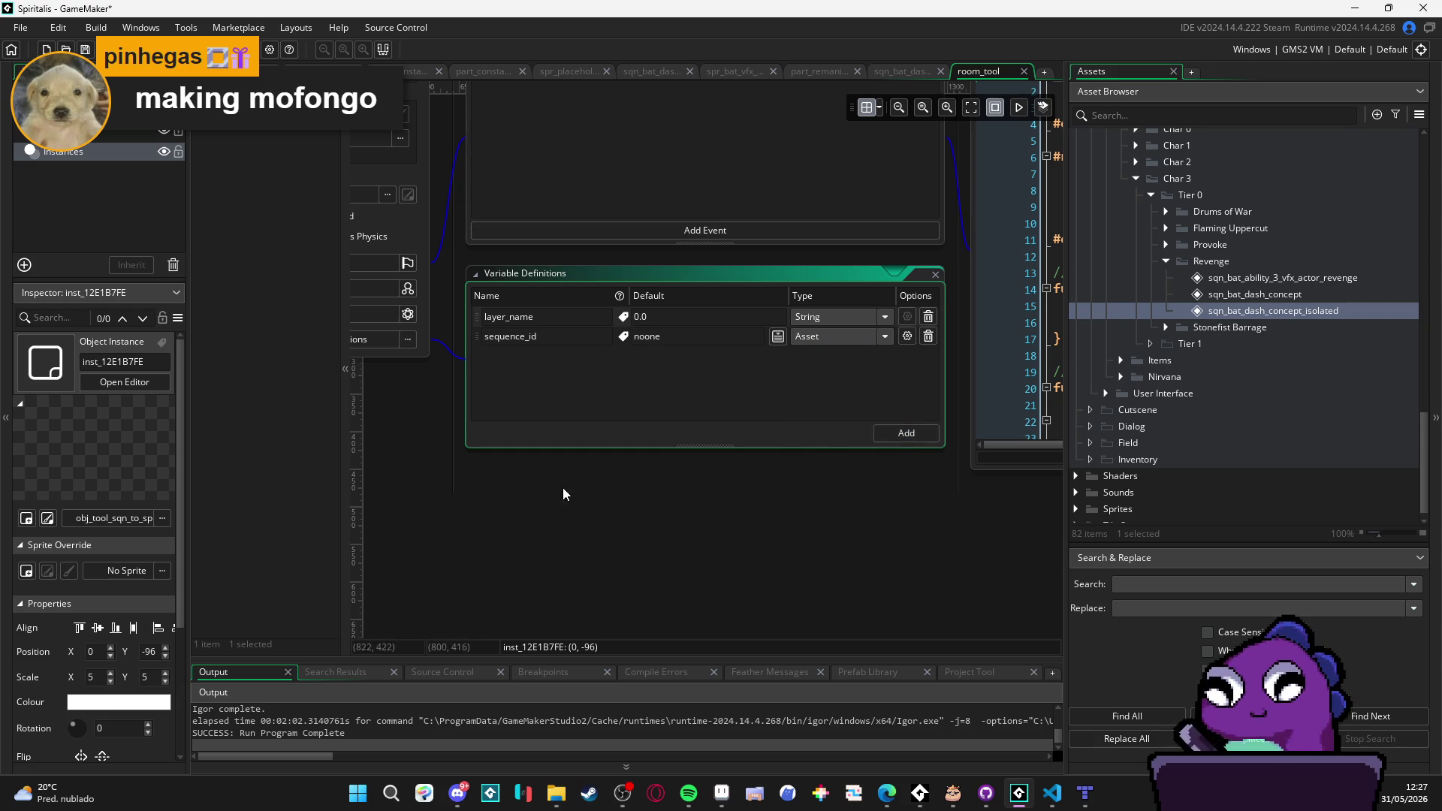
{"action": "left_click_drag", "start_coordinate": [583, 461], "coordinate": [769, 510]}
{"action": "left_click_drag", "start_coordinate": [591, 503], "coordinate": [854, 637]}
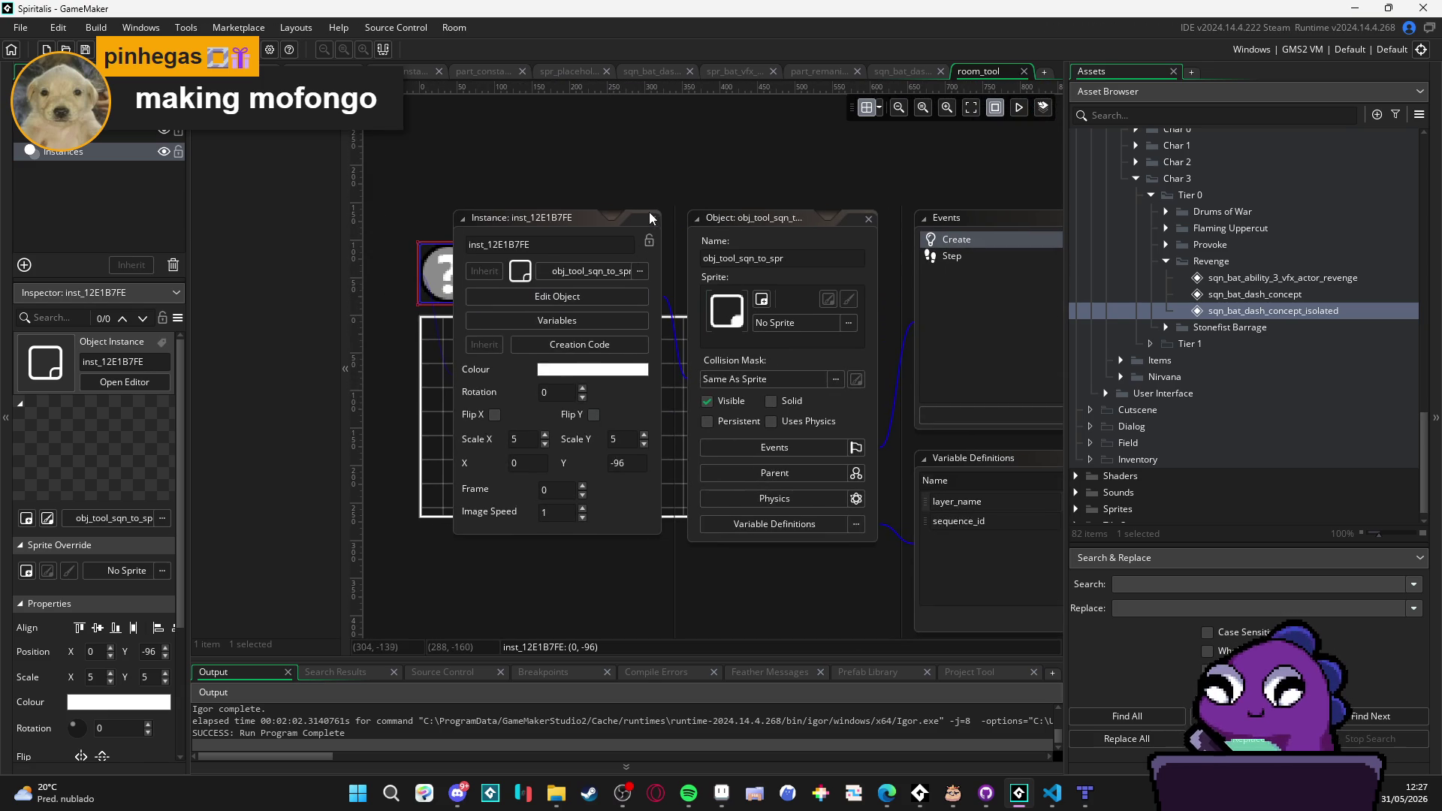
Step: Close the editors and show the placed tool instance's variables
{"action": "left_click", "coordinate": [451, 301]}
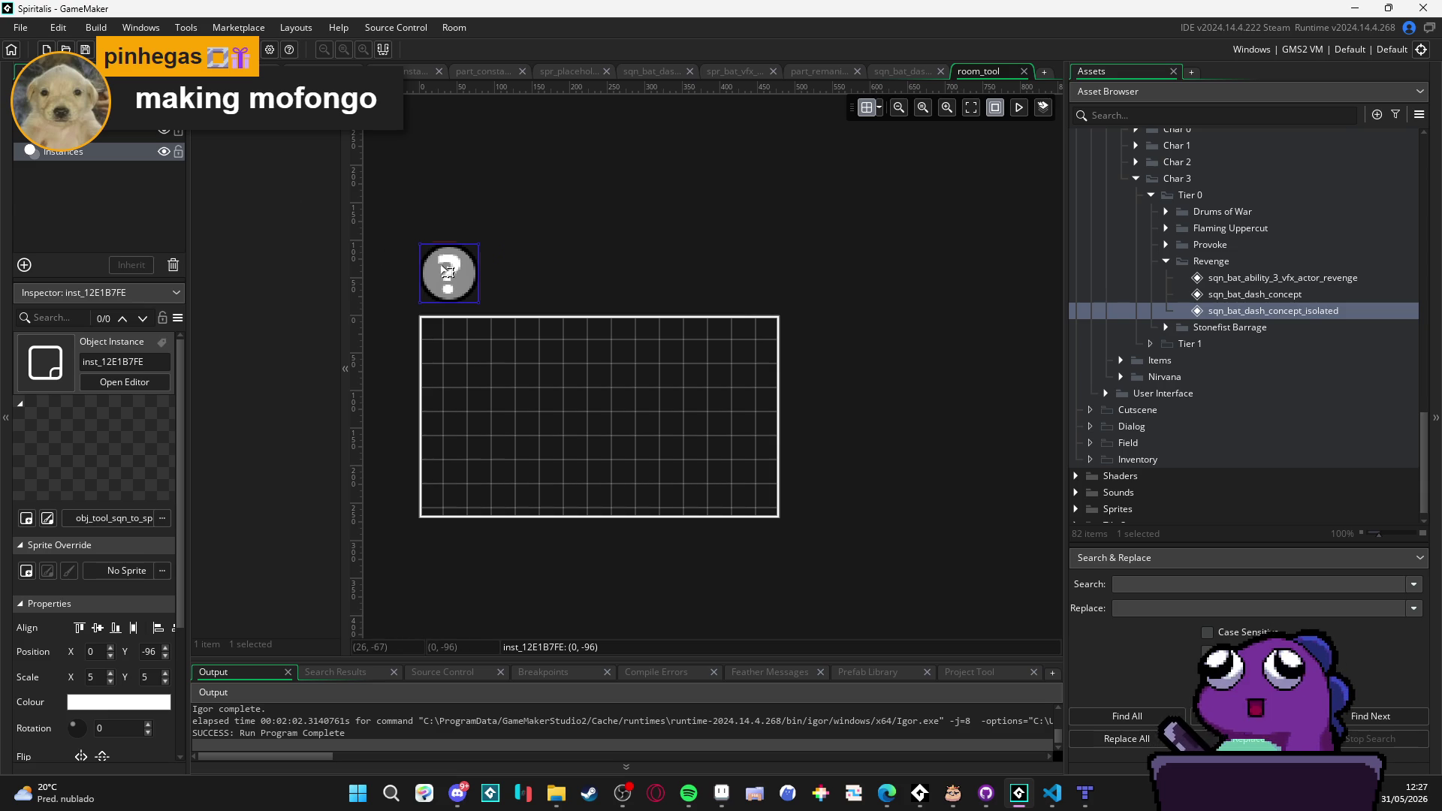
{"action": "double_click", "coordinate": [447, 272]}
{"action": "left_click", "coordinate": [677, 327]}
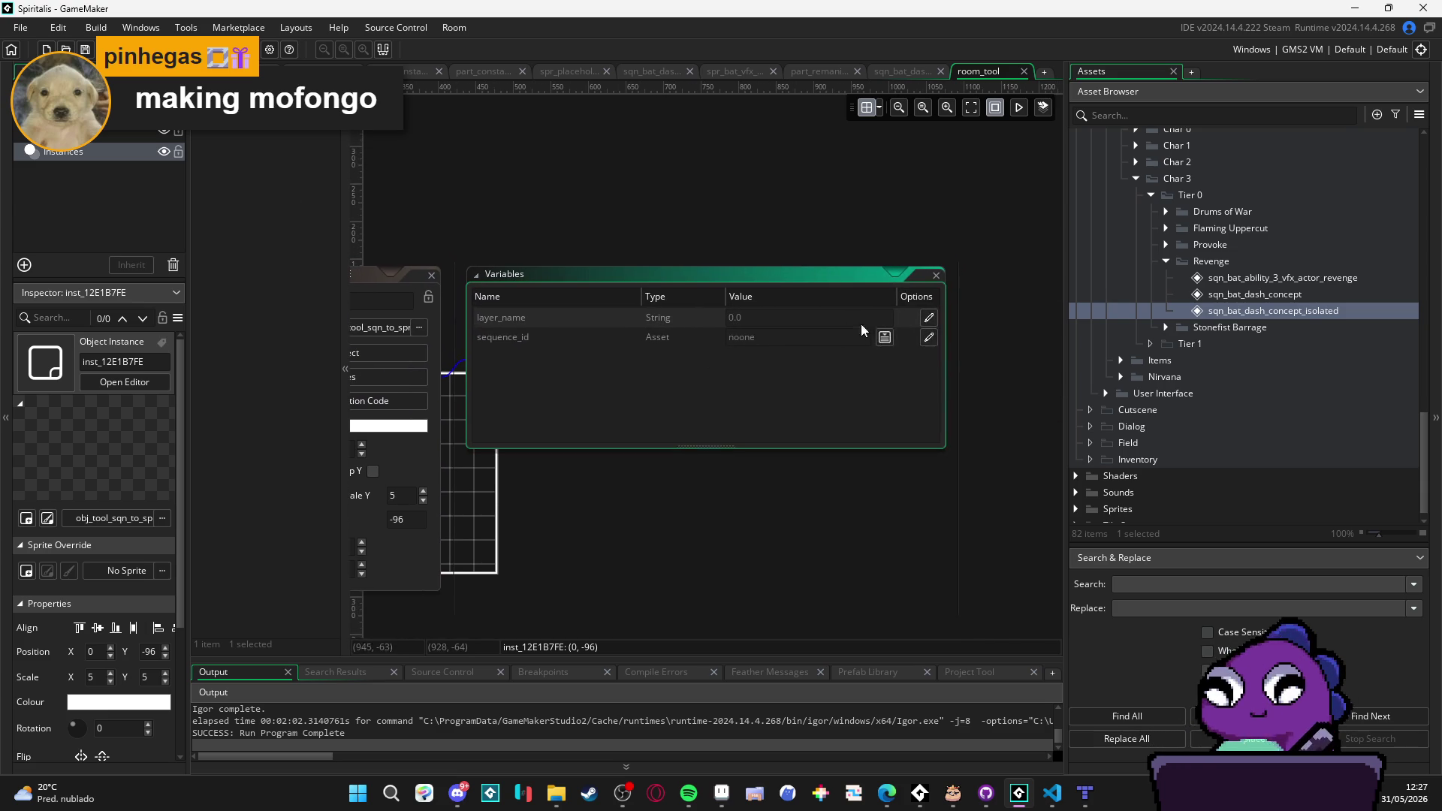
{"action": "scroll", "coordinate": [557, 193], "scroll_direction": "left", "scroll_amount": 5}
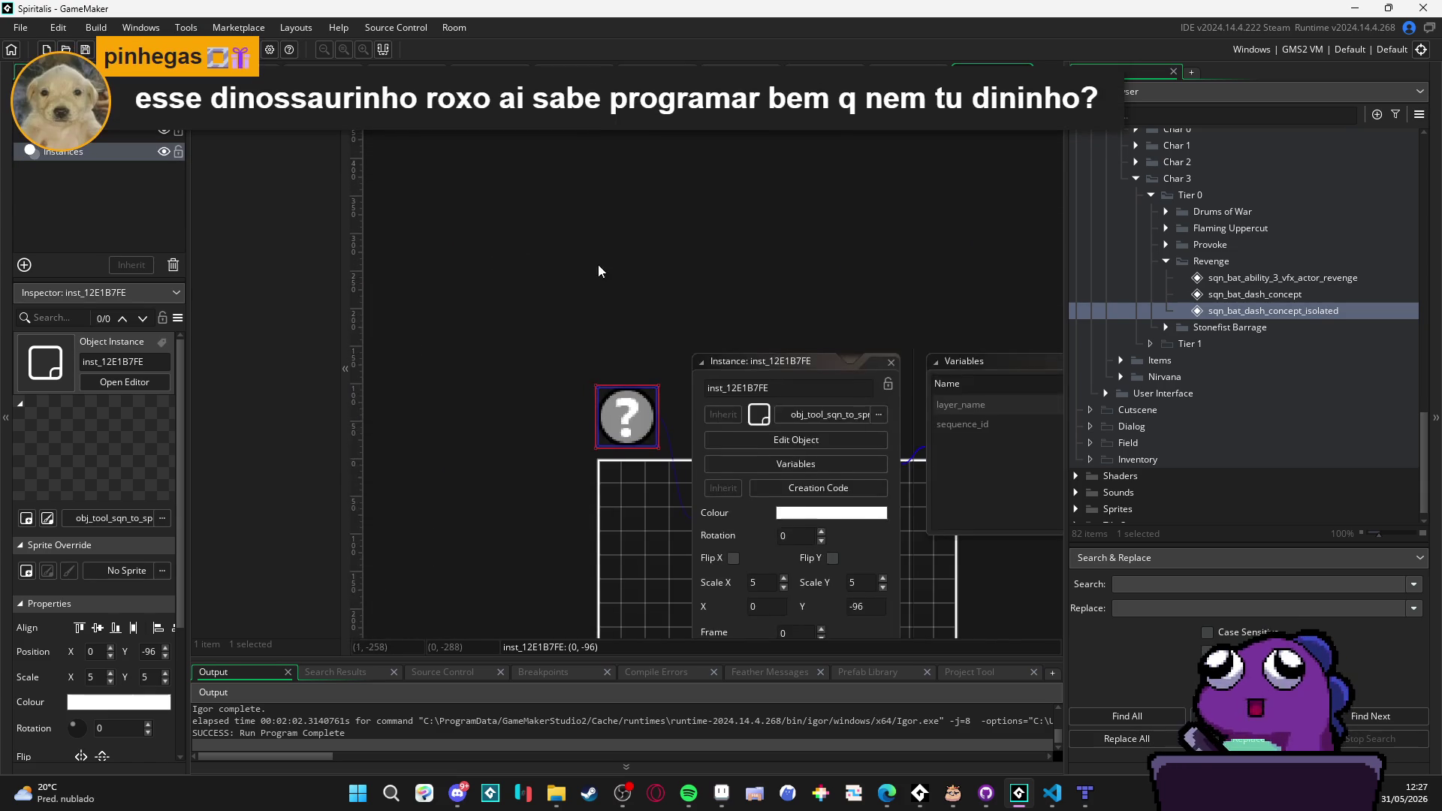
Step: Edit the object to give layer_name the default Sequences, then build and run
{"action": "left_click", "coordinate": [679, 304]}
{"action": "left_click", "coordinate": [714, 397]}
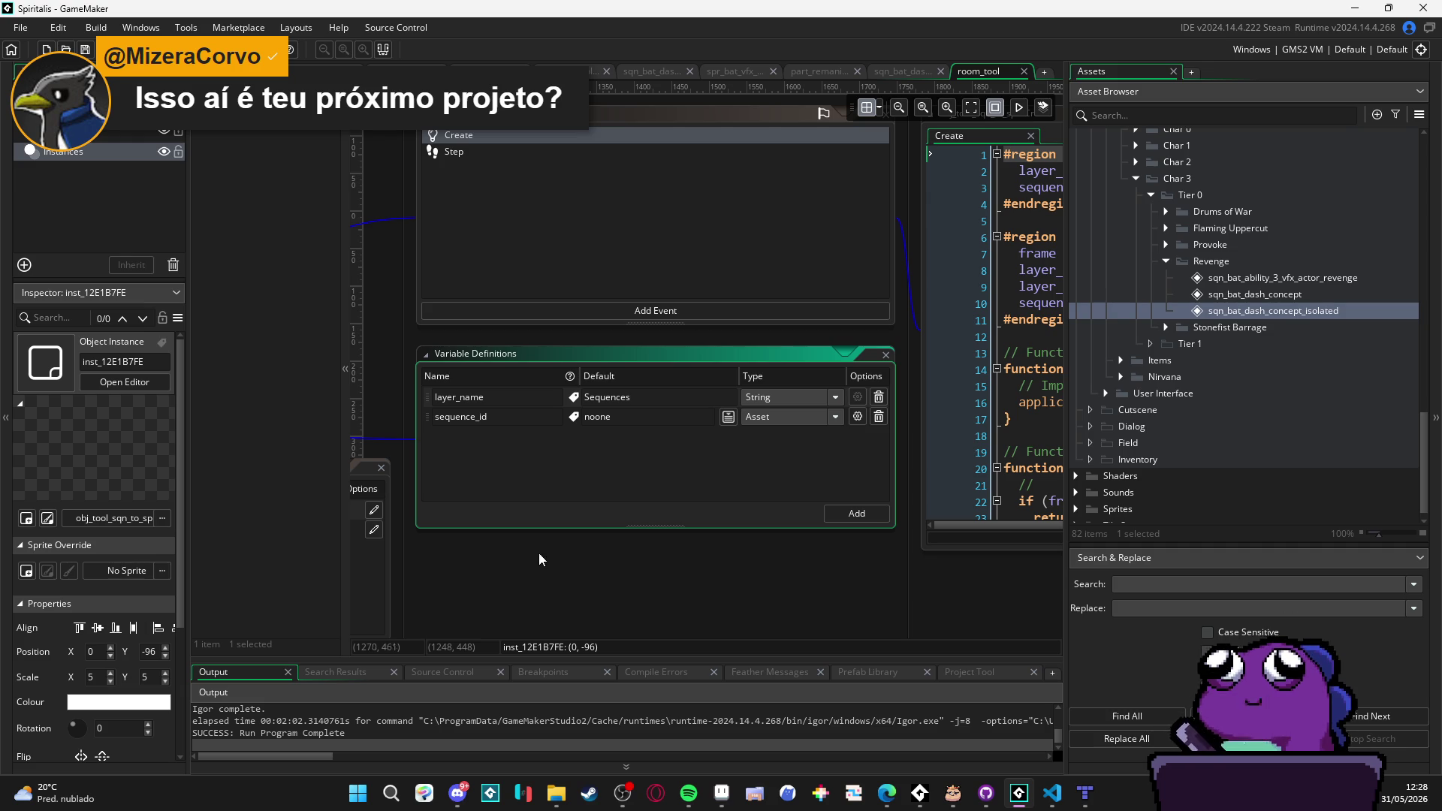
{"action": "scroll", "coordinate": [678, 521], "scroll_direction": "left", "scroll_amount": 5}
{"action": "scroll", "coordinate": [678, 521], "scroll_direction": "up", "scroll_amount": 2}
{"action": "scroll", "coordinate": [660, 417], "scroll_direction": "left", "scroll_amount": 6}
{"action": "scroll", "coordinate": [832, 259], "scroll_direction": "down", "scroll_amount": 2}
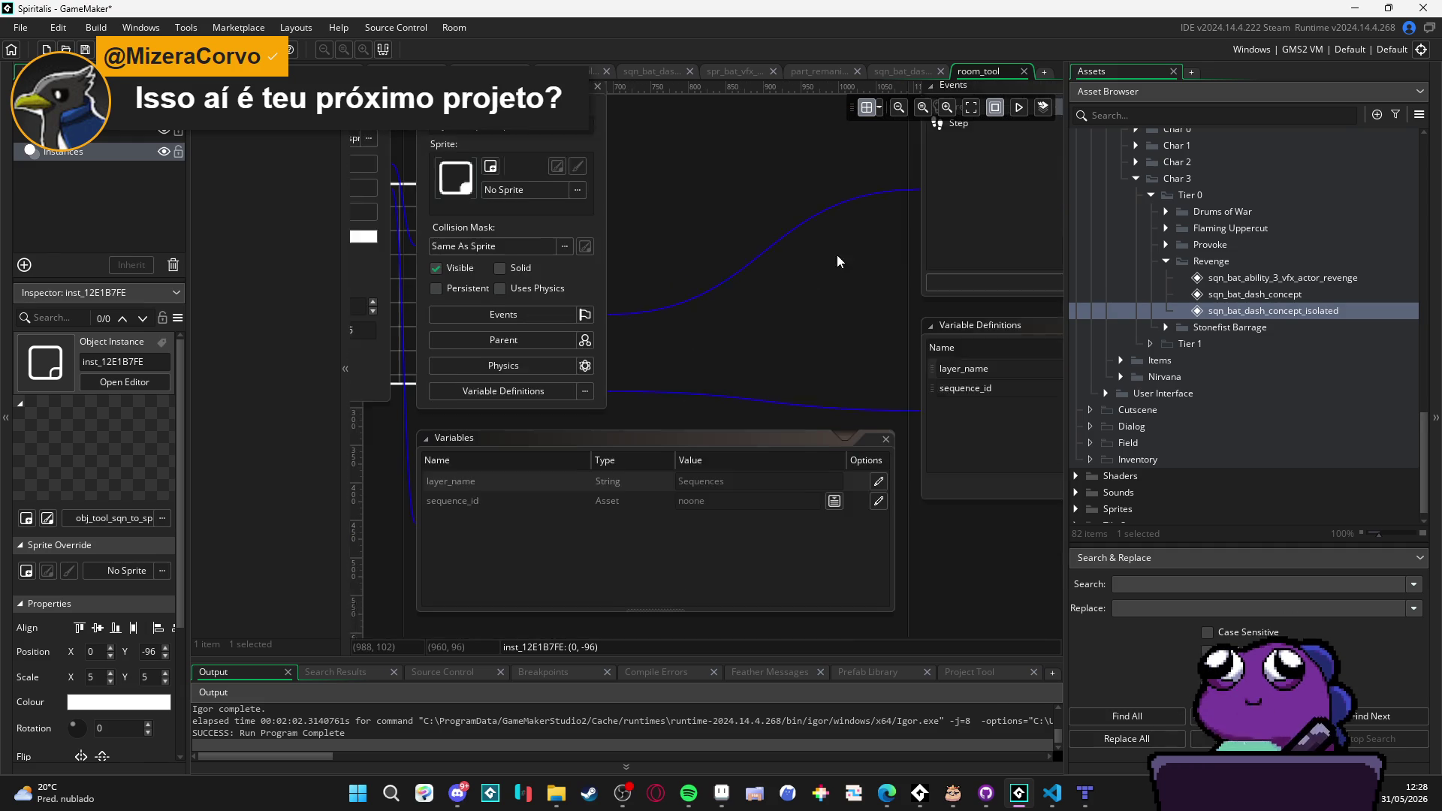
{"action": "scroll", "coordinate": [820, 233], "scroll_direction": "left", "scroll_amount": 1}
{"action": "scroll", "coordinate": [820, 233], "scroll_direction": "up", "scroll_amount": 1}
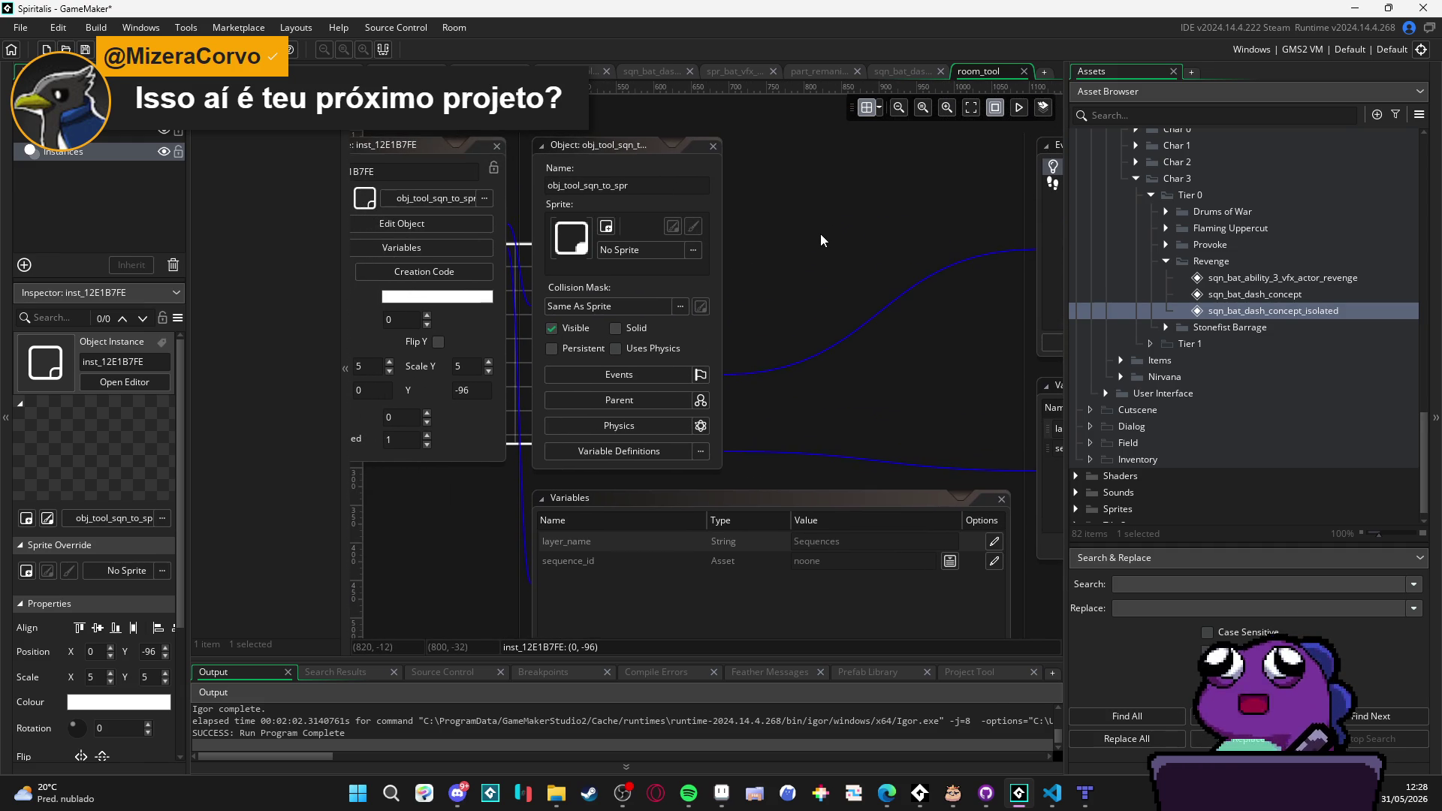
{"action": "key", "text": "F5"}
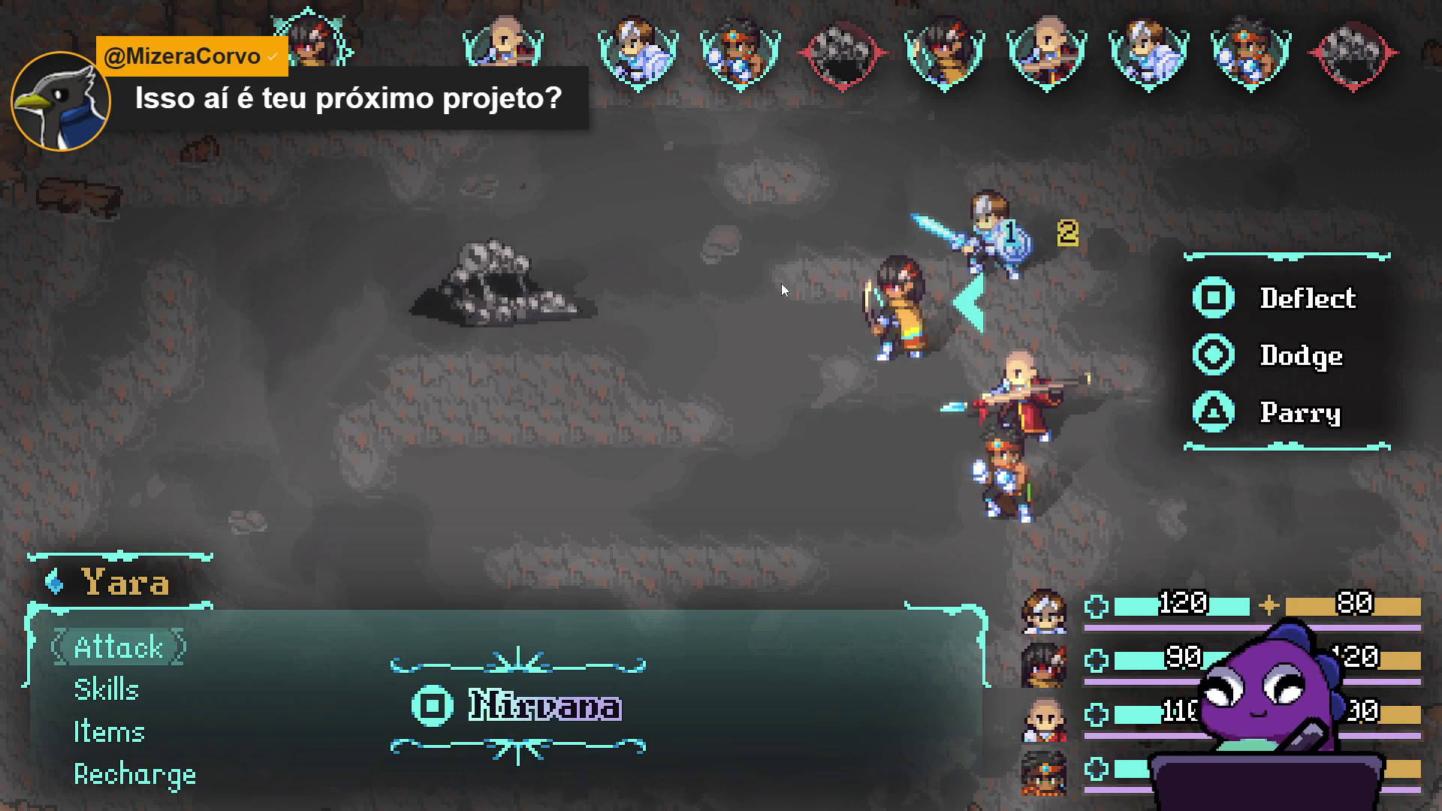
Step: Have Yara cast Aqua sphere in the cave battle
{"action": "key", "text": "Down"}
{"action": "key", "text": "Down"}
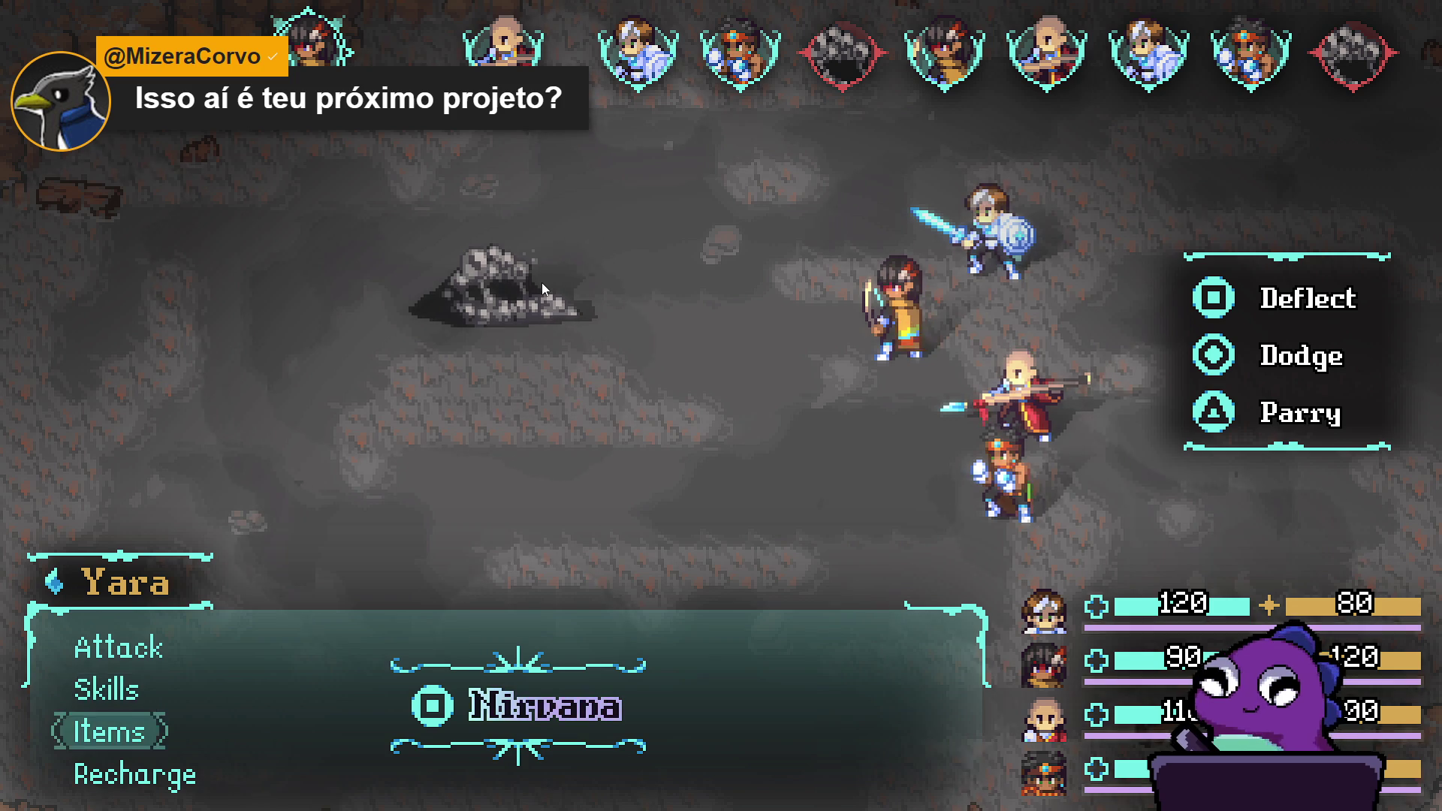
{"action": "key", "text": "Up"}
{"action": "key", "text": "Return"}
{"action": "key", "text": "Return"}
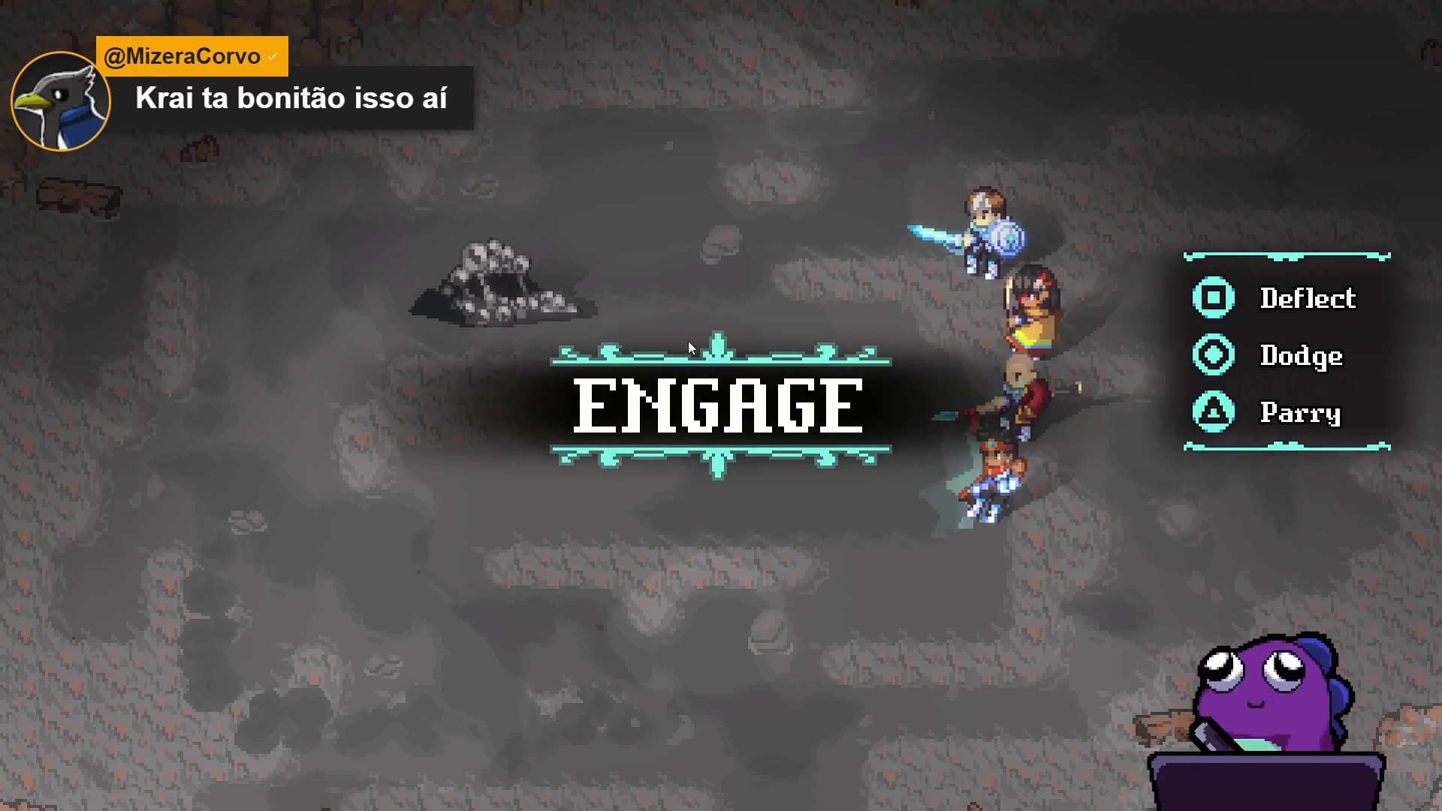
Step: Have Yara use Recharge on her next turn
{"action": "key", "text": "Down"}
{"action": "key", "text": "Down"}
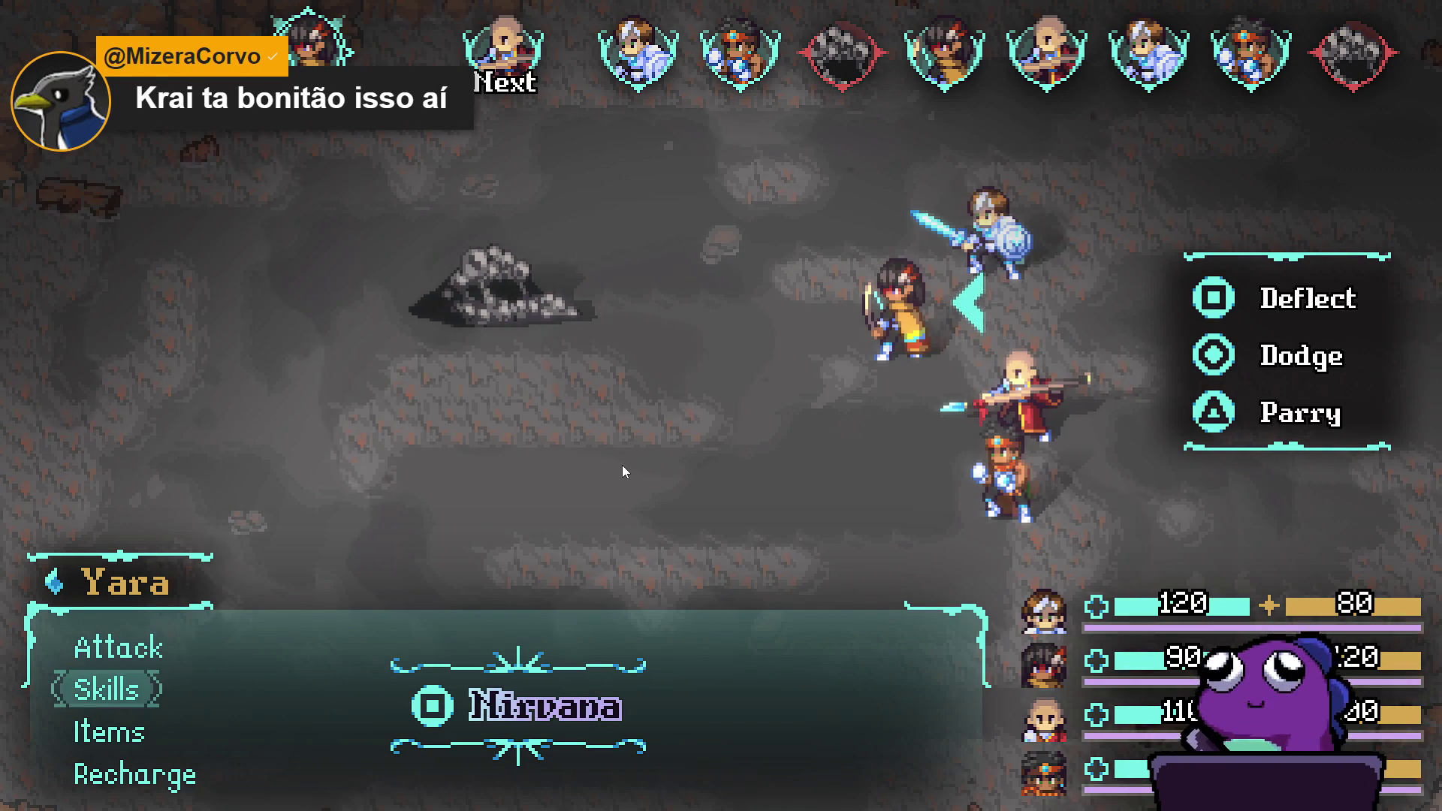
{"action": "key", "text": "Up"}
{"action": "key", "text": "Down"}
{"action": "key", "text": "Down"}
{"action": "key", "text": "Return"}
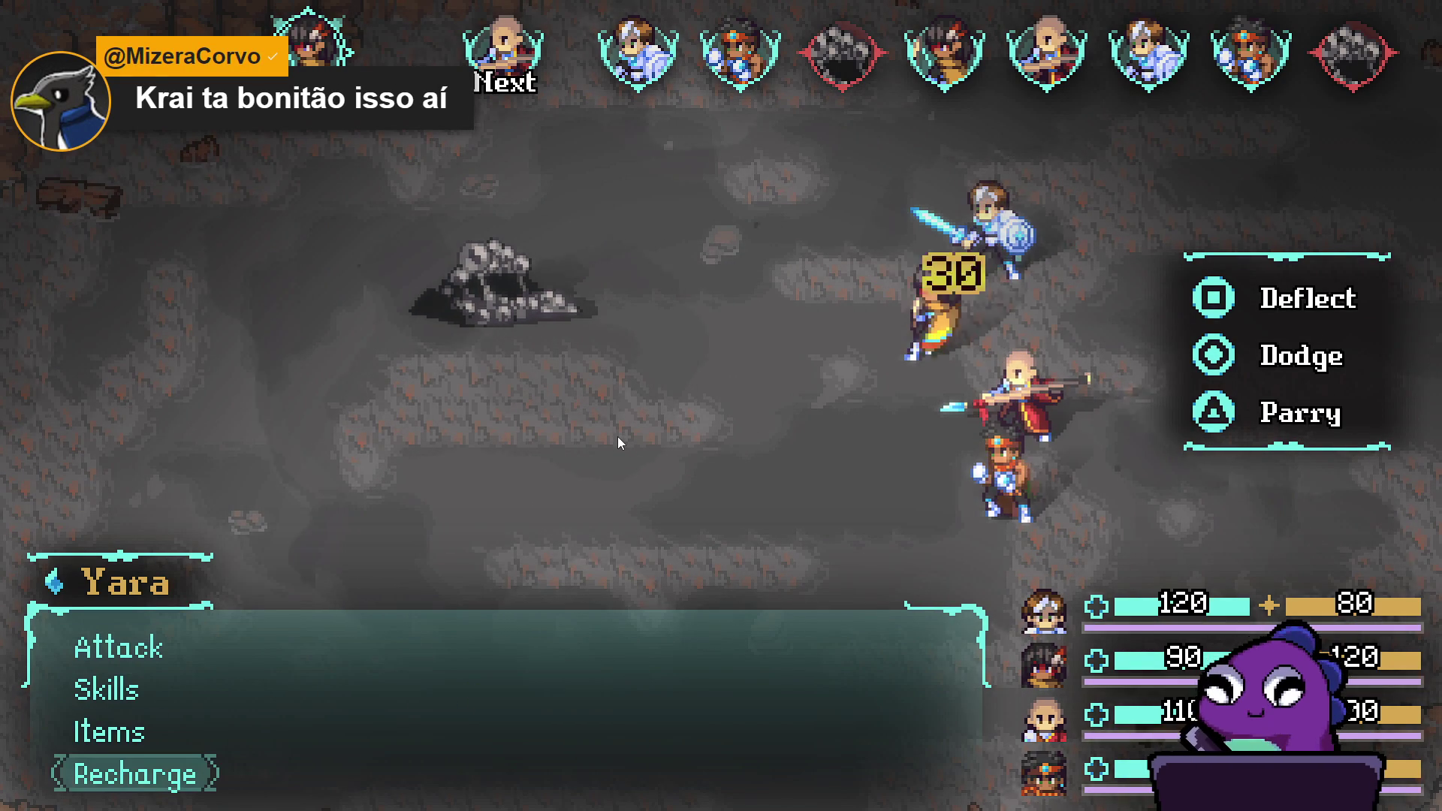
Step: Have Zhe Wu use Thunder strike on the Sloth Blob, then close the results
{"action": "key", "text": "Down"}
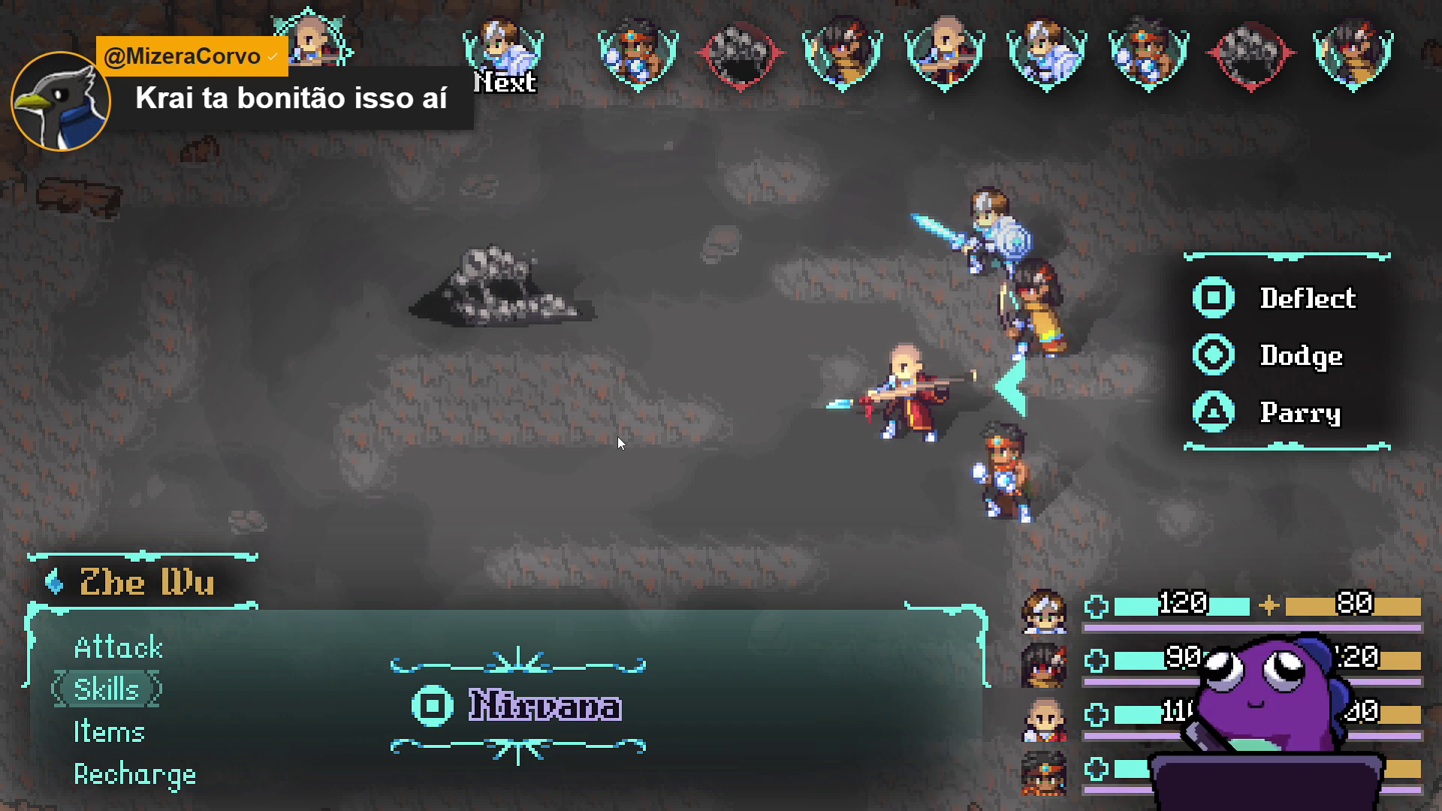
{"action": "key", "text": "Down"}
{"action": "key", "text": "Up"}
{"action": "key", "text": "Return"}
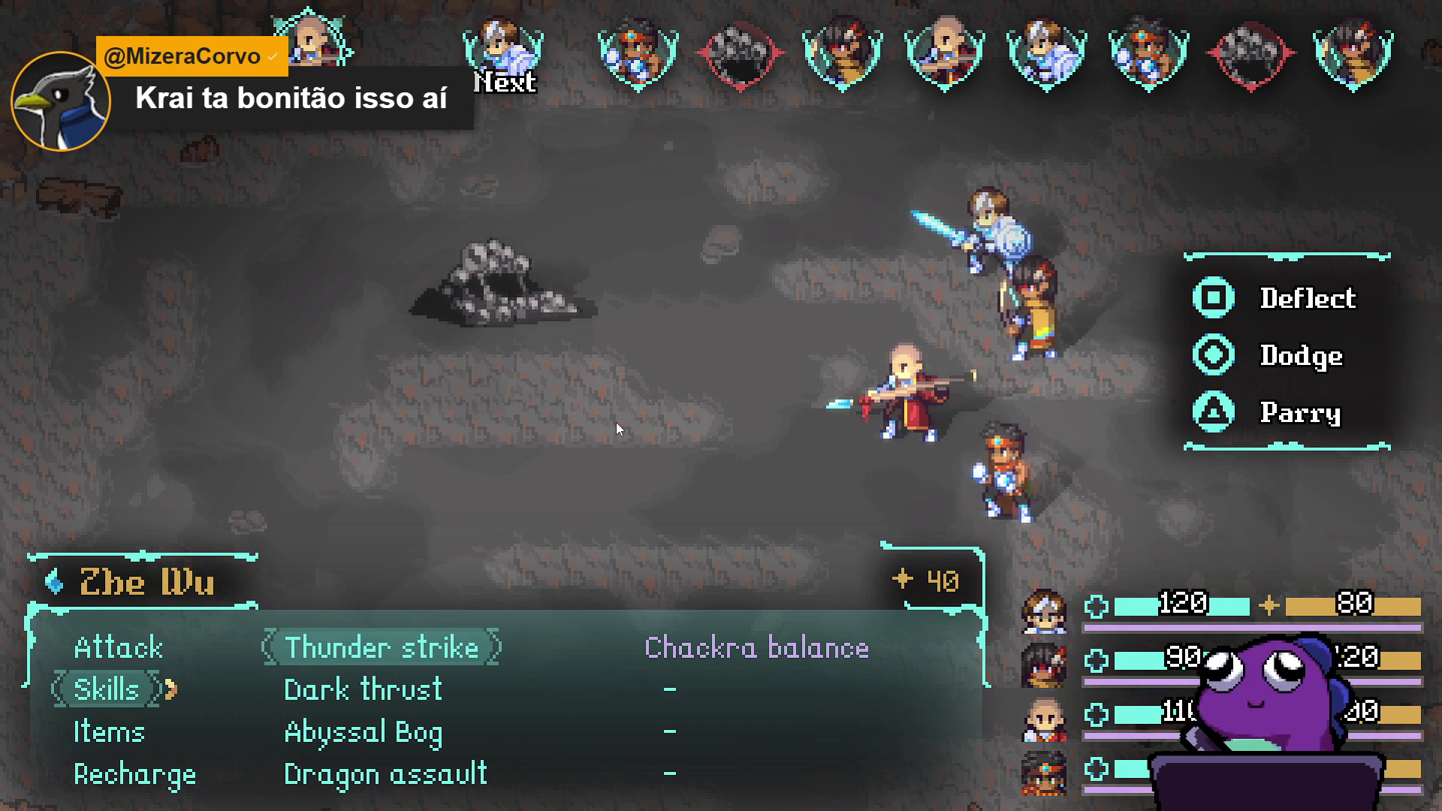
{"action": "key", "text": "Return"}
{"action": "key", "text": "Return"}
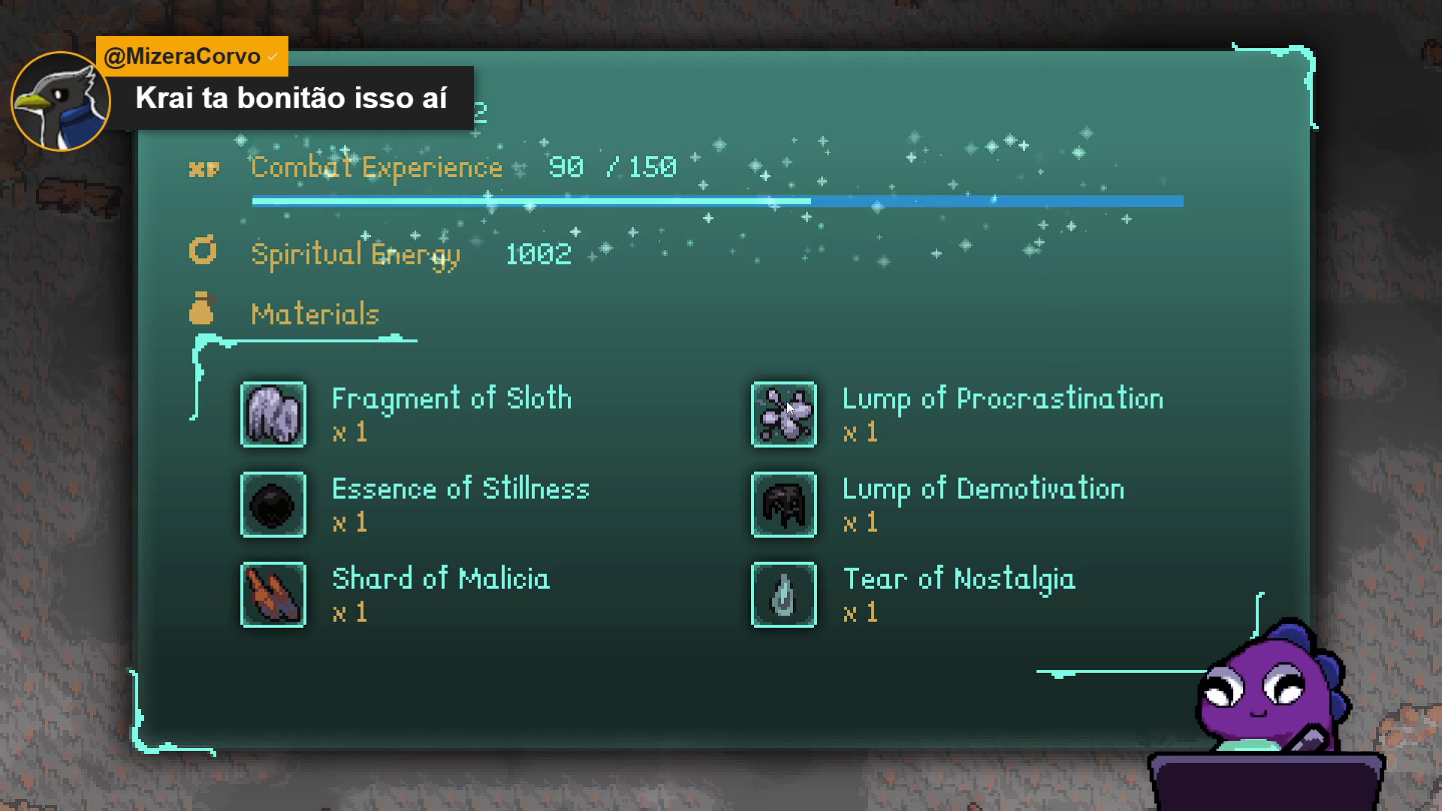
{"action": "key", "text": "Return"}
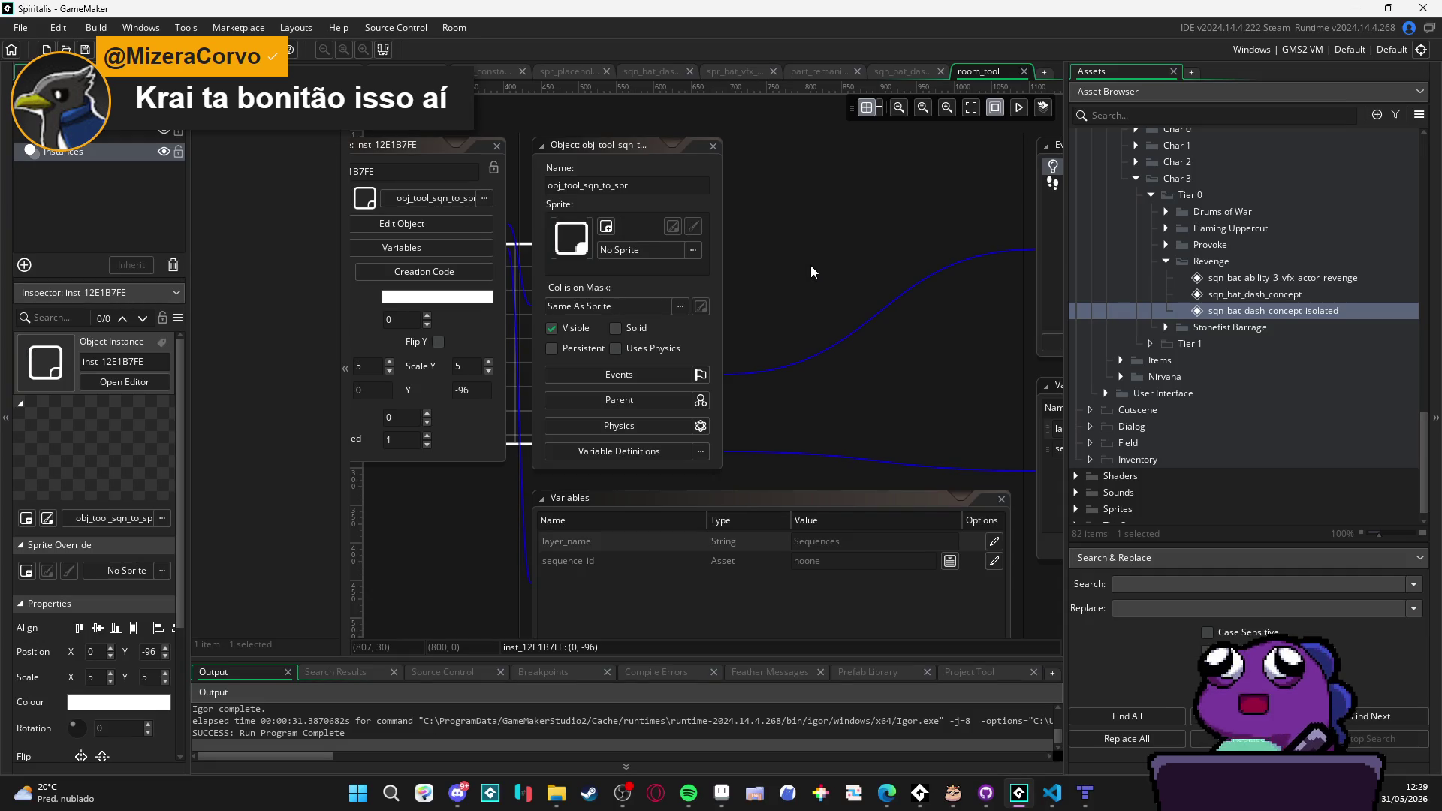
Step: Pan the room view toward the tool instance, then switch to the Edge links page
{"action": "left_click_drag", "start_coordinate": [784, 264], "coordinate": [934, 276]}
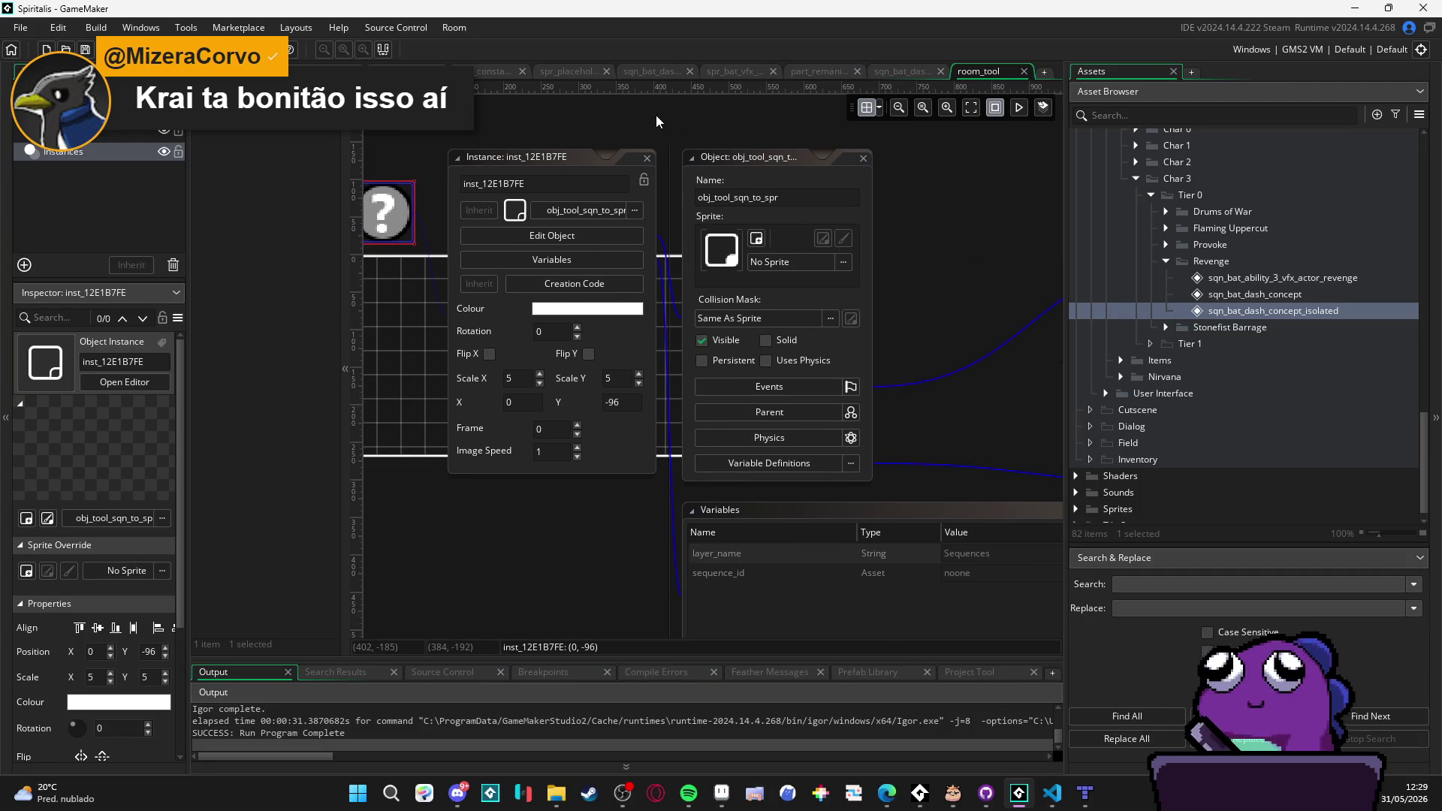
{"action": "left_click_drag", "start_coordinate": [656, 116], "coordinate": [733, 139]}
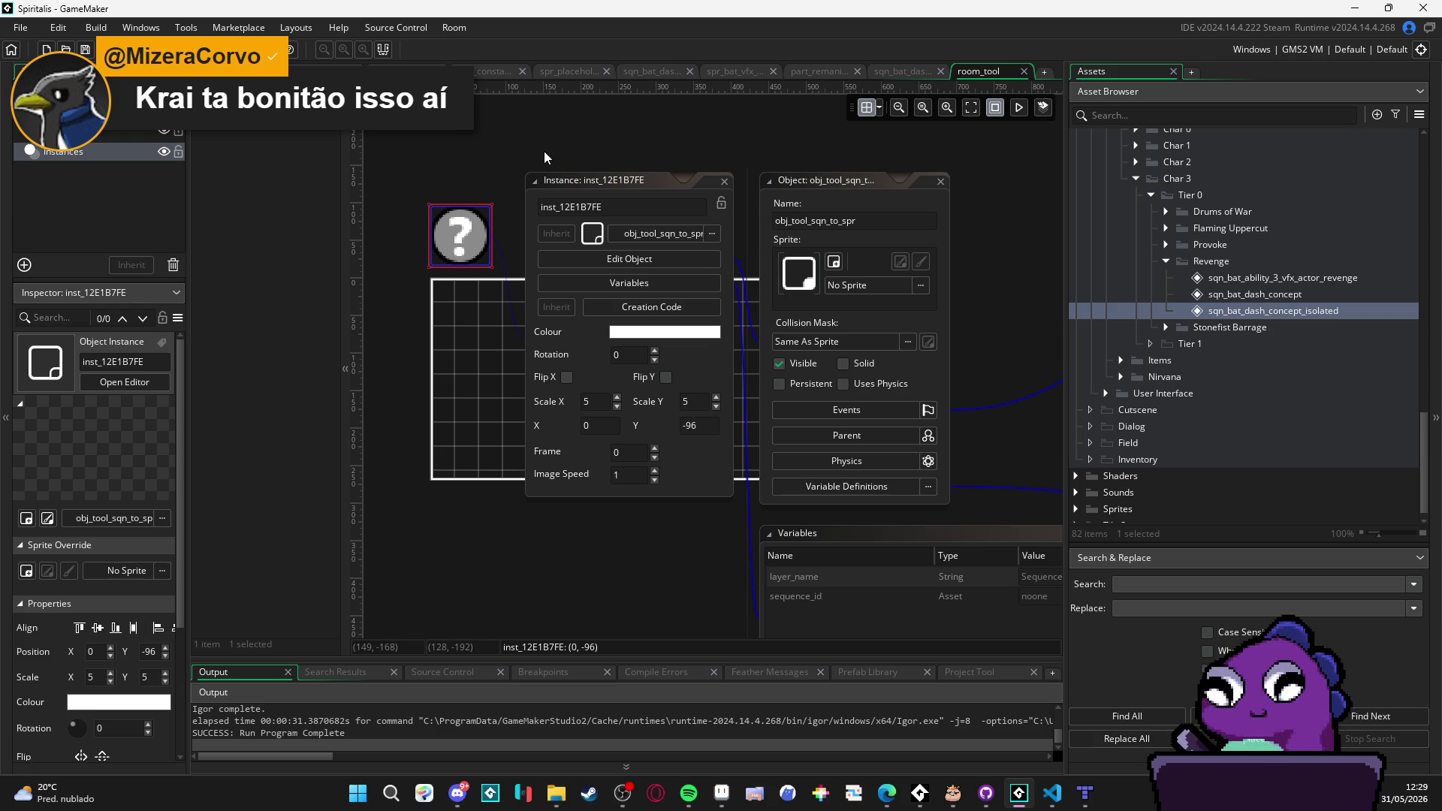
{"action": "mouse_move", "coordinate": [886, 793]}
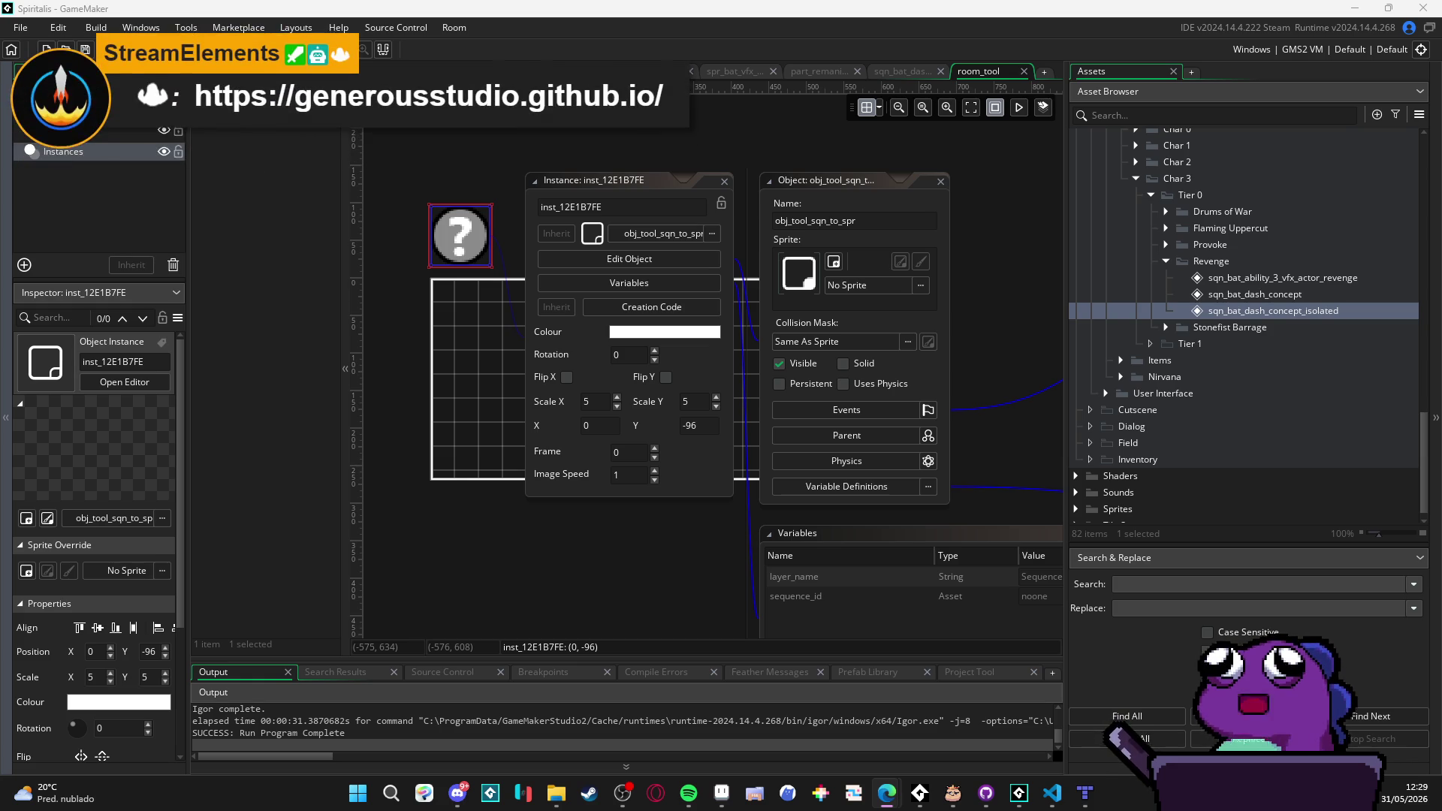
{"action": "key", "text": "alt+Tab"}
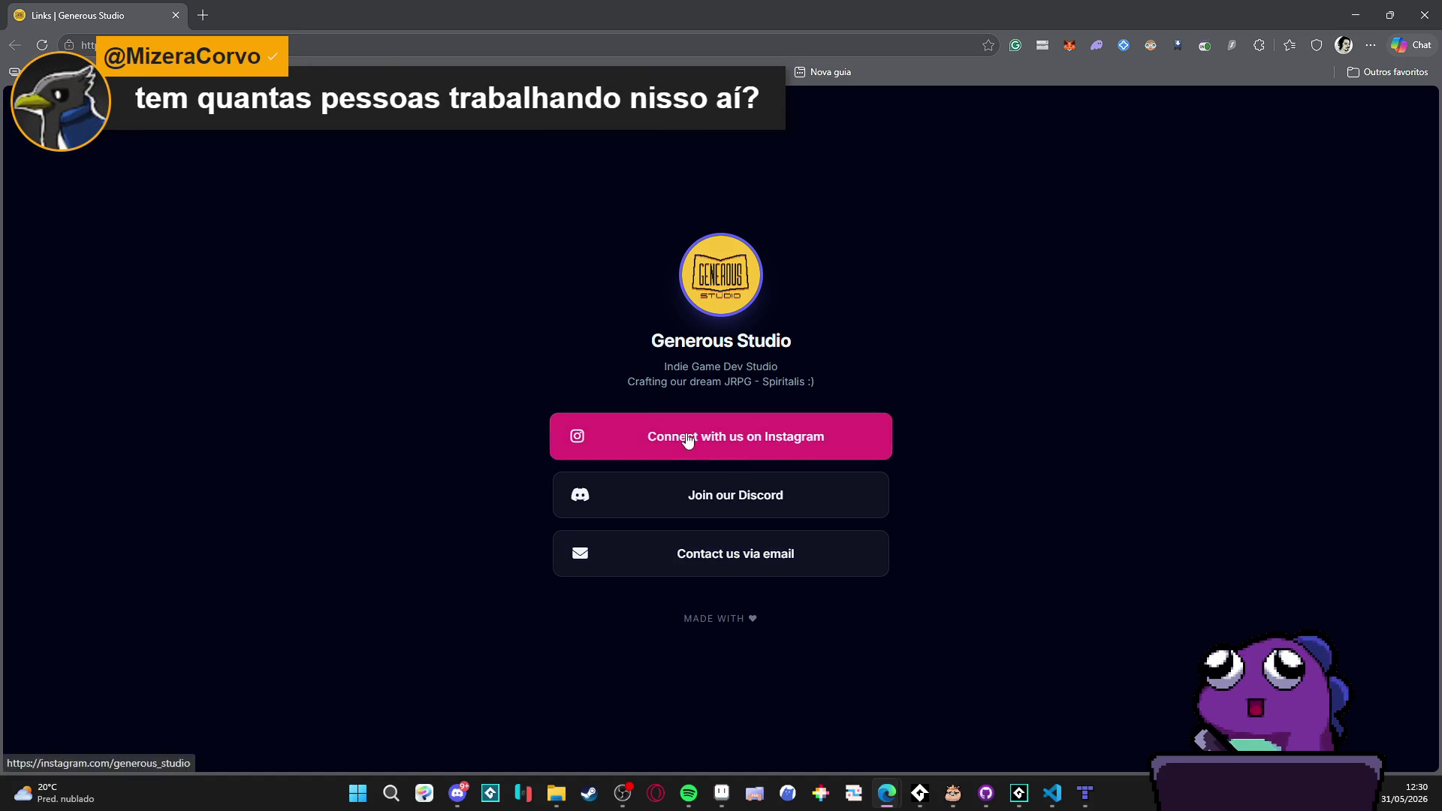
Step: Open the studio's Instagram and page through the silhouette enemies post to the Spiritalis logo
{"action": "left_click", "coordinate": [687, 441]}
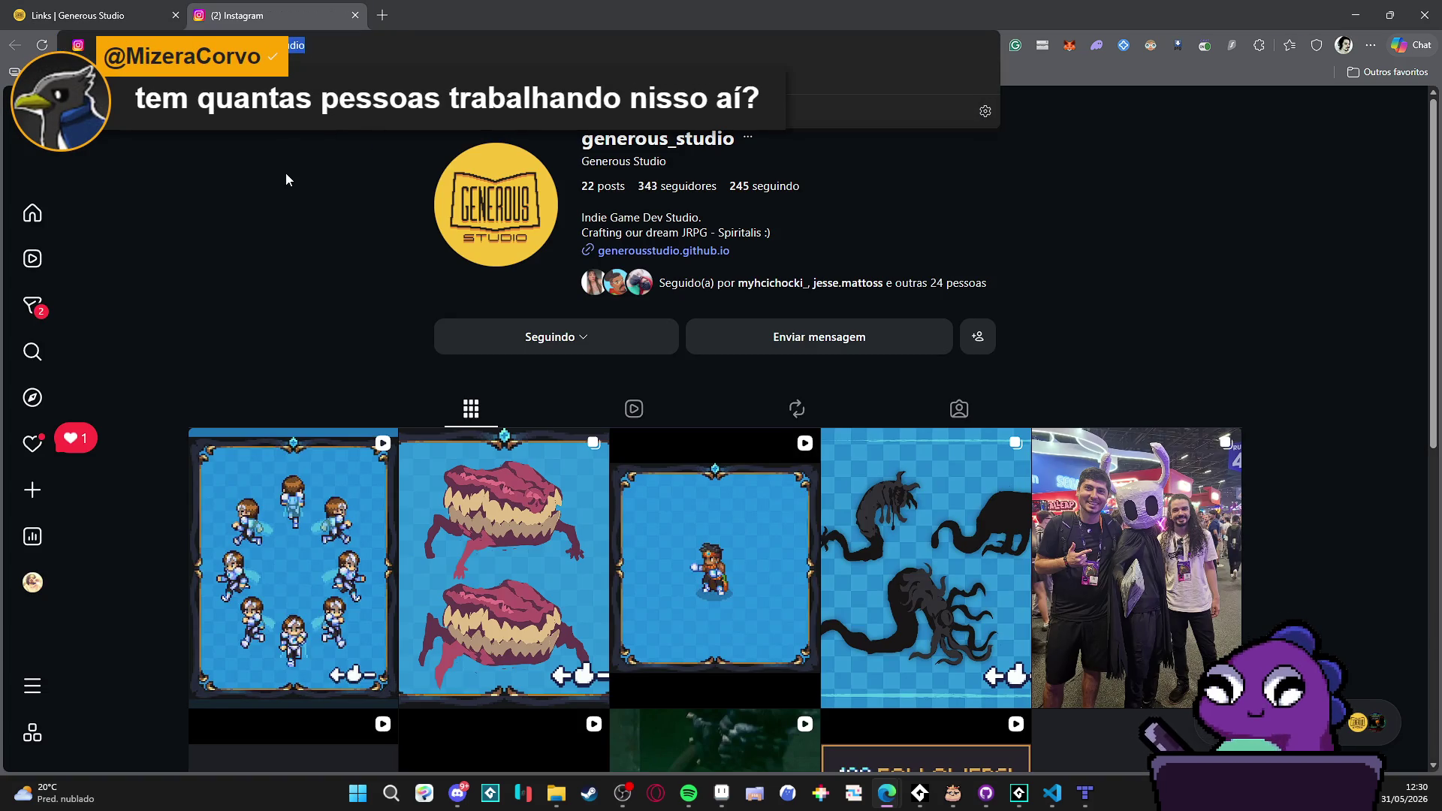
{"action": "scroll", "coordinate": [300, 222], "scroll_direction": "down", "scroll_amount": 2}
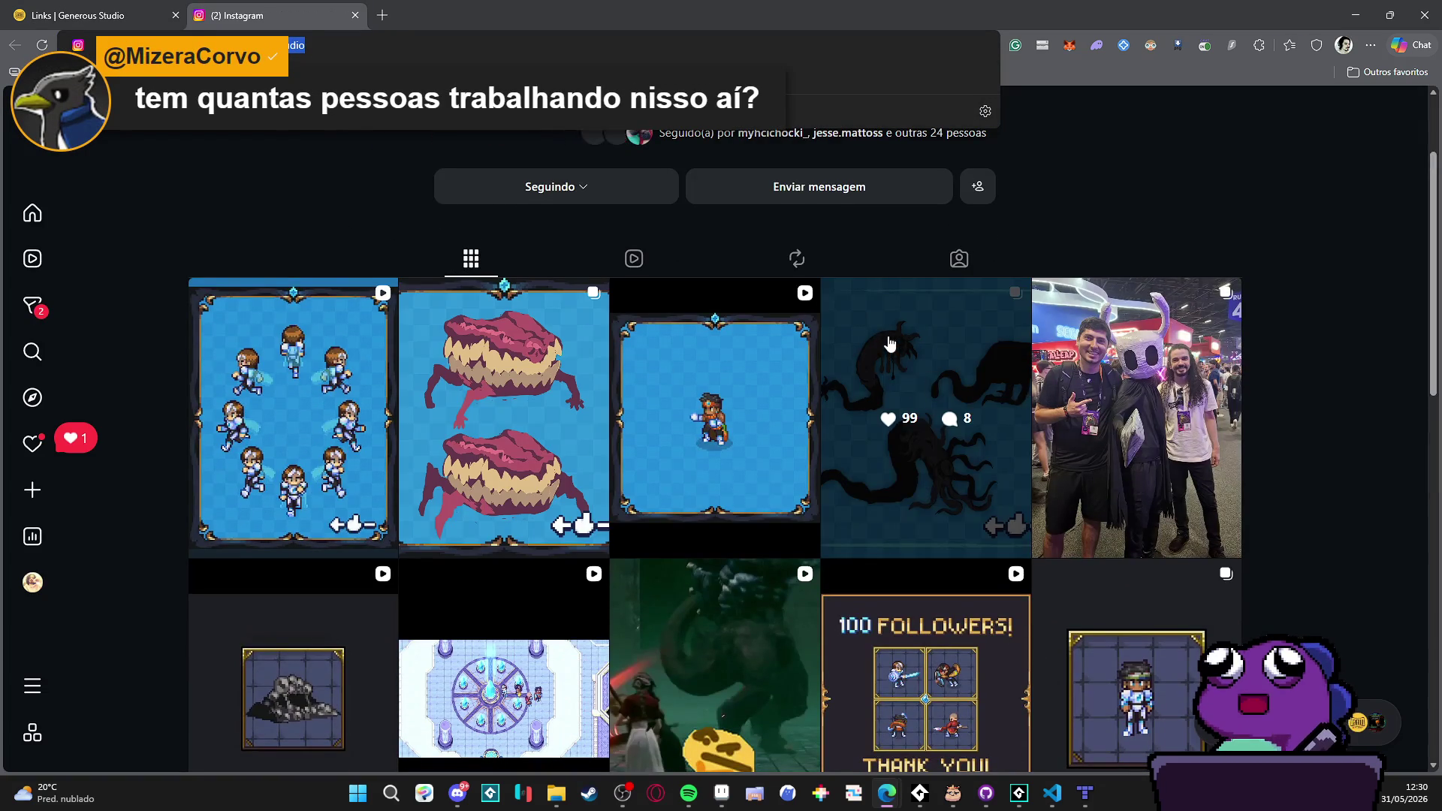
{"action": "left_click", "coordinate": [888, 343]}
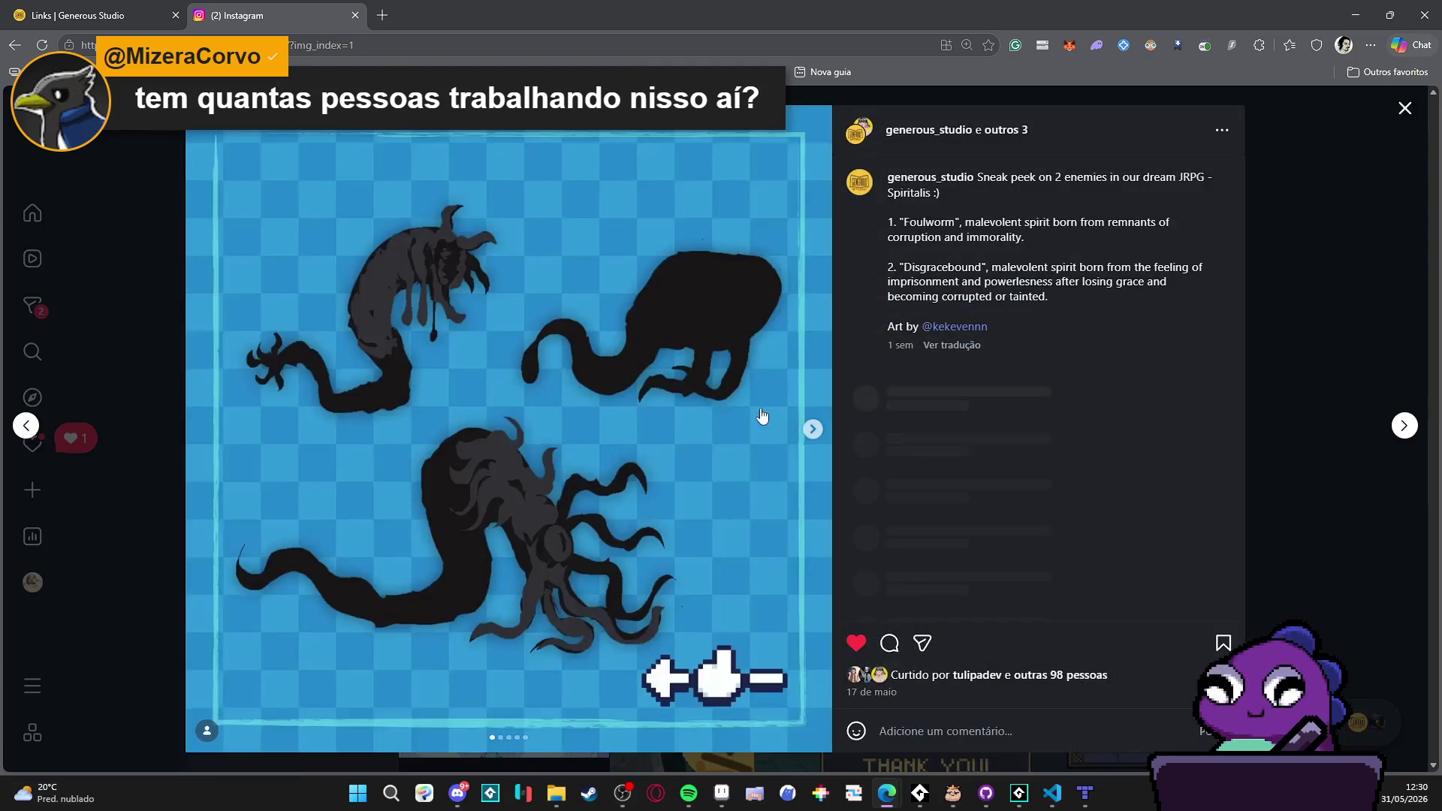
{"action": "left_click", "coordinate": [813, 430]}
{"action": "left_click", "coordinate": [811, 429]}
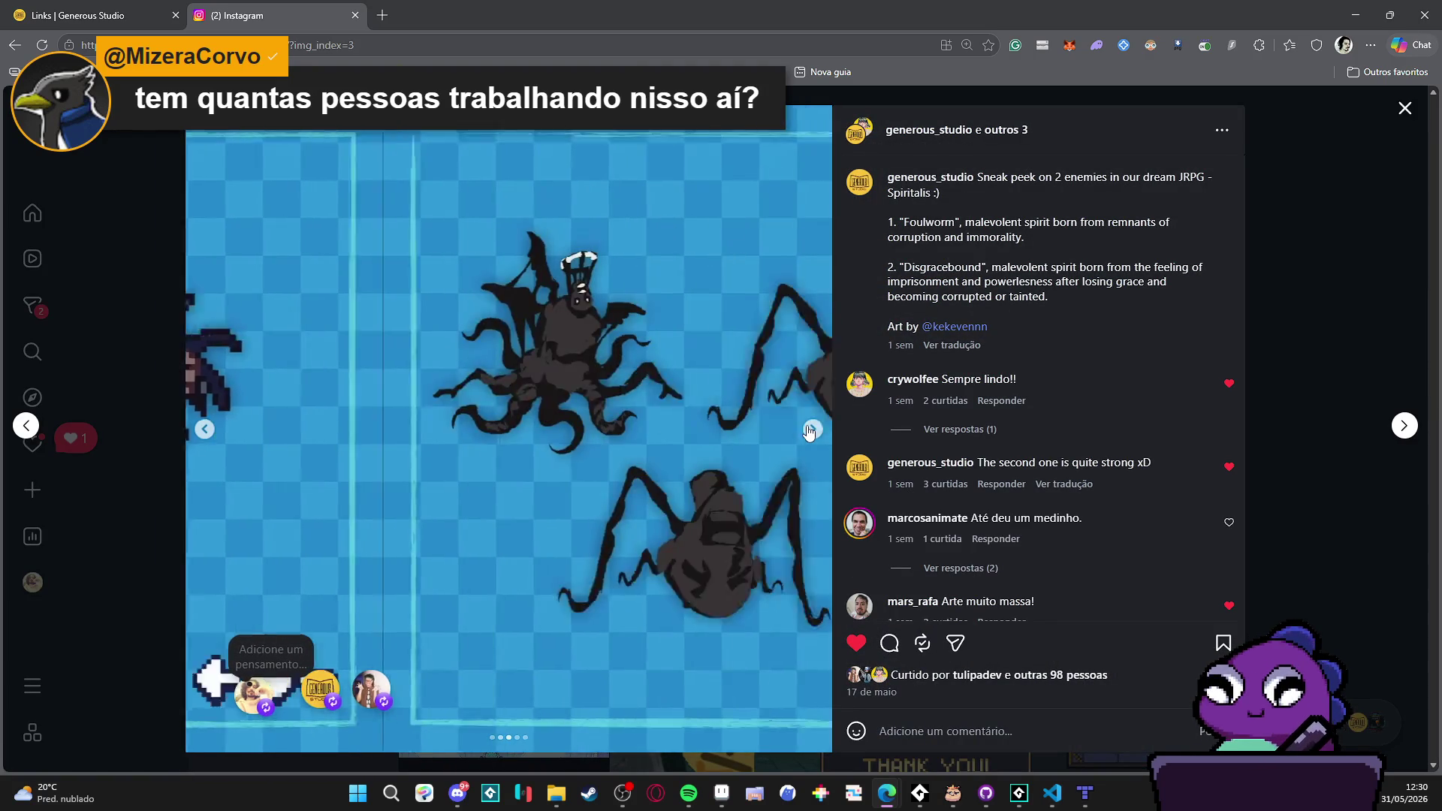
{"action": "left_click", "coordinate": [811, 429]}
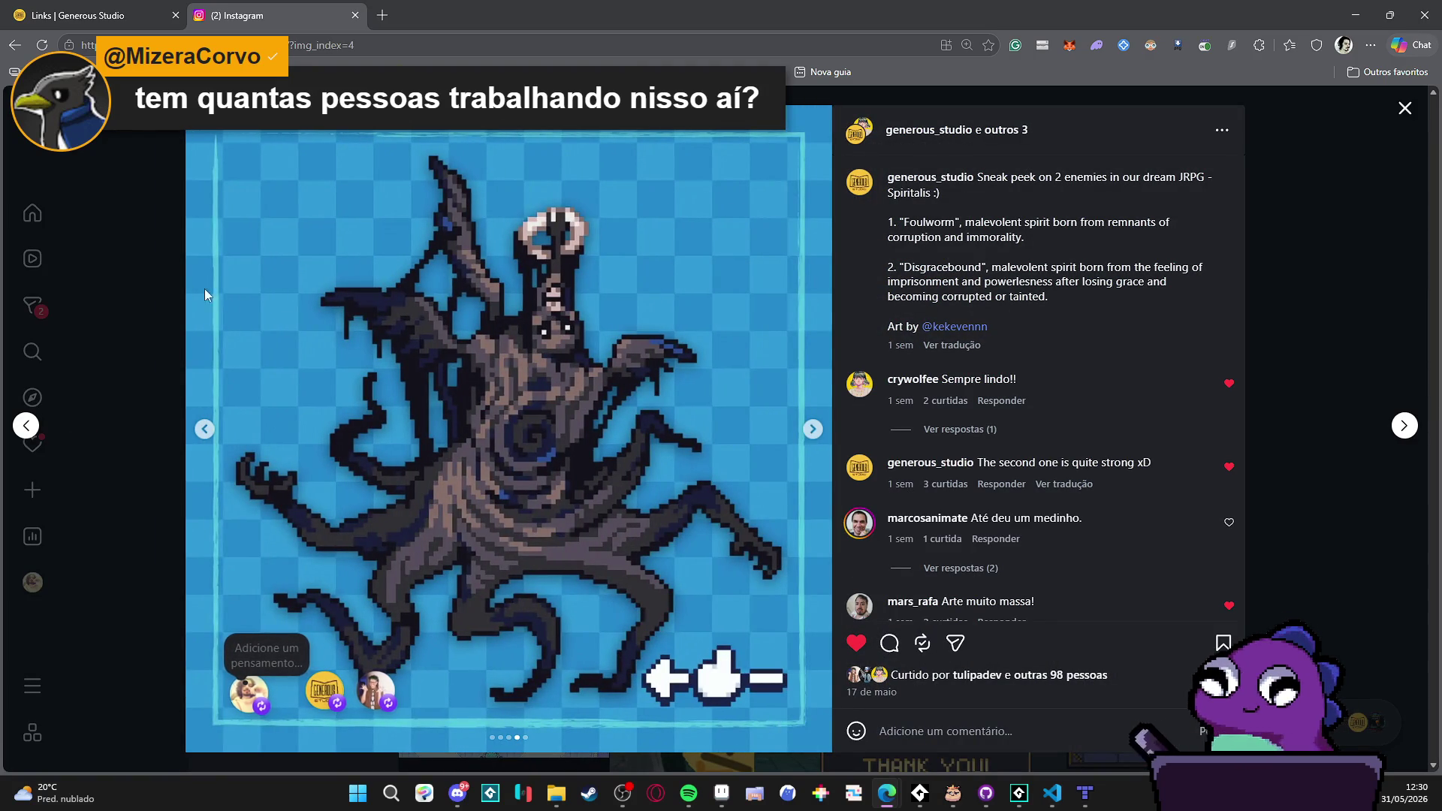
{"action": "left_click", "coordinate": [813, 429]}
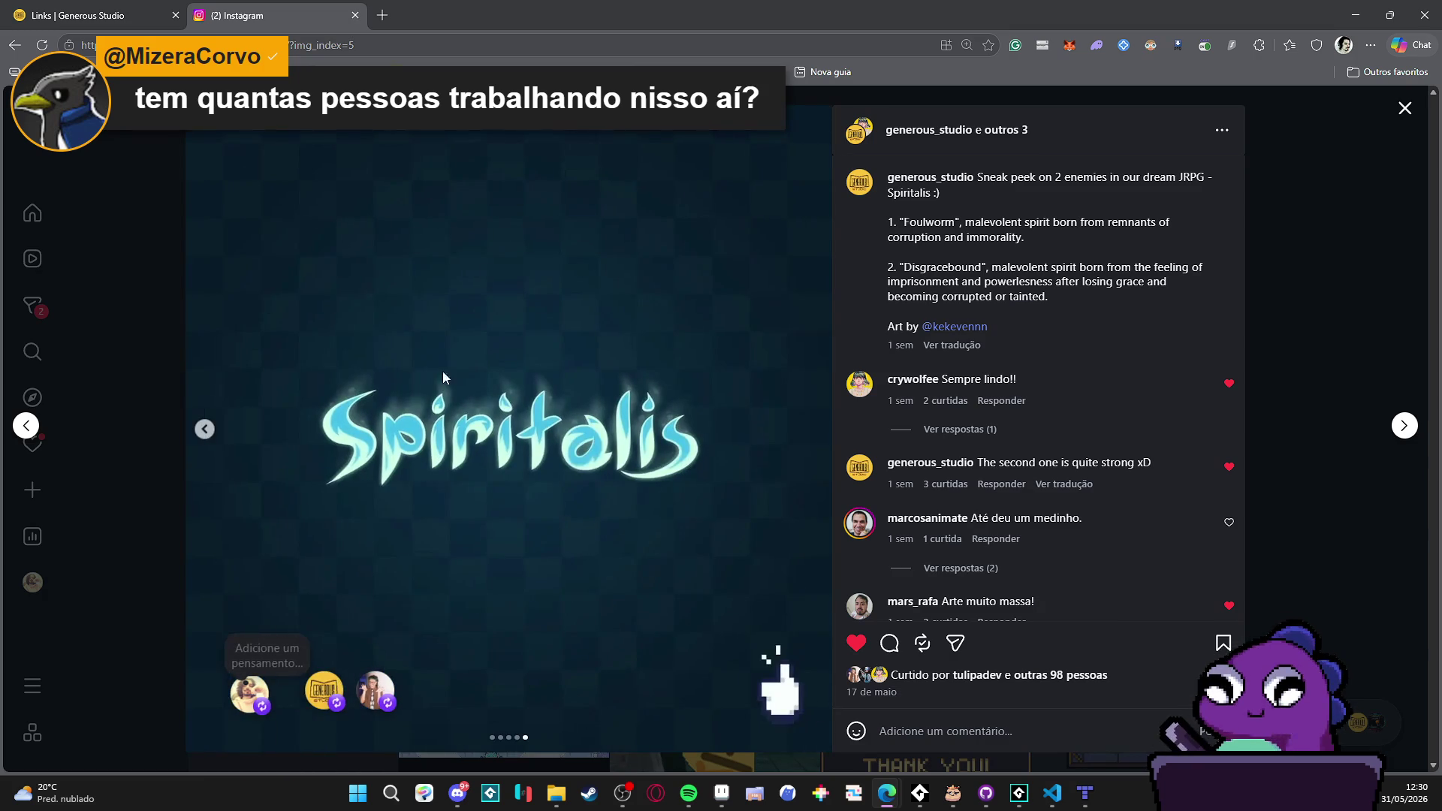
Step: Close the post and the Instagram tab, then minimize Edge
{"action": "left_click", "coordinate": [143, 293]}
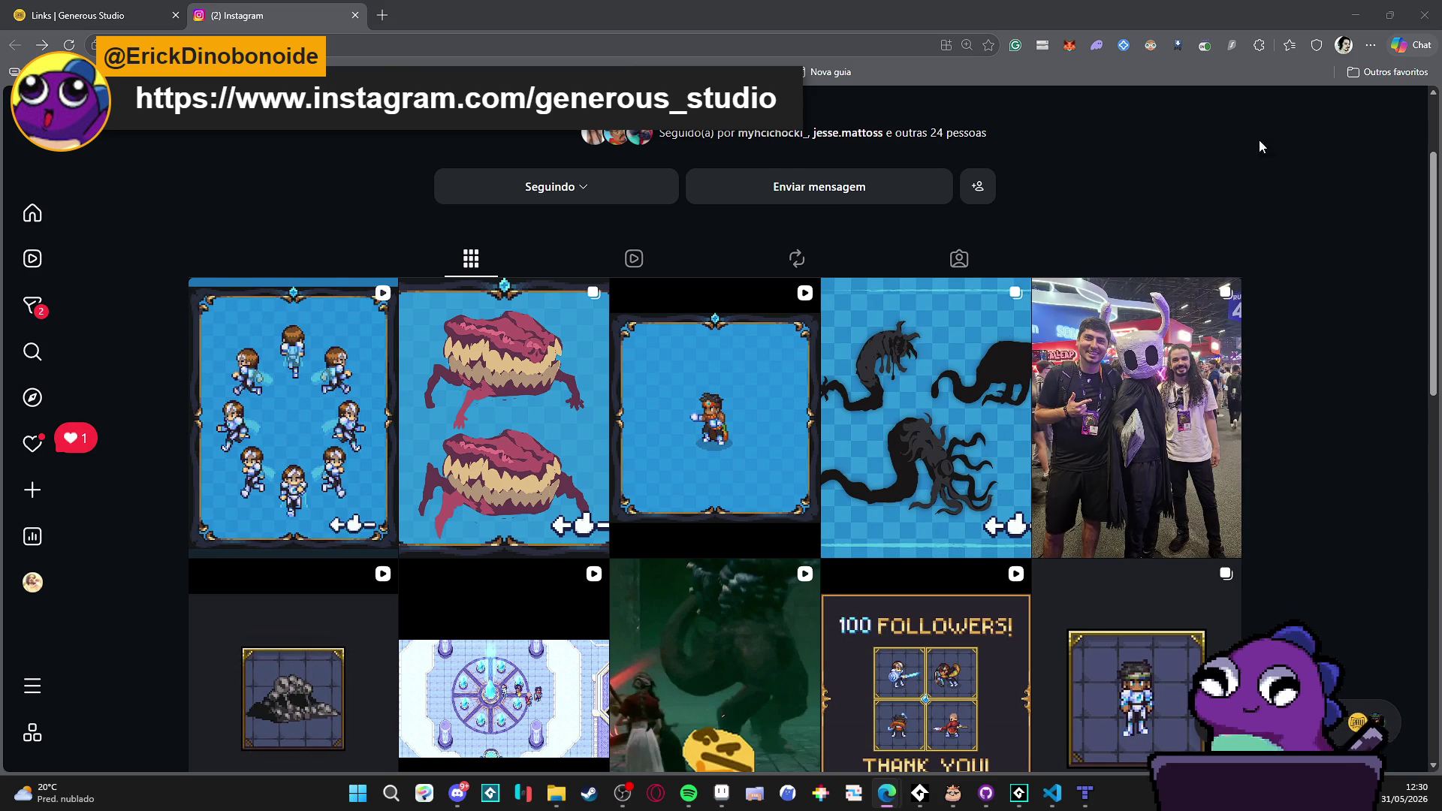
{"action": "scroll", "coordinate": [976, 286], "scroll_direction": "up", "scroll_amount": 2}
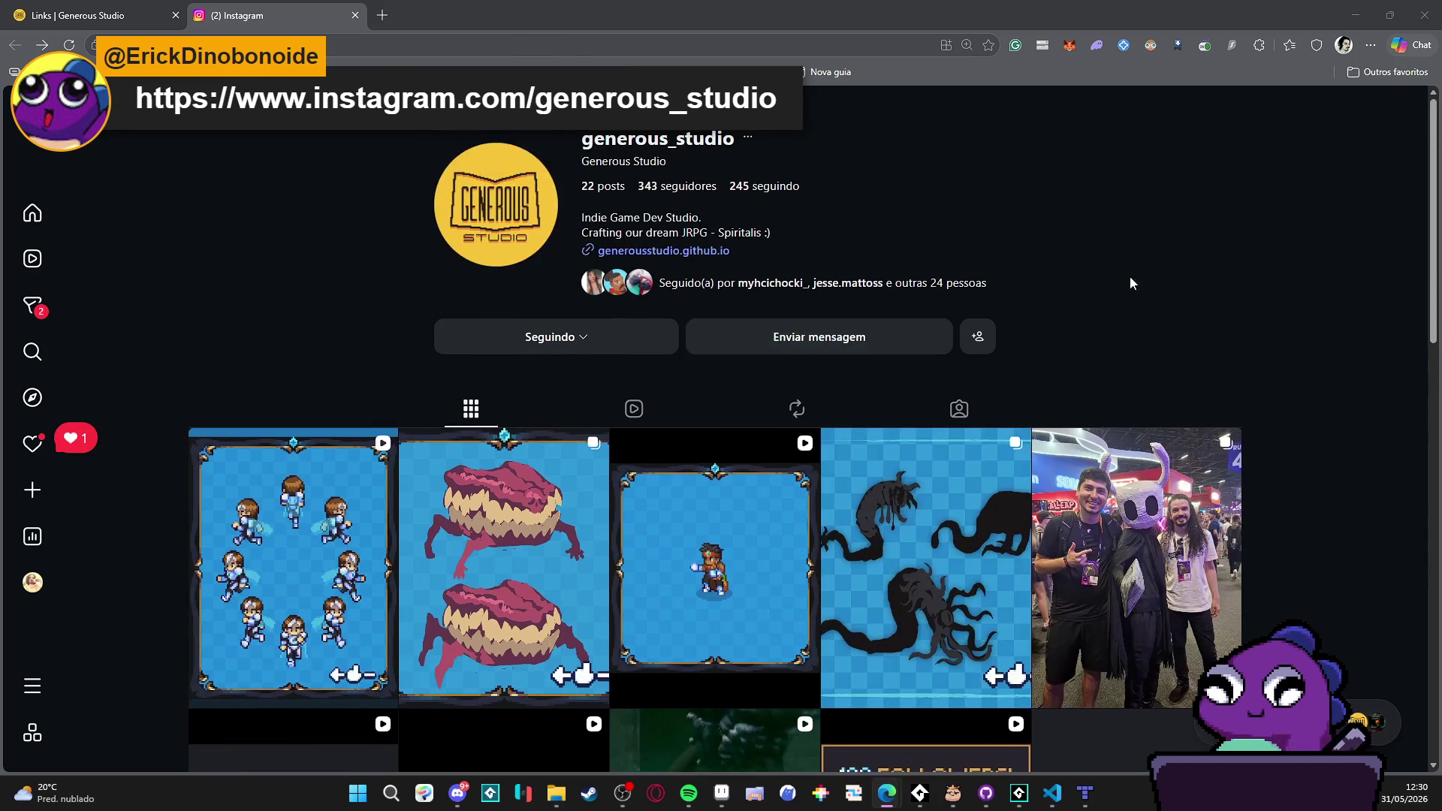
{"action": "left_click", "coordinate": [355, 15]}
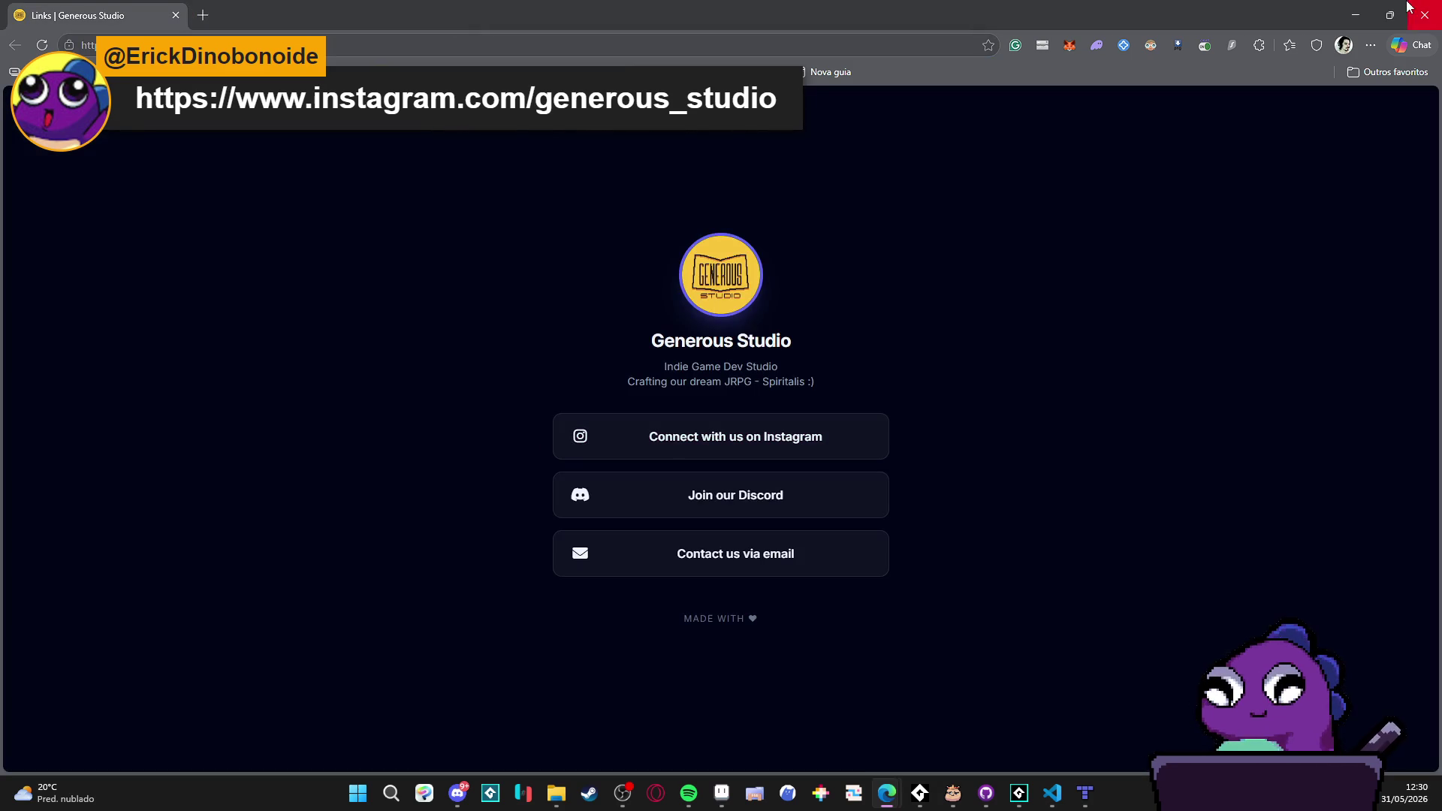
{"action": "left_click", "coordinate": [1361, 9]}
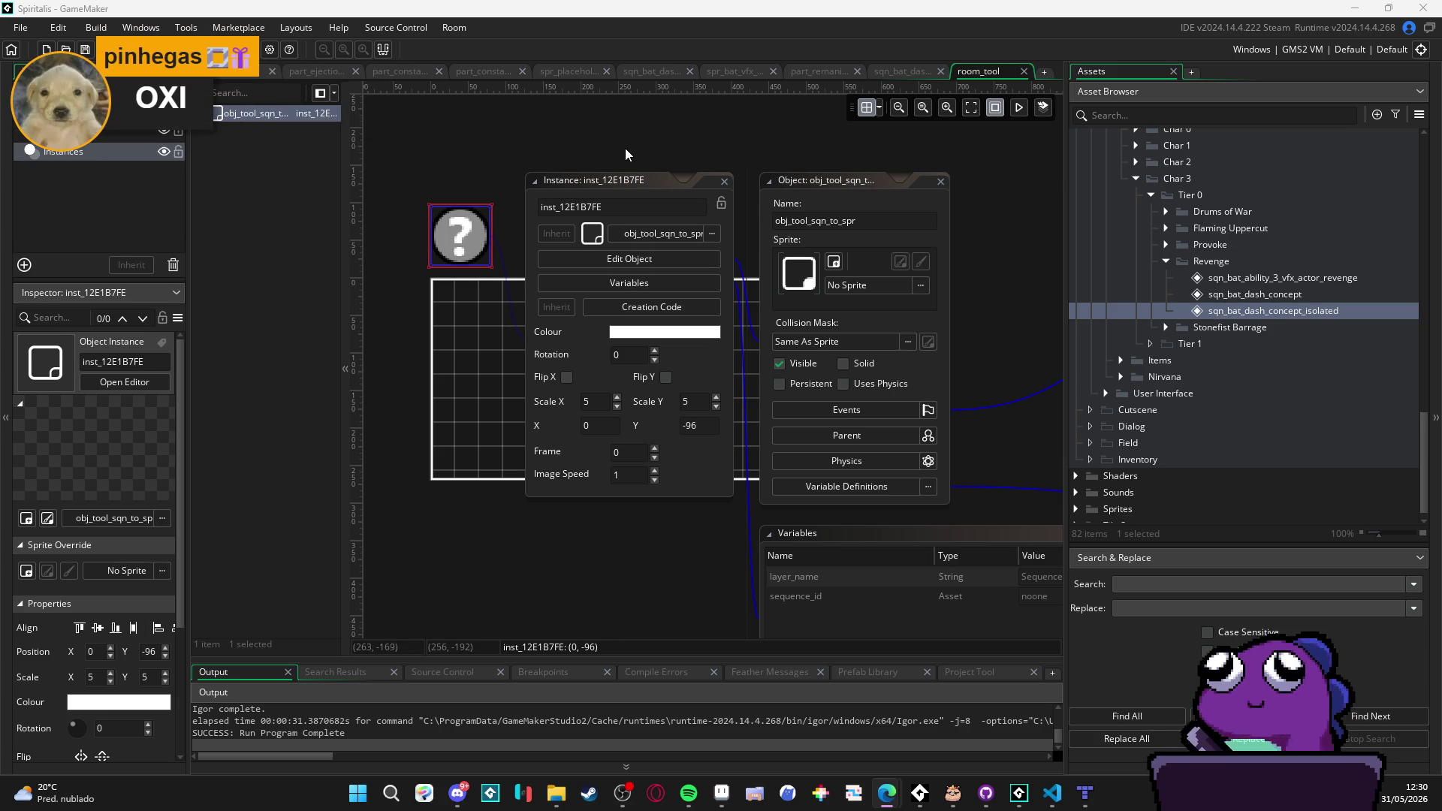
{"action": "left_click_drag", "start_coordinate": [629, 151], "coordinate": [673, 188]}
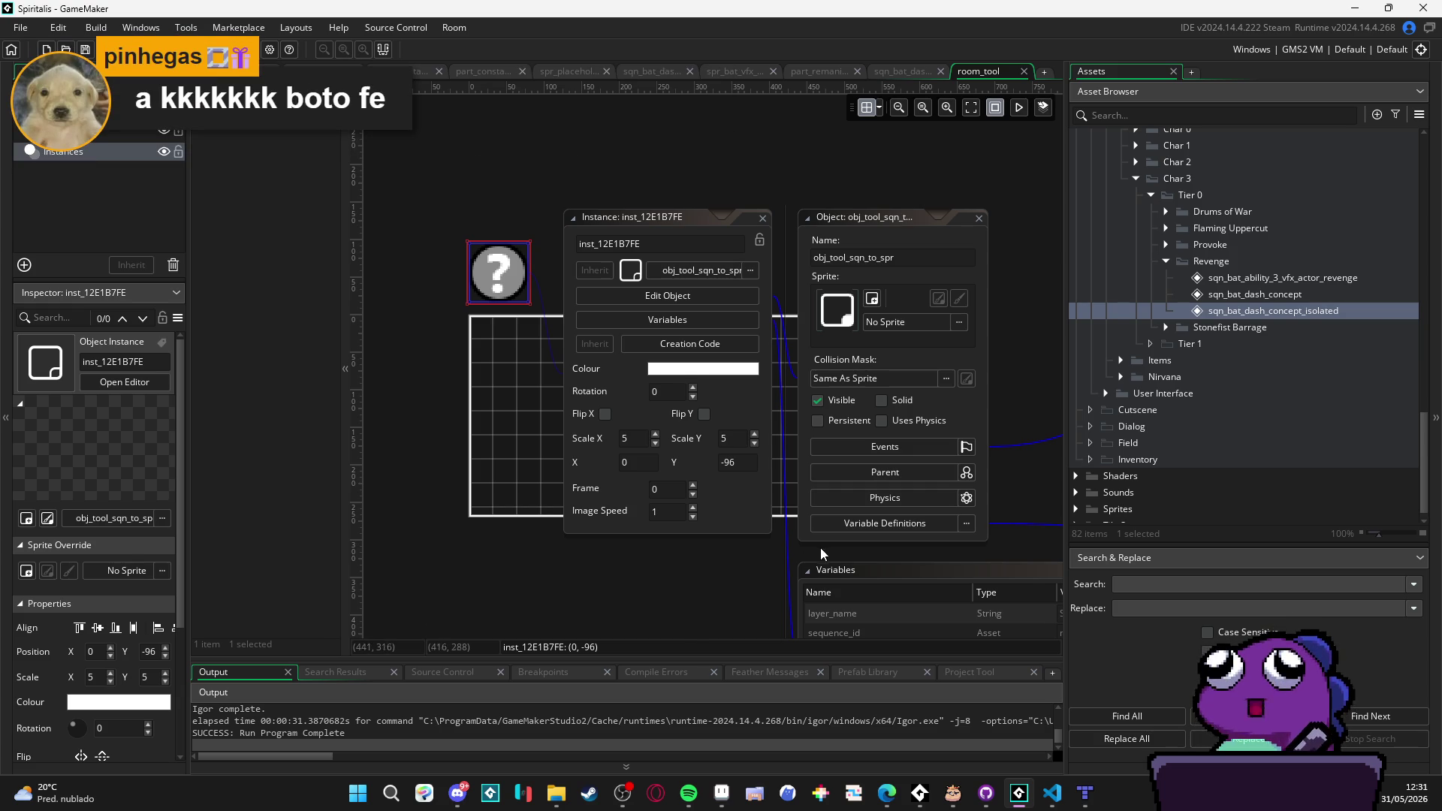
{"action": "mouse_move", "coordinate": [704, 583]}
{"action": "left_mouse_down"}
{"action": "mouse_move", "coordinate": [575, 574]}
{"action": "mouse_move", "coordinate": [573, 605]}
{"action": "left_mouse_up"}
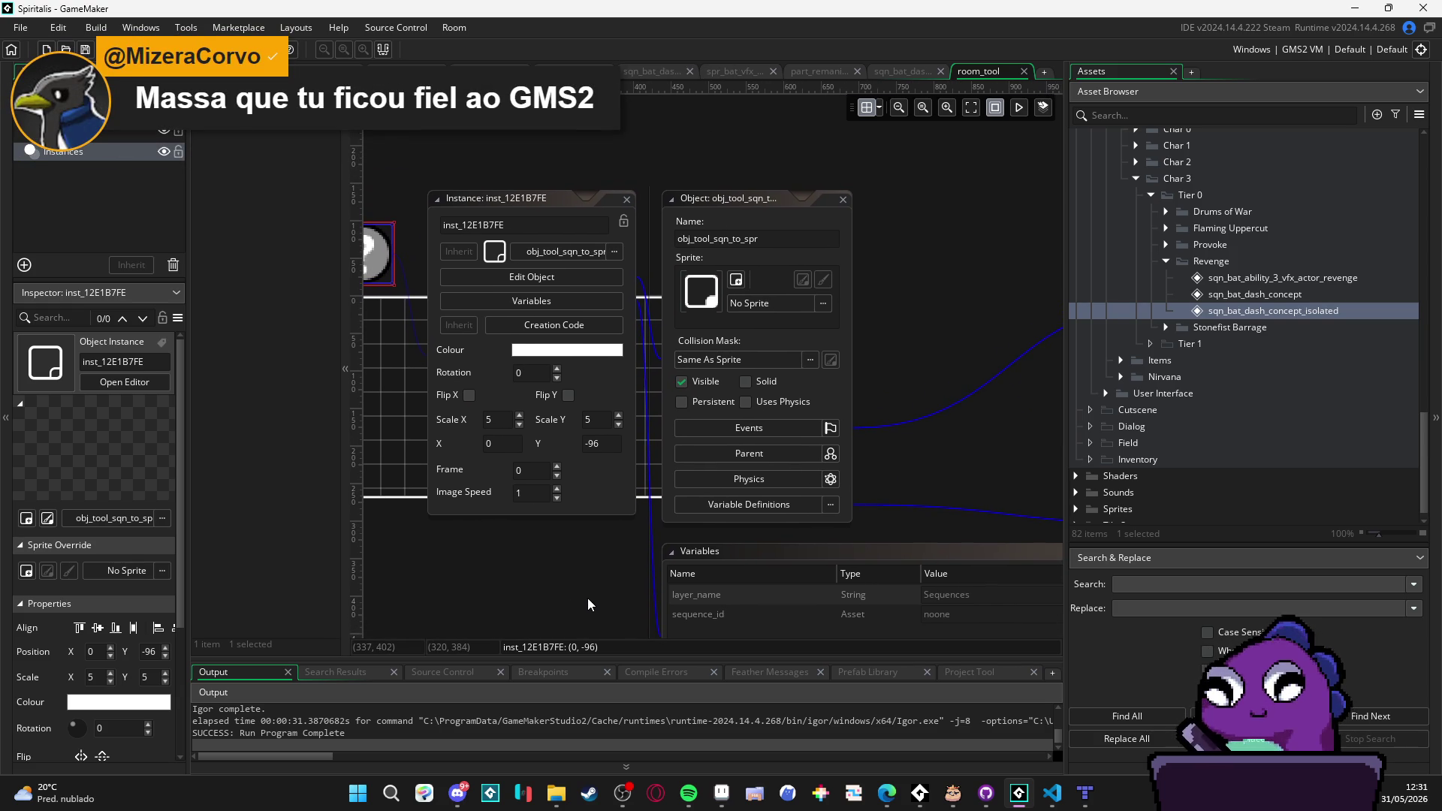
{"action": "mouse_move", "coordinate": [580, 590]}
{"action": "left_mouse_down"}
{"action": "mouse_move", "coordinate": [617, 587]}
{"action": "mouse_move", "coordinate": [491, 506]}
{"action": "left_mouse_up"}
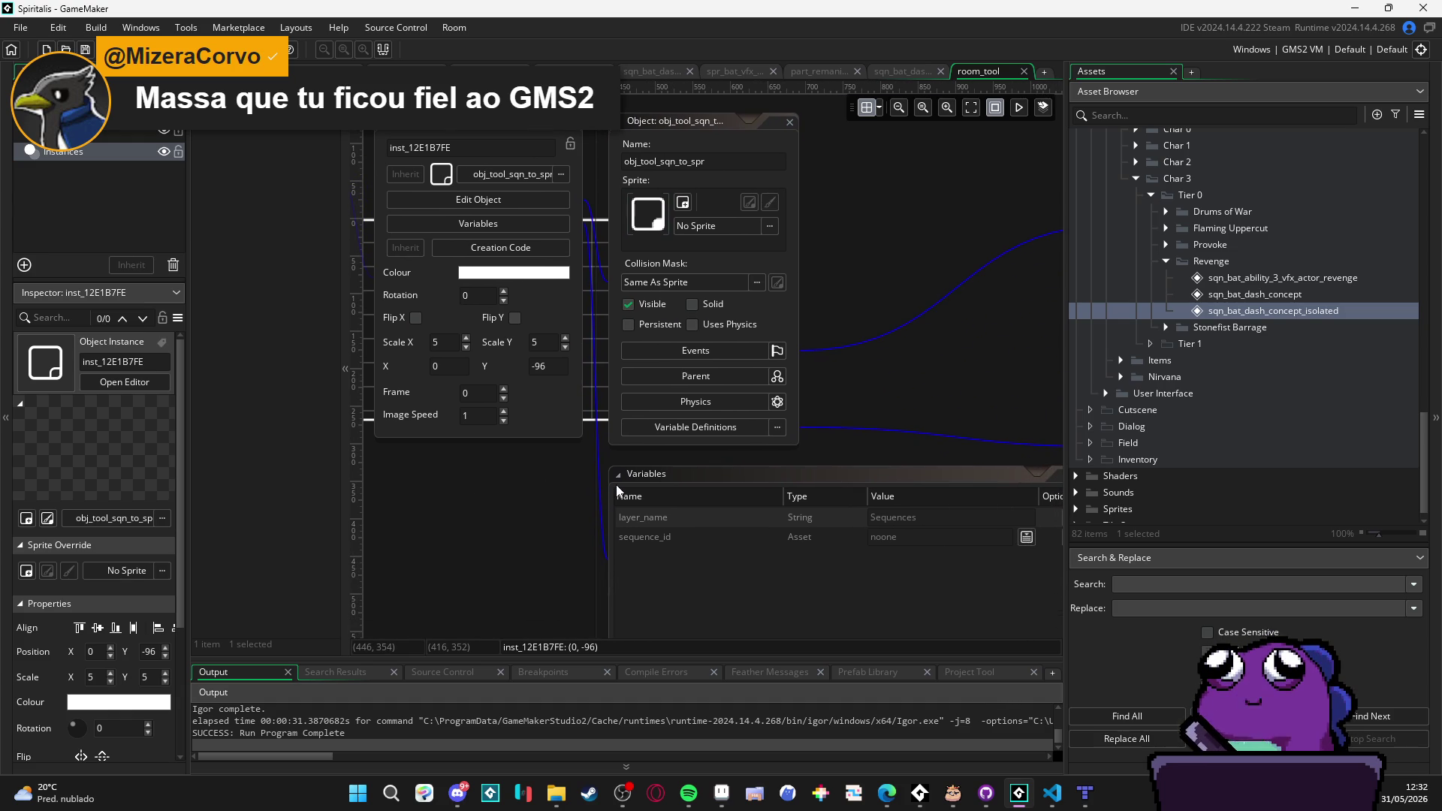
{"action": "mouse_move", "coordinate": [800, 452]}
{"action": "left_mouse_down"}
{"action": "mouse_move", "coordinate": [549, 371]}
{"action": "mouse_move", "coordinate": [684, 457]}
{"action": "left_mouse_up"}
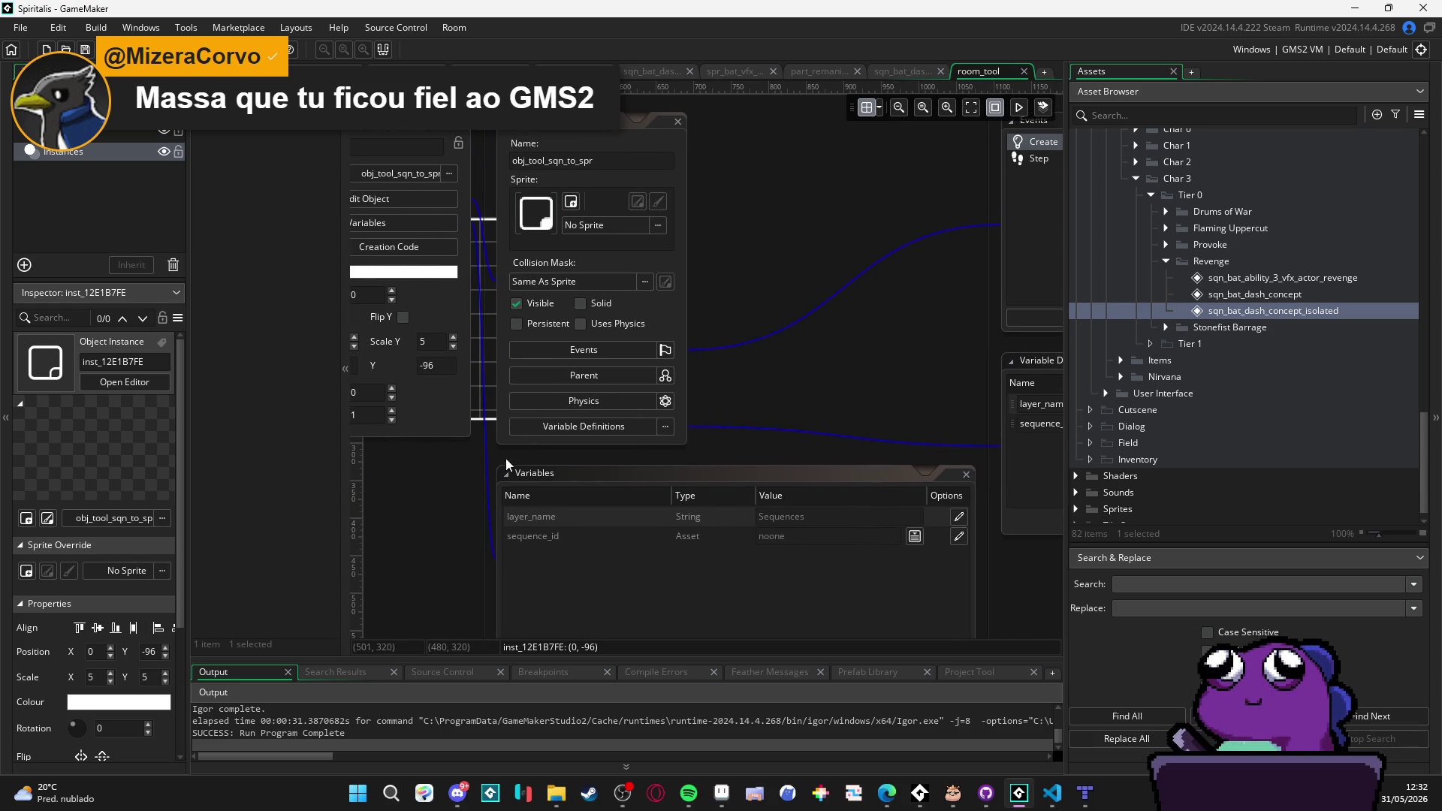
{"action": "left_click_drag", "start_coordinate": [484, 490], "coordinate": [545, 488]}
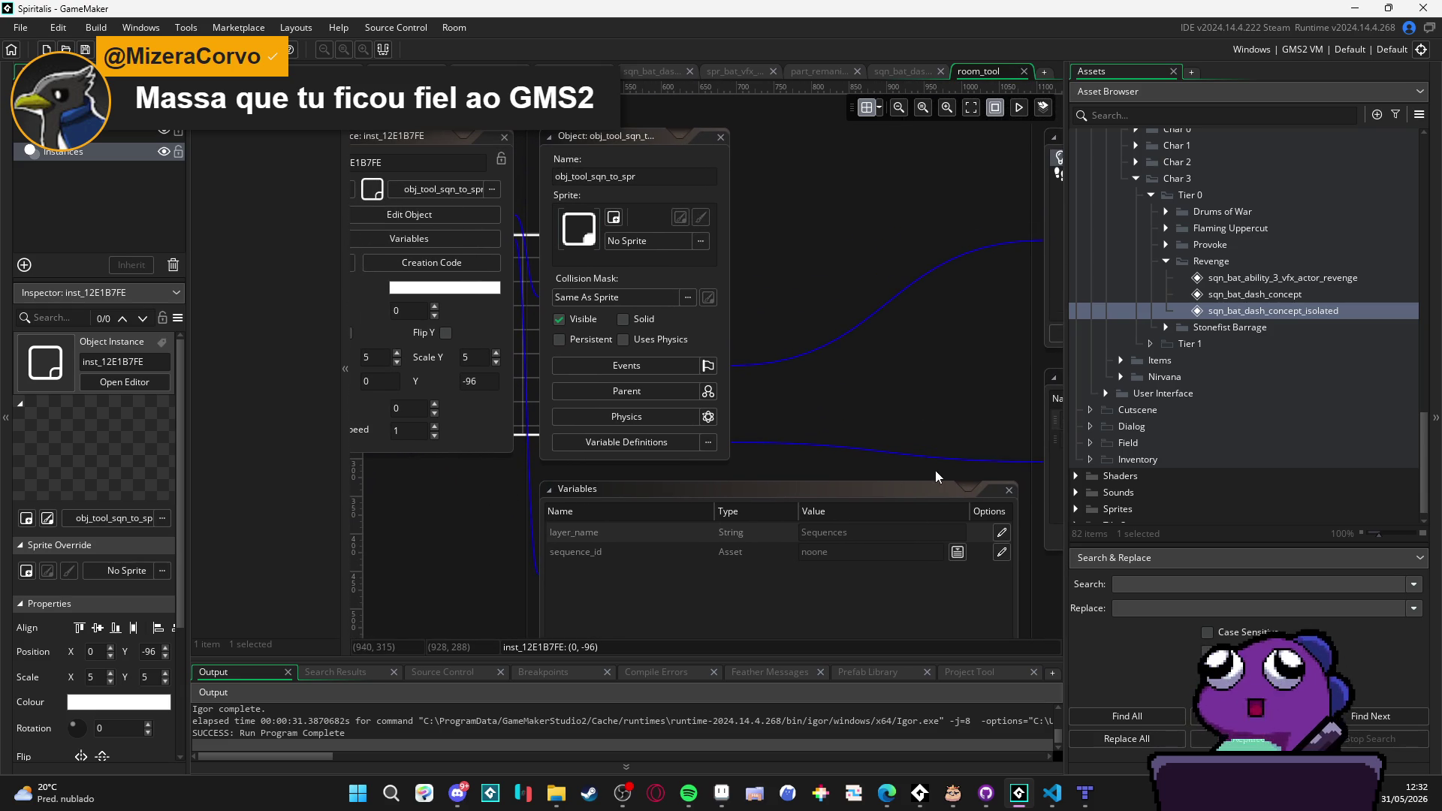
{"action": "left_click_drag", "start_coordinate": [817, 417], "coordinate": [805, 341]}
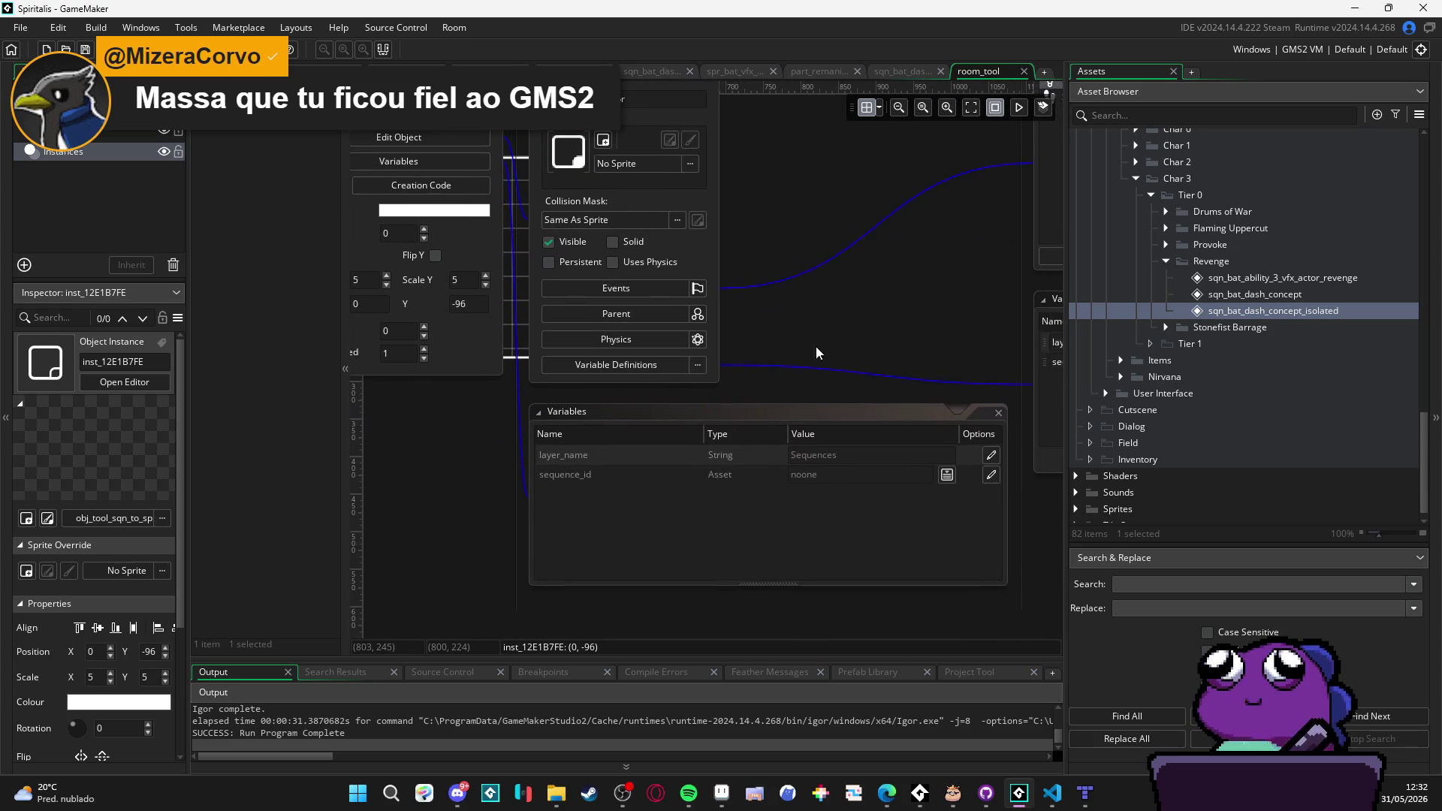
{"action": "left_click_drag", "start_coordinate": [1025, 447], "coordinate": [1010, 446]}
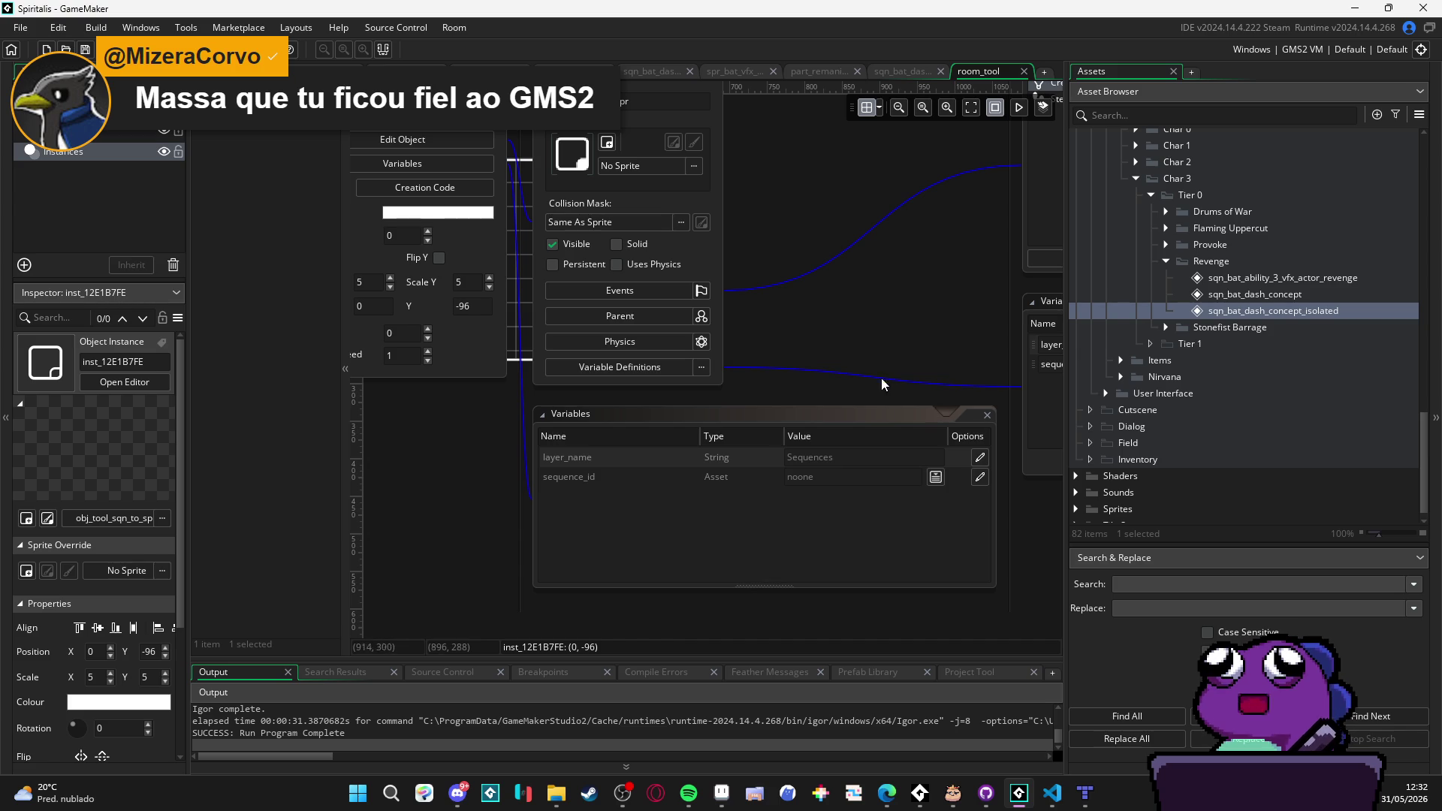
{"action": "mouse_move", "coordinate": [787, 302]}
{"action": "left_mouse_down"}
{"action": "mouse_move", "coordinate": [810, 361]}
{"action": "mouse_move", "coordinate": [788, 341]}
{"action": "mouse_move", "coordinate": [839, 344]}
{"action": "left_mouse_up"}
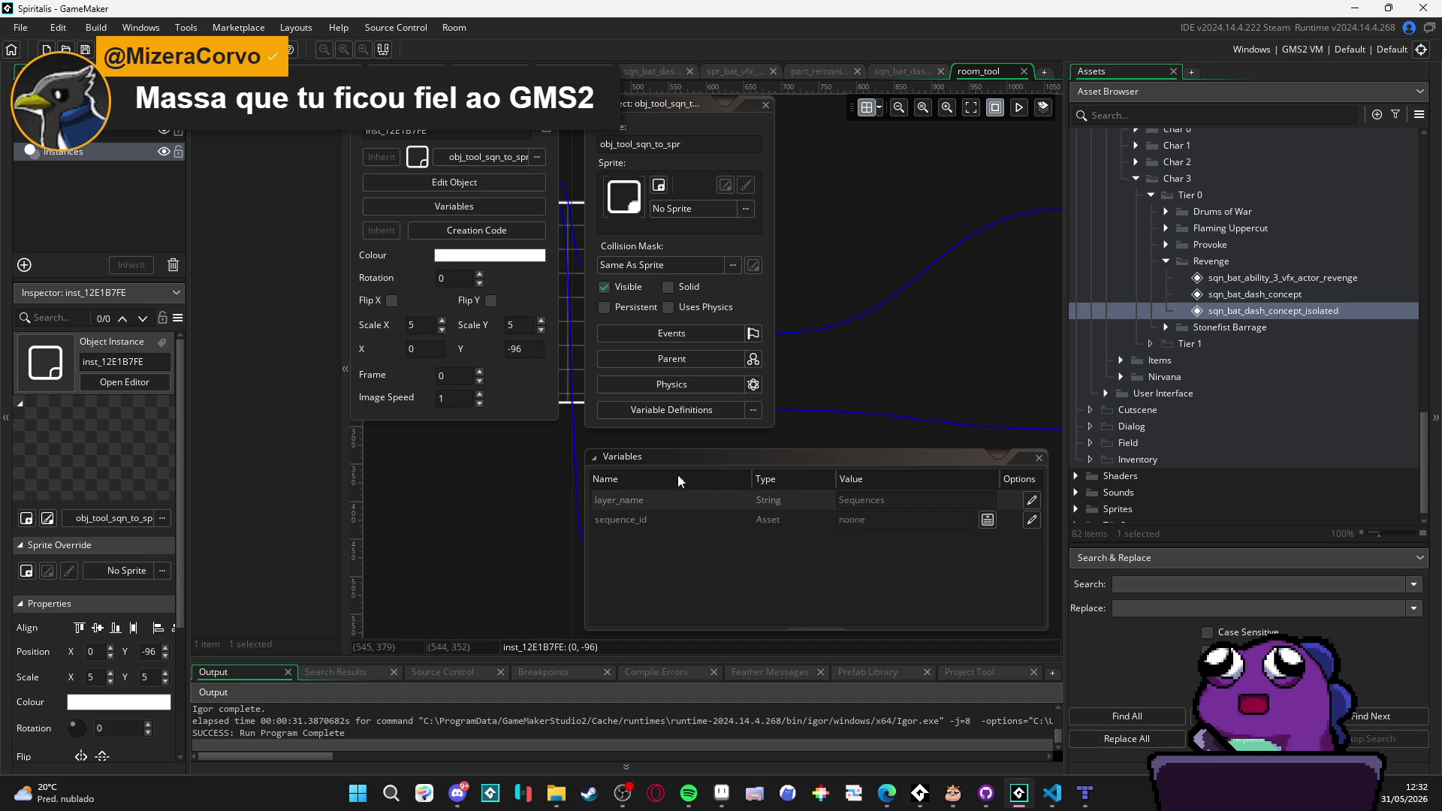
Step: Build and run the game, then have Yara recharge and Zhe Wu use Dragon assault
{"action": "key", "text": "F5"}
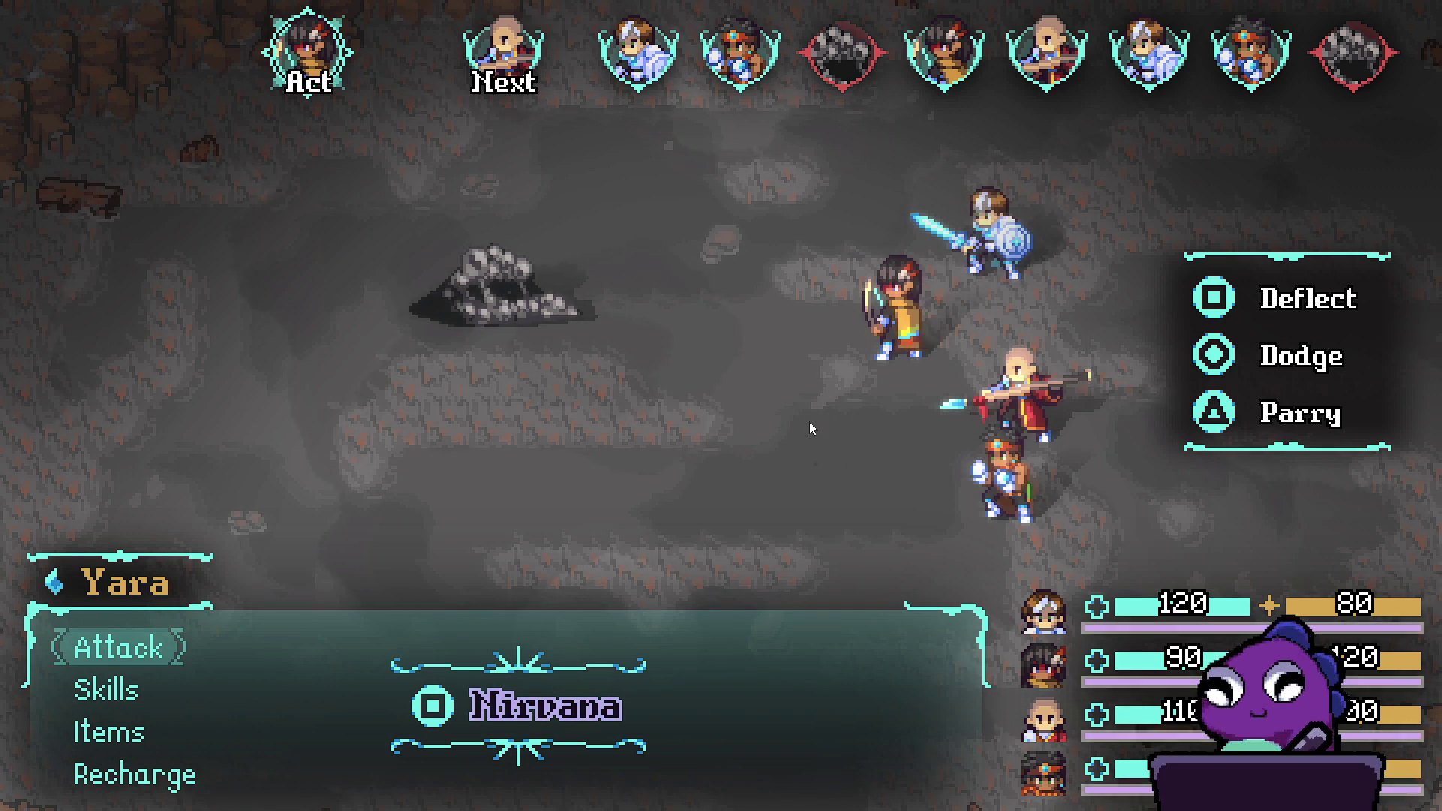
{"action": "key", "text": "Down"}
{"action": "key", "text": "Down"}
{"action": "key", "text": "Down"}
{"action": "key", "text": "Return"}
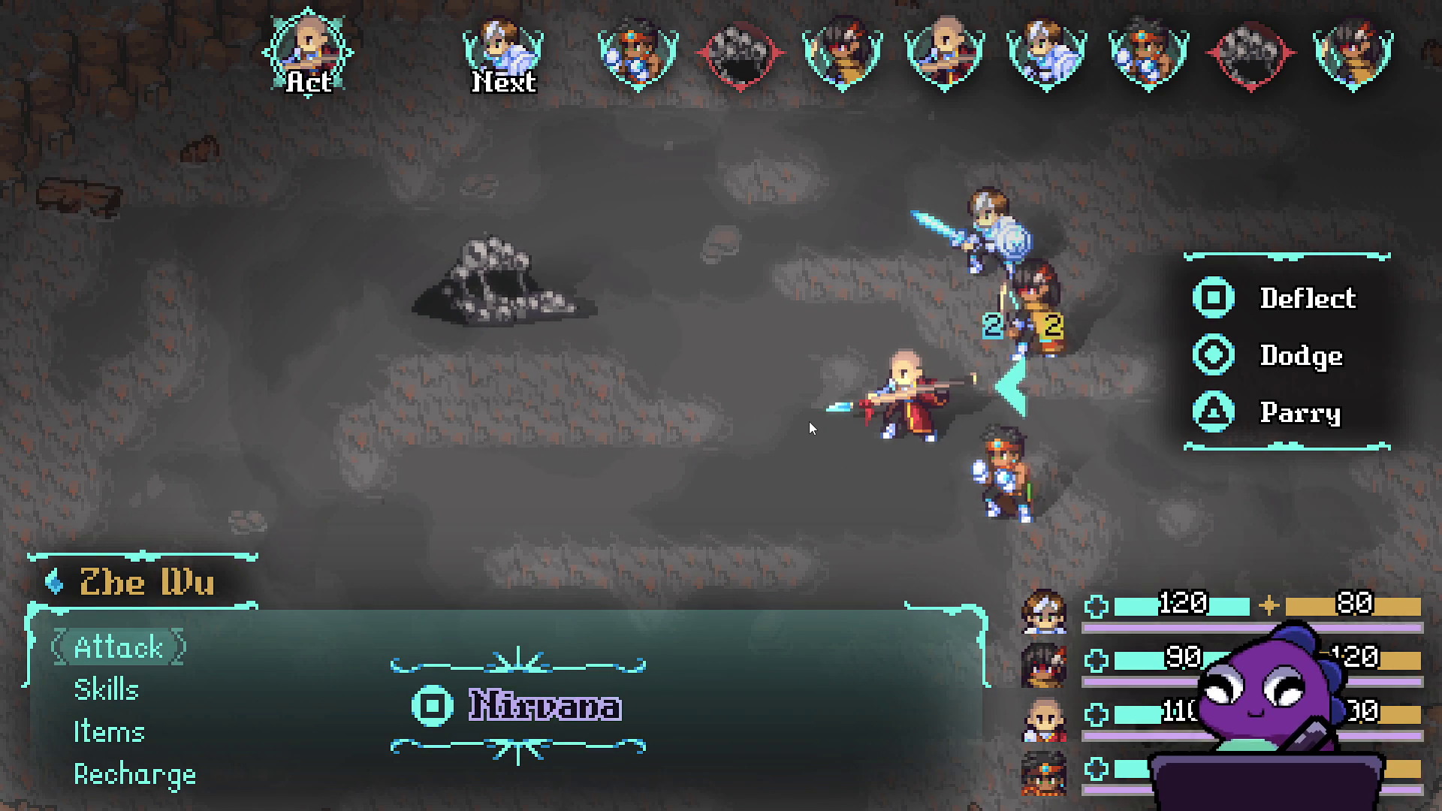
{"action": "key", "text": "Down"}
{"action": "key", "text": "Down"}
{"action": "key", "text": "Up"}
{"action": "key", "text": "Up"}
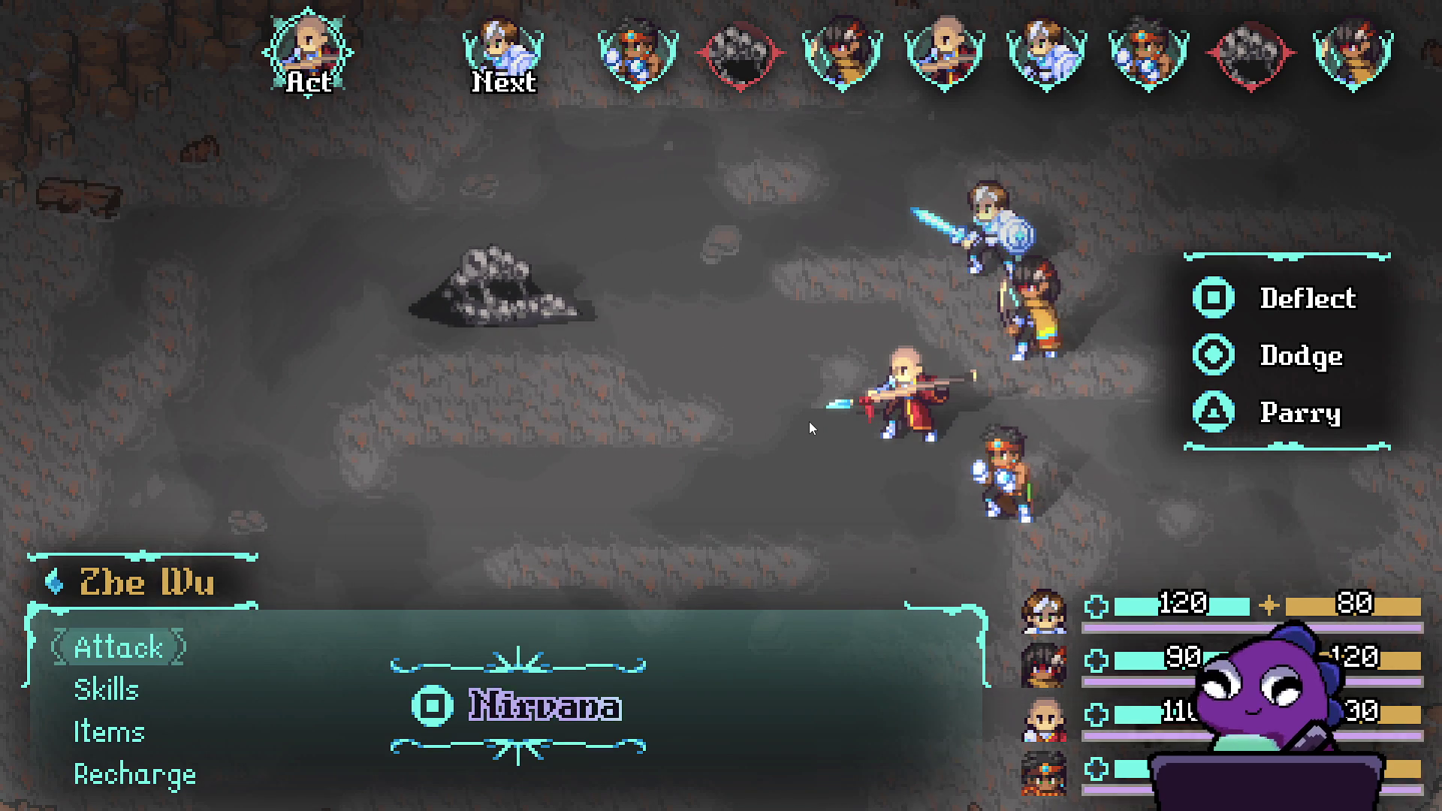
{"action": "key", "text": "Down"}
{"action": "key", "text": "Return"}
{"action": "key", "text": "Down"}
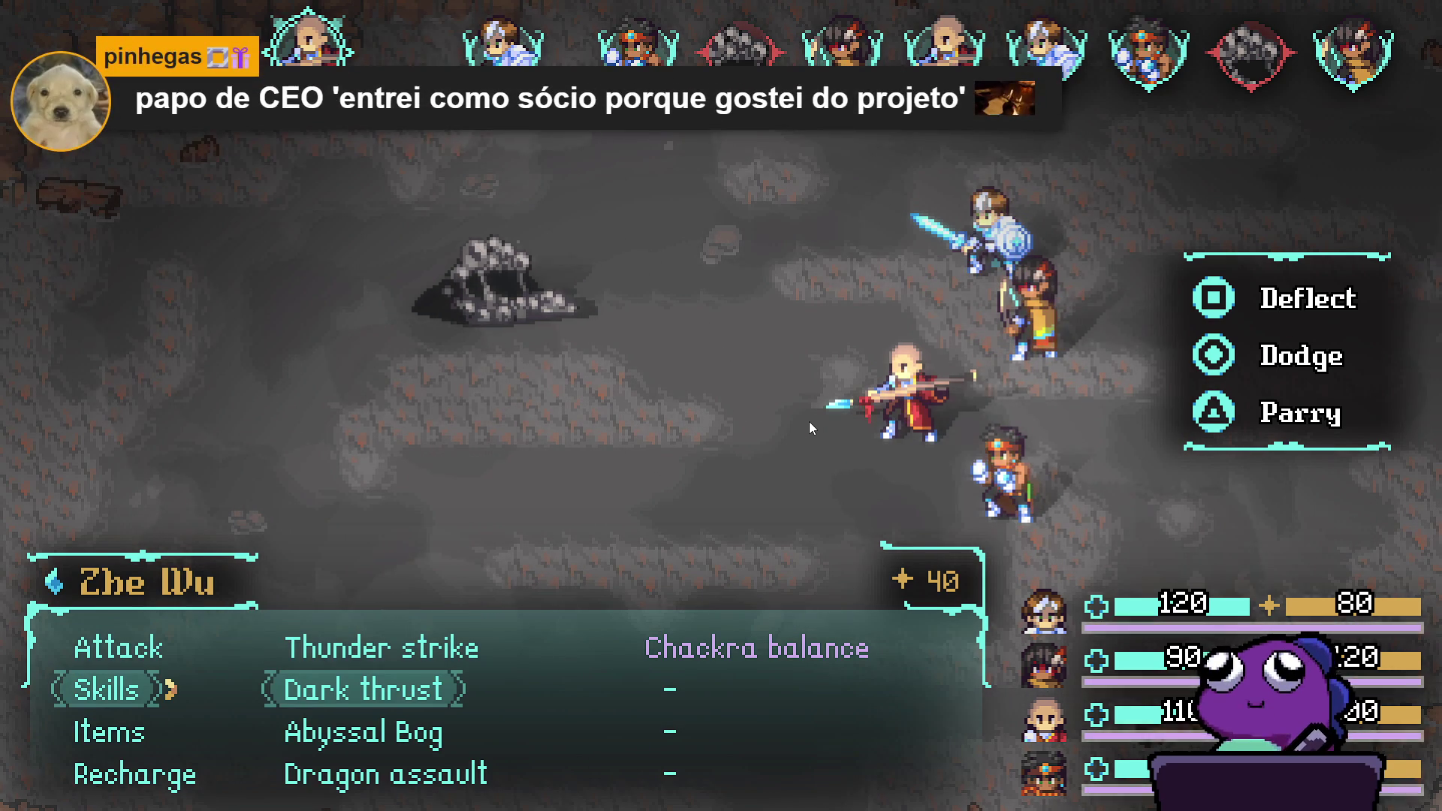
{"action": "key", "text": "Down"}
{"action": "key", "text": "Down"}
{"action": "key", "text": "Return"}
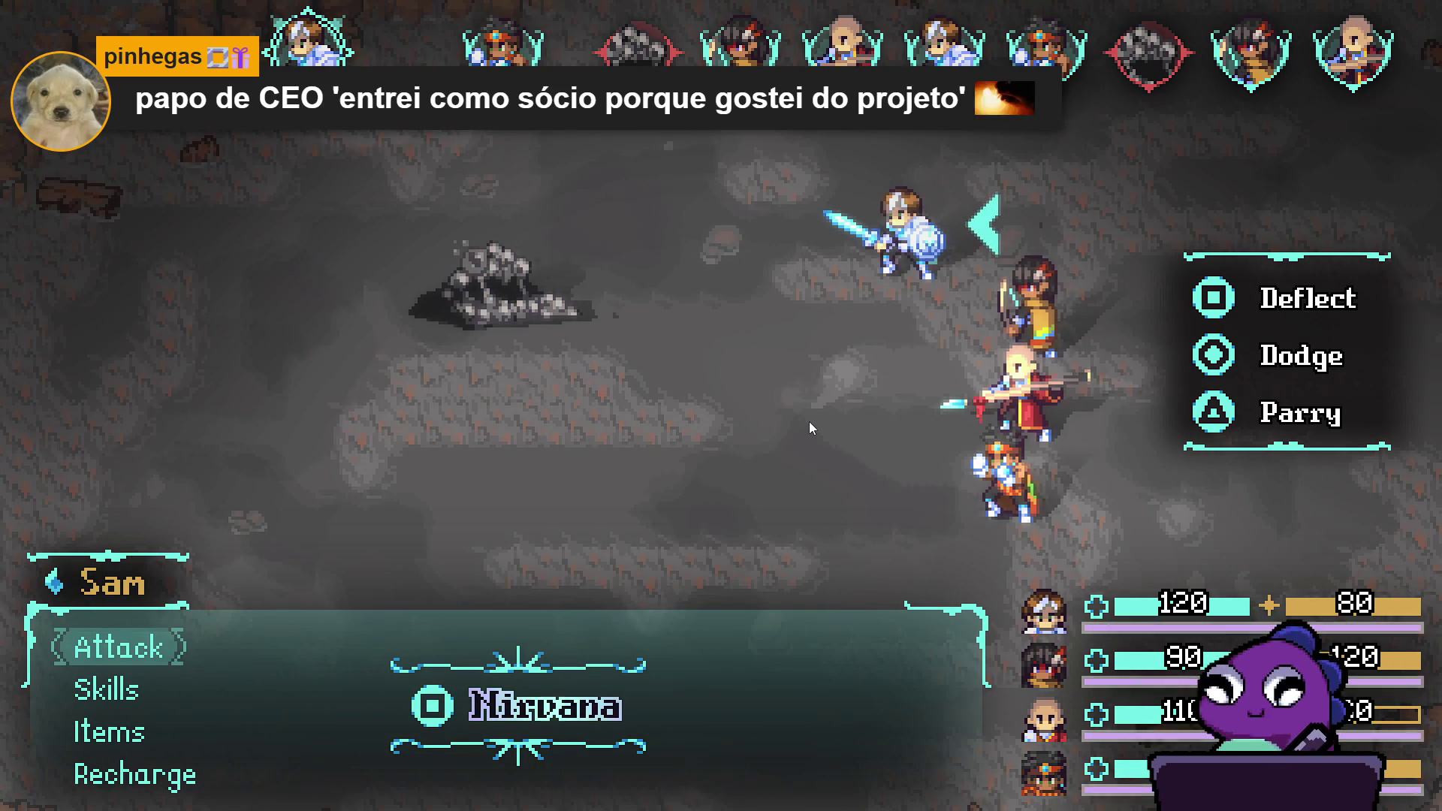
Step: Have Sam recharge and Themba use Stonefist Barrage on the Sloth Blob
{"action": "key", "text": "Down"}
{"action": "key", "text": "Down"}
{"action": "key", "text": "Down"}
{"action": "key", "text": "Return"}
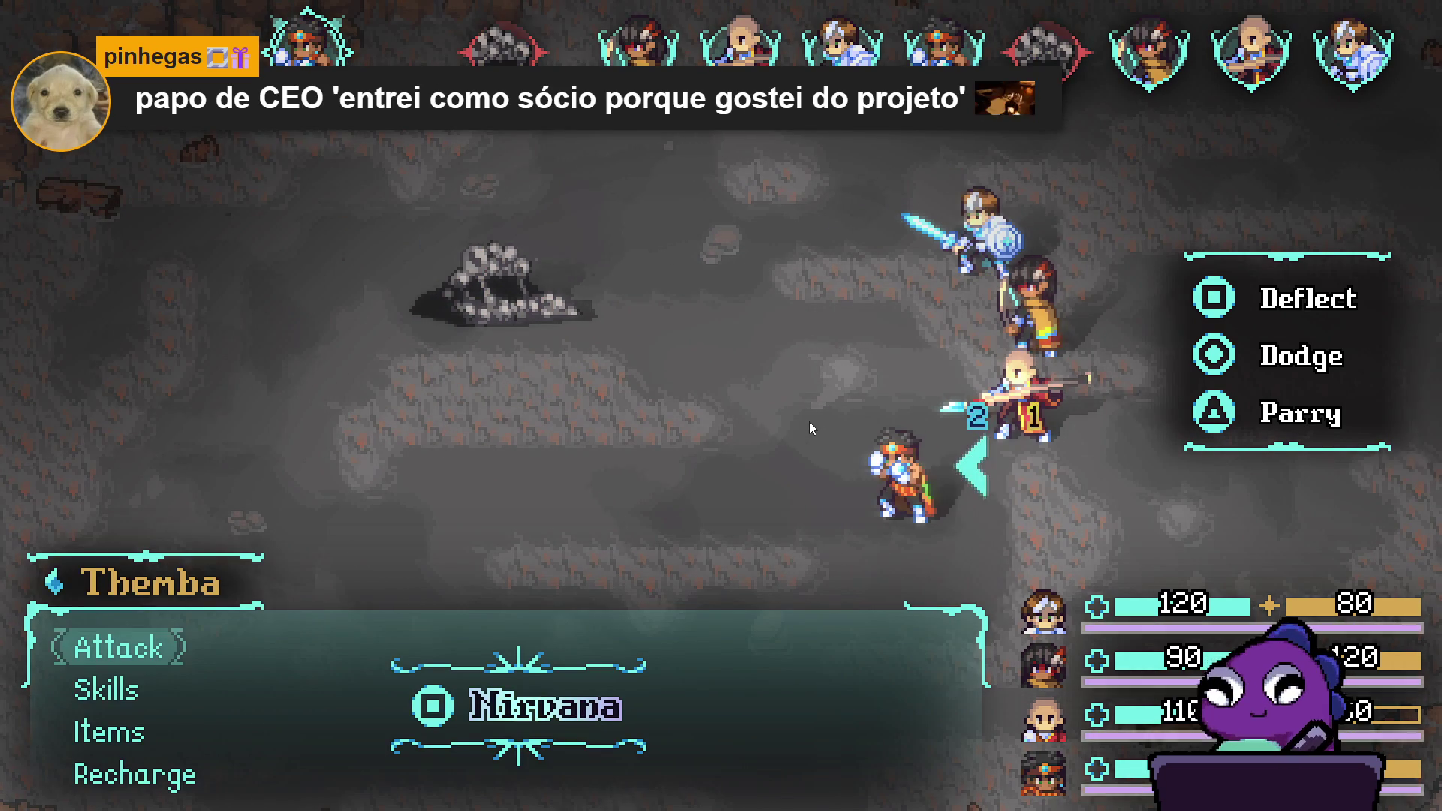
{"action": "key", "text": "Down"}
{"action": "key", "text": "Return"}
{"action": "key", "text": "Down"}
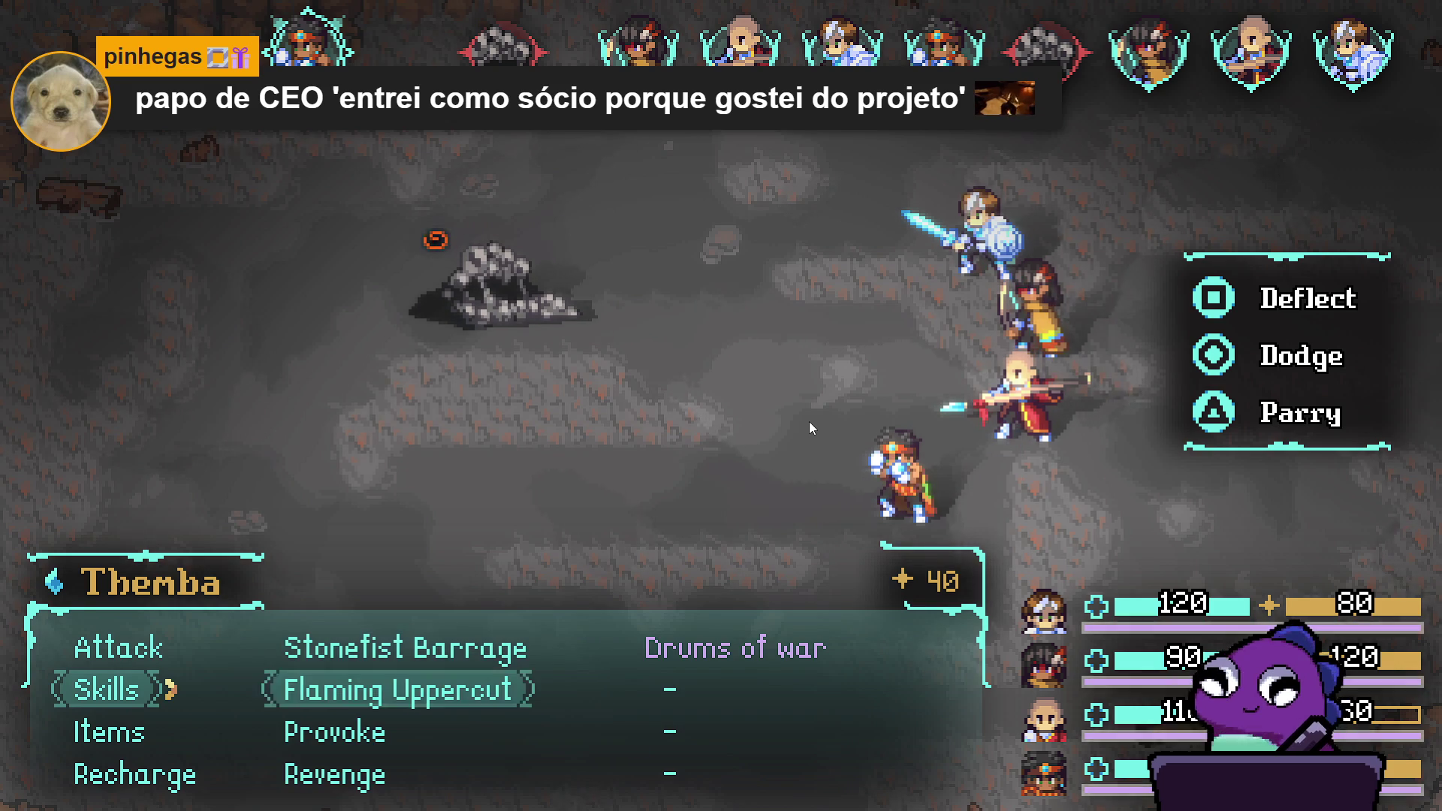
{"action": "key", "text": "Down"}
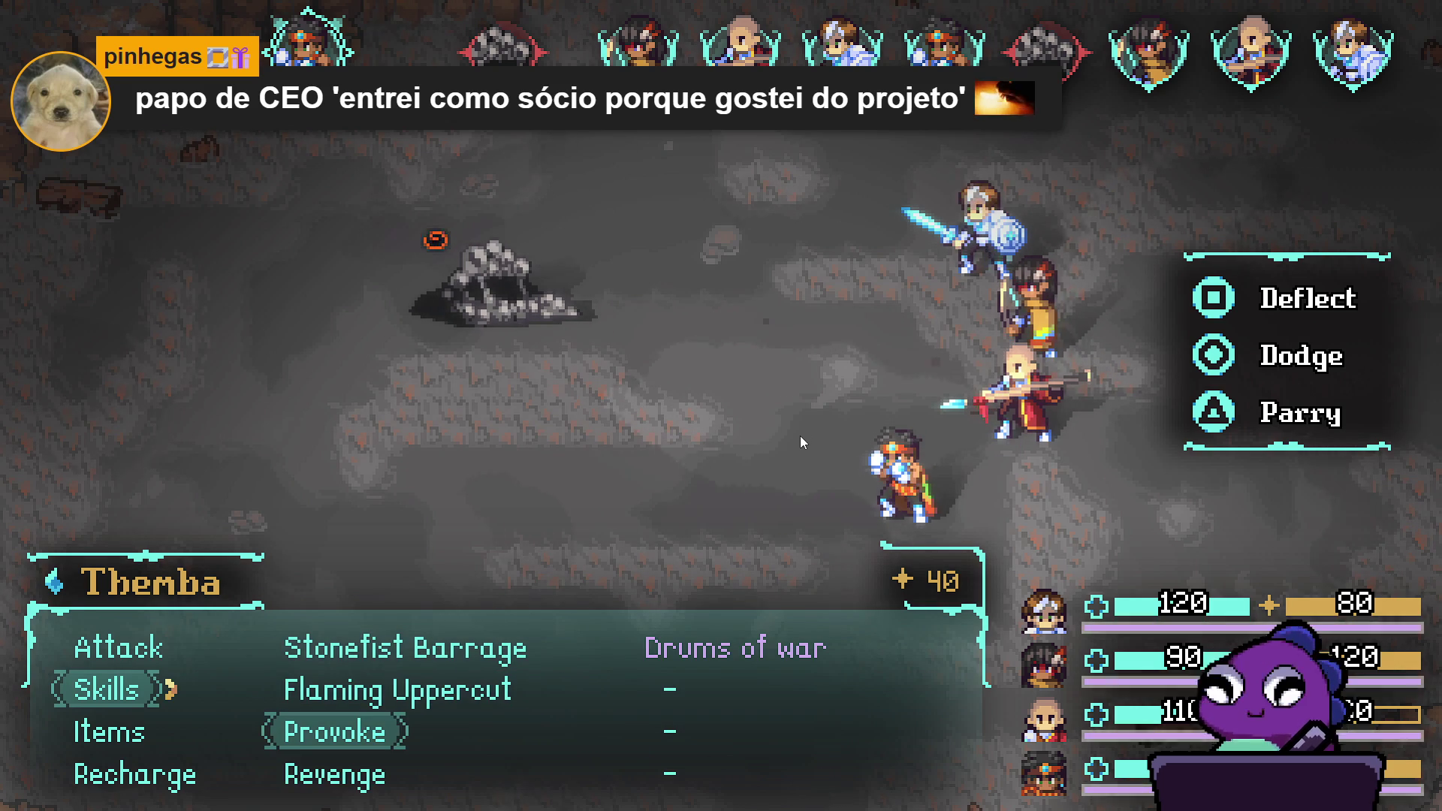
{"action": "key", "text": "Up"}
{"action": "key", "text": "Up"}
{"action": "key", "text": "Return"}
{"action": "key", "text": "Return"}
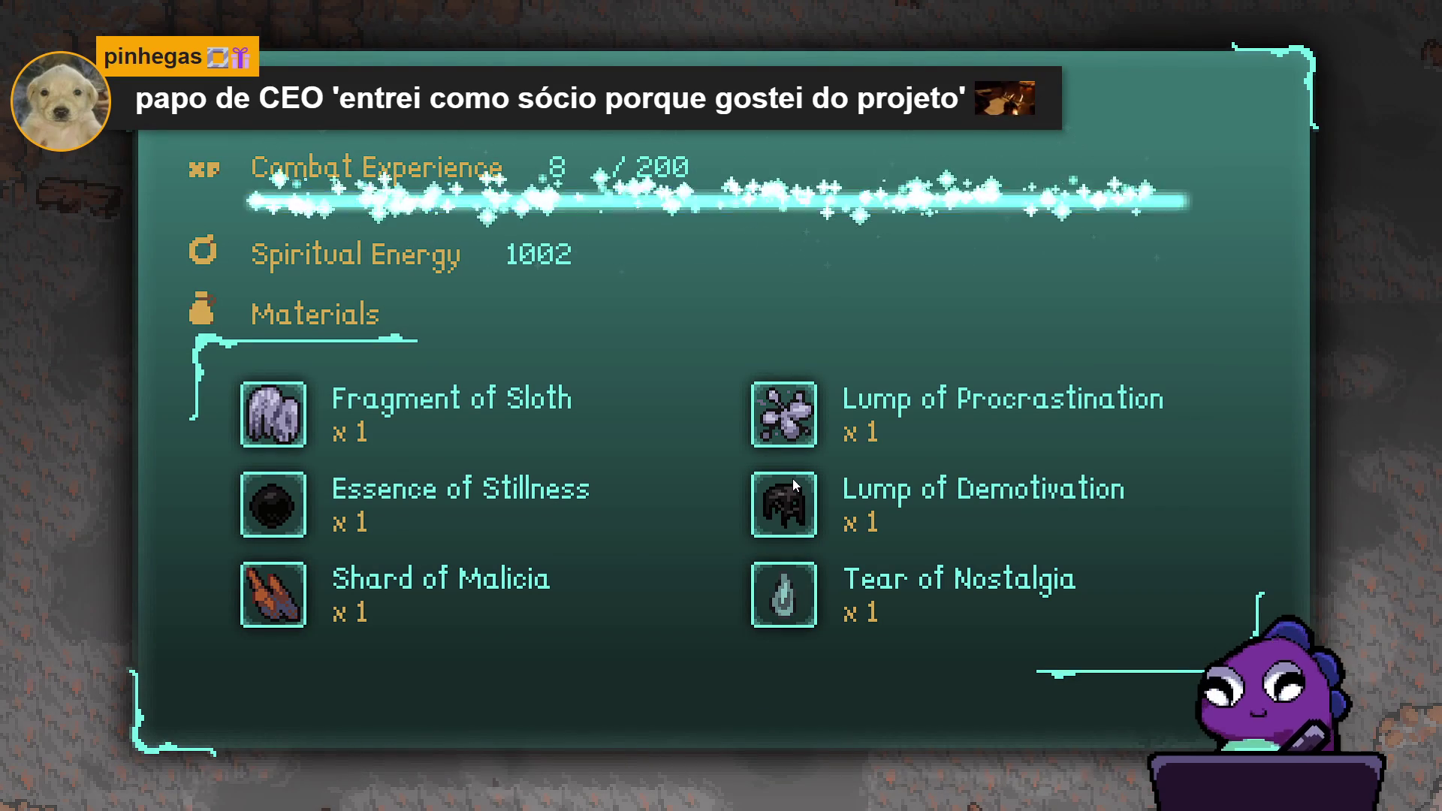
Step: Dismiss the battle results, walk the party south, and open the main menu
{"action": "key", "text": "Return"}
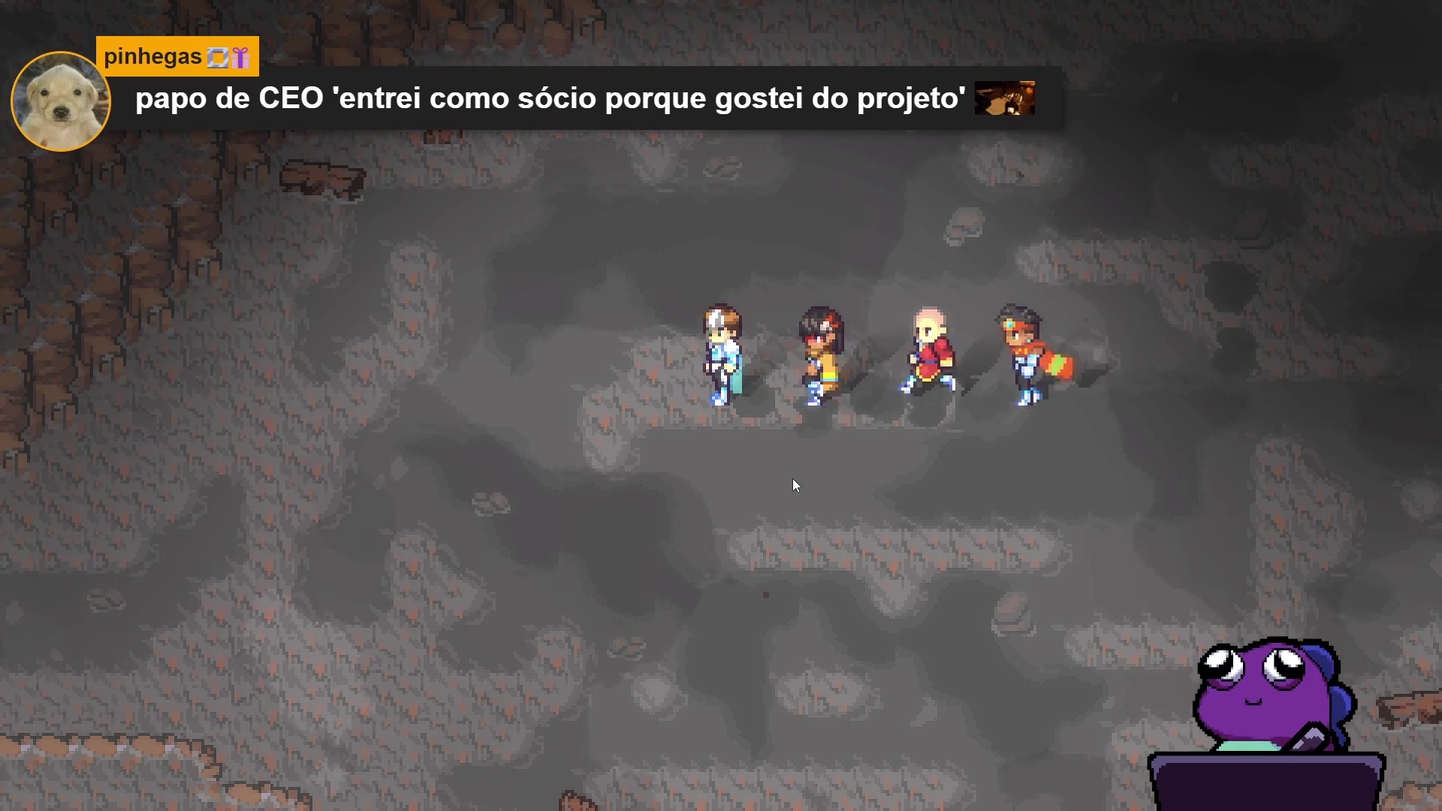
{"action": "key", "text": "Down"}
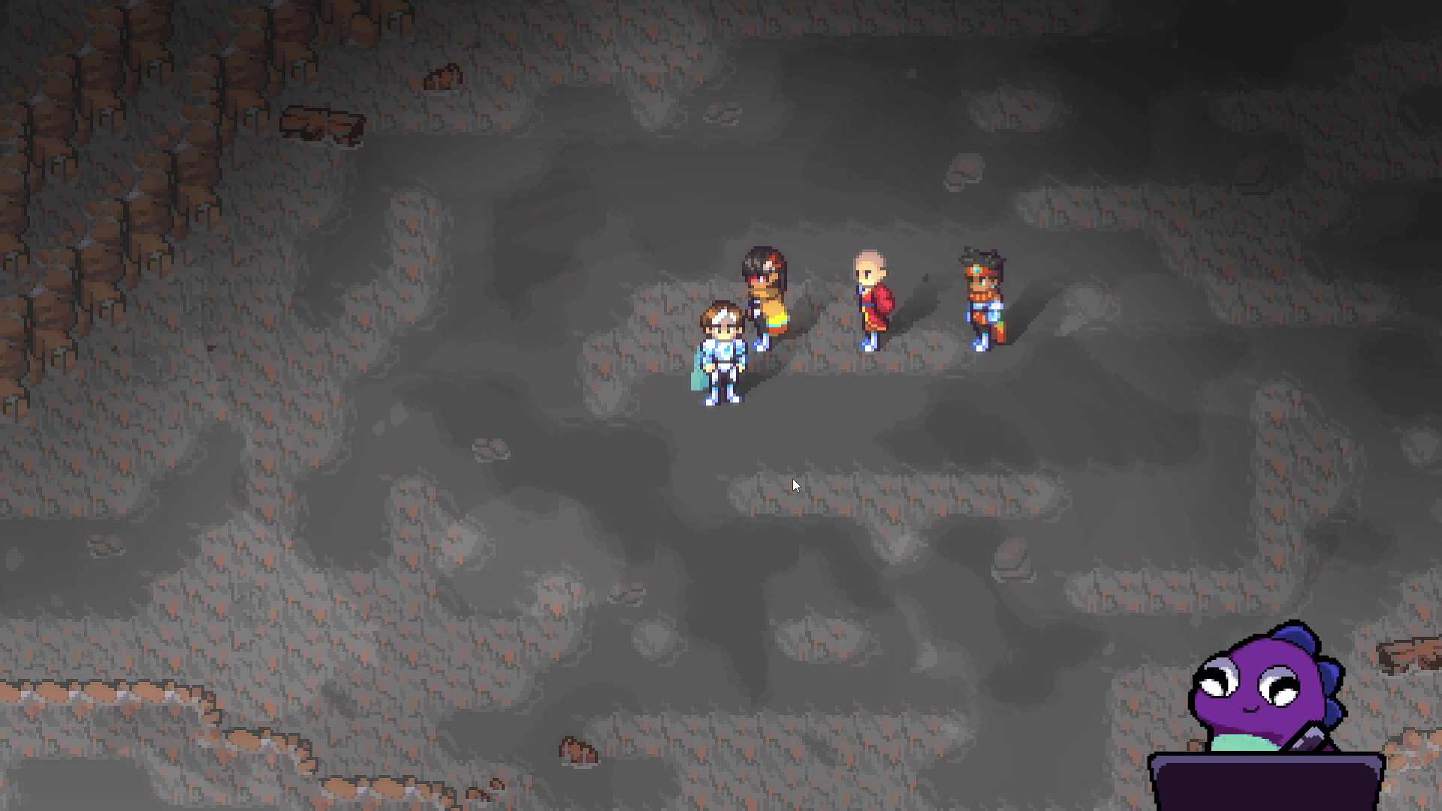
{"action": "key", "text": "Escape"}
Step: Browse the main menu and look through Sam's stats page
{"action": "key", "text": "Down"}
{"action": "key", "text": "Down"}
{"action": "key", "text": "Up"}
{"action": "key", "text": "Down"}
{"action": "key", "text": "Up"}
{"action": "key", "text": "Up"}
{"action": "key", "text": "Return"}
{"action": "key", "text": "Down"}
{"action": "key", "text": "Right"}
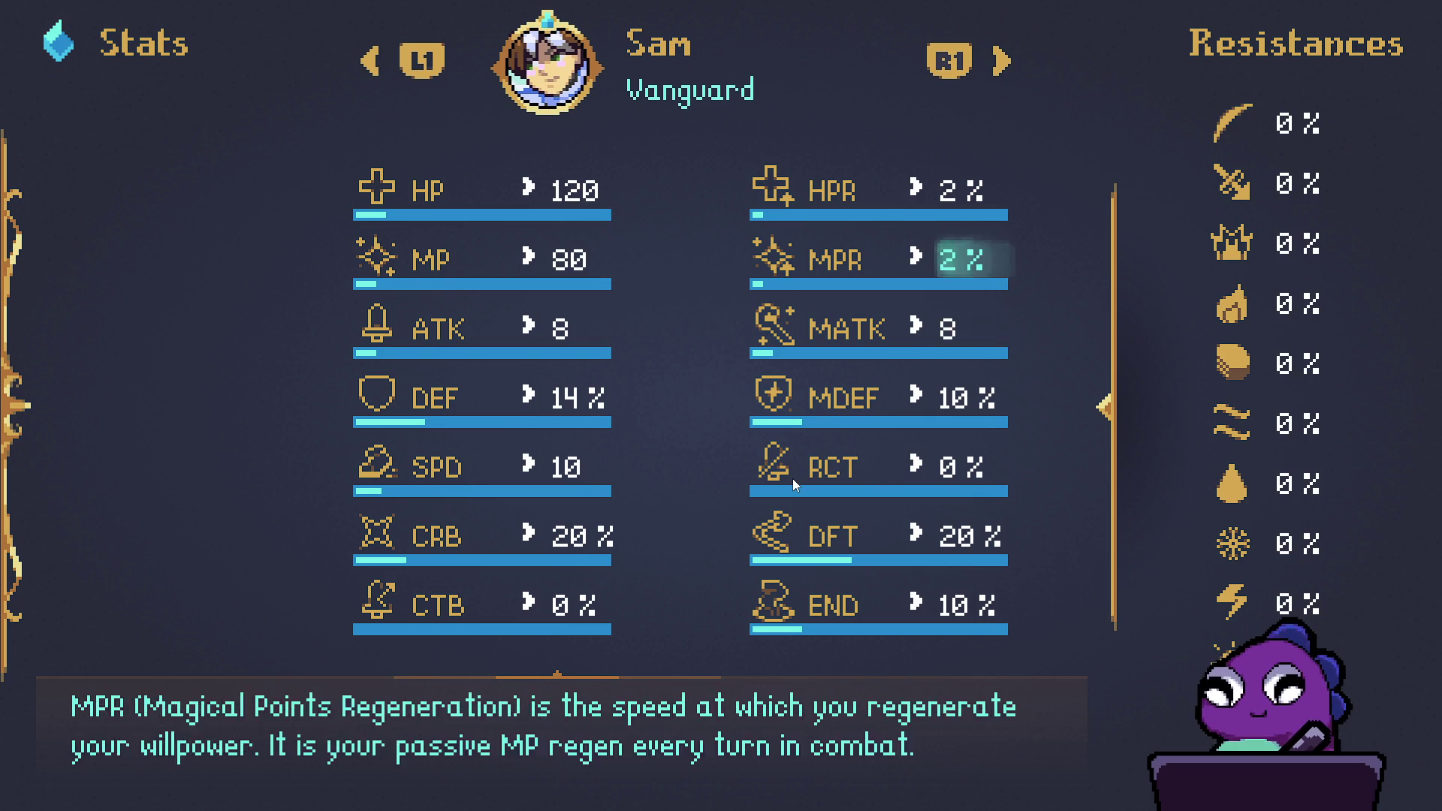
{"action": "key", "text": "Down"}
{"action": "key", "text": "Escape"}
Step: Look through Sam's attributes down to Perception and return to the menu
{"action": "key", "text": "Down"}
{"action": "key", "text": "Down"}
{"action": "key", "text": "Return"}
{"action": "key", "text": "Down"}
{"action": "key", "text": "Down"}
{"action": "key", "text": "Down"}
{"action": "key", "text": "Right"}
{"action": "key", "text": "Left"}
{"action": "key", "text": "Down"}
{"action": "key", "text": "Right"}
{"action": "key", "text": "Left"}
{"action": "key", "text": "Escape"}
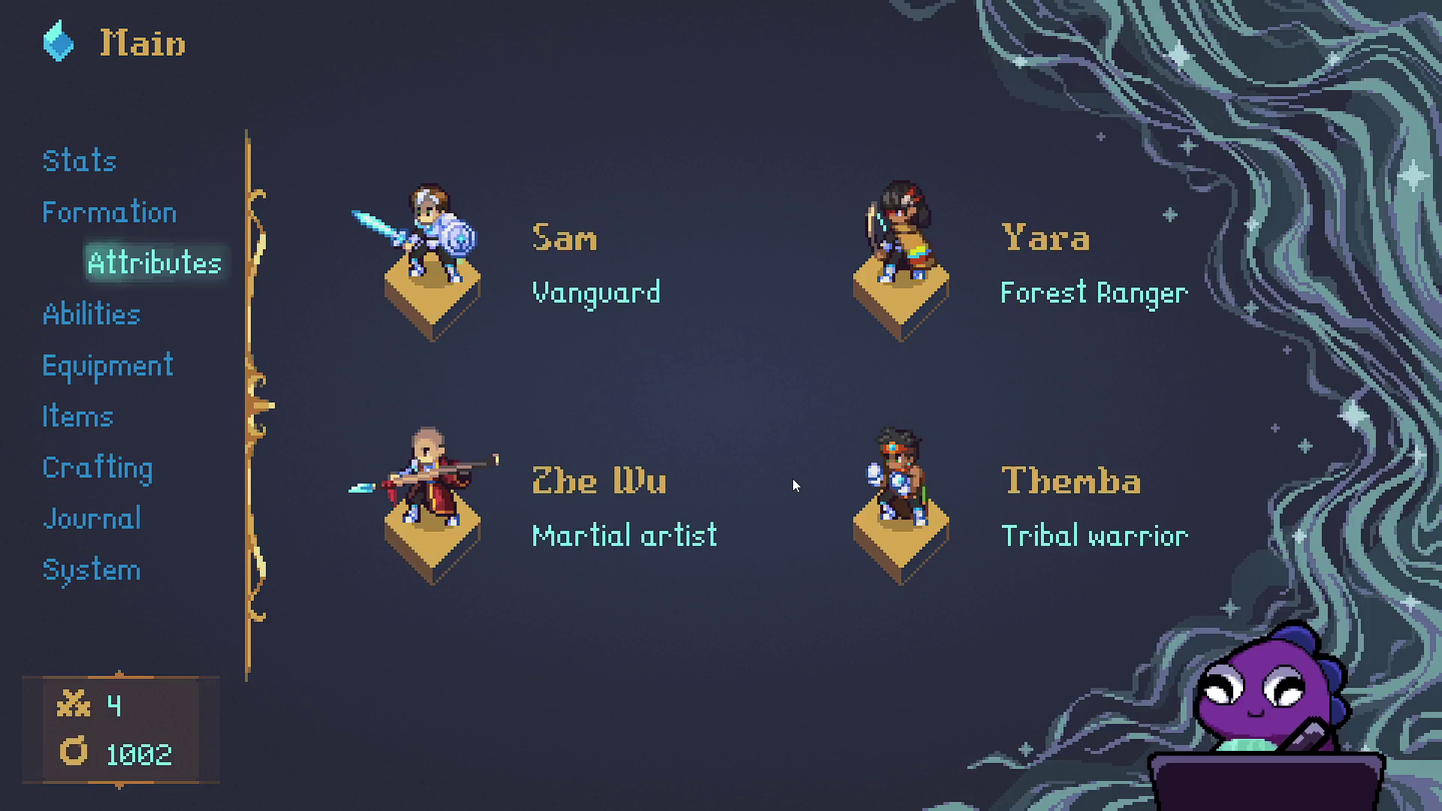
Step: Rearrange Sam's active abilities, removing Blade beam, Converging light and Guard, then restoring Cryoslash
{"action": "key", "text": "Down"}
{"action": "key", "text": "Return"}
{"action": "key", "text": "Down"}
{"action": "key", "text": "Return"}
{"action": "key", "text": "Right"}
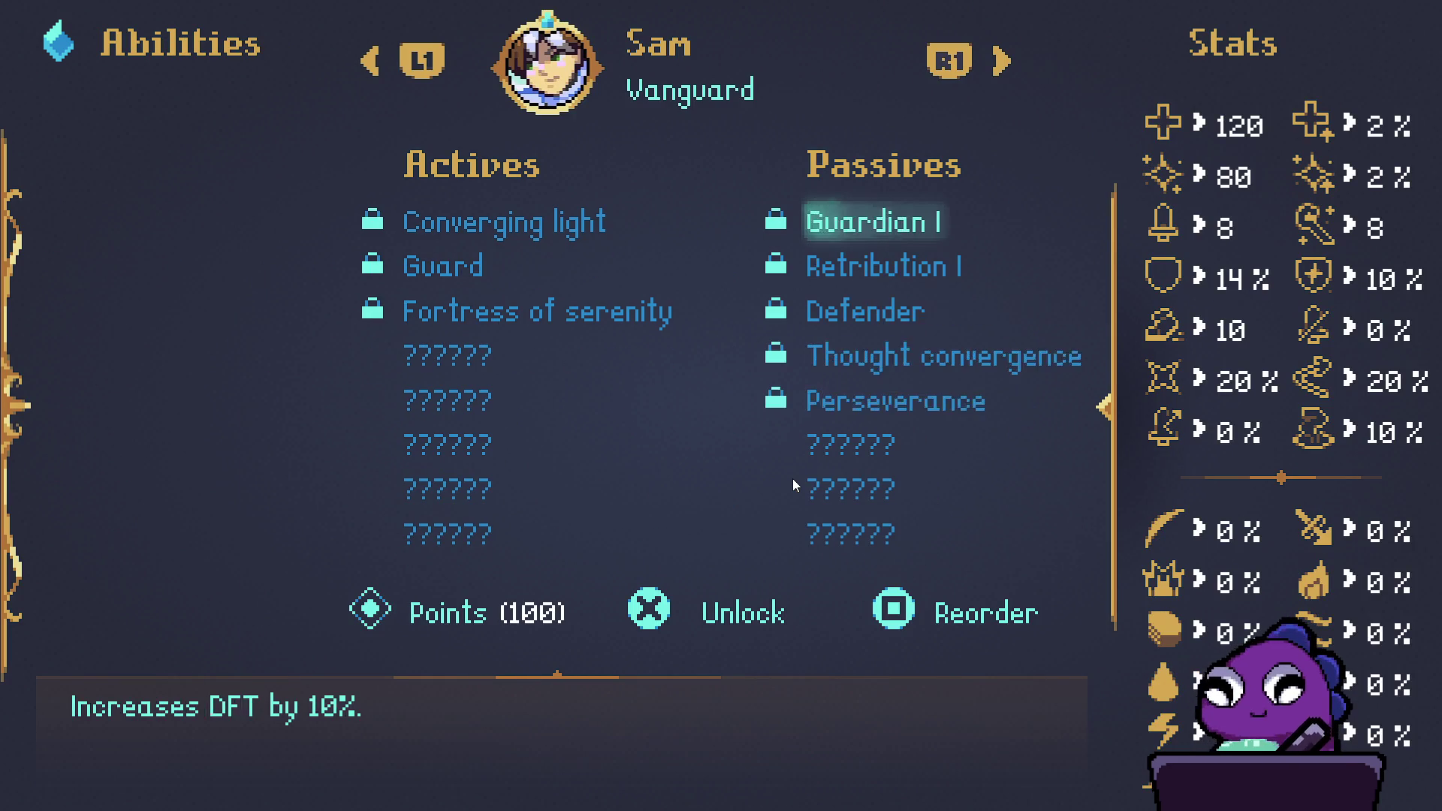
{"action": "key", "text": "Return"}
{"action": "key", "text": "Left"}
{"action": "key", "text": "Return"}
{"action": "key", "text": "Return"}
{"action": "key", "text": "Return"}
{"action": "key", "text": "Return"}
{"action": "key", "text": "Return"}
{"action": "key", "text": "Return"}
{"action": "key", "text": "Right"}
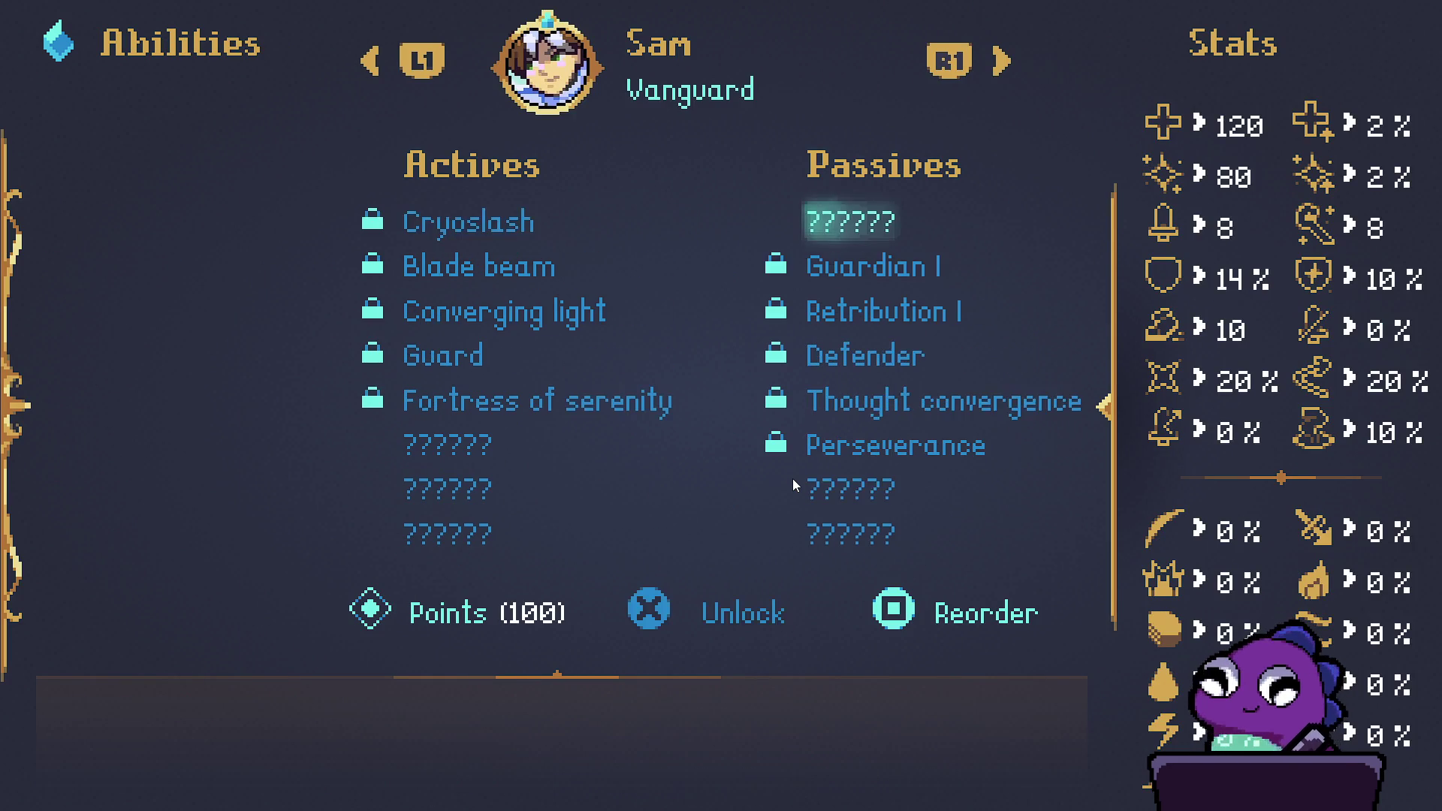
{"action": "key", "text": "Left"}
{"action": "key", "text": "Up"}
{"action": "key", "text": "Up"}
{"action": "key", "text": "Up"}
Step: Browse Sam's passive abilities and leave the abilities screen
{"action": "key", "text": "Right"}
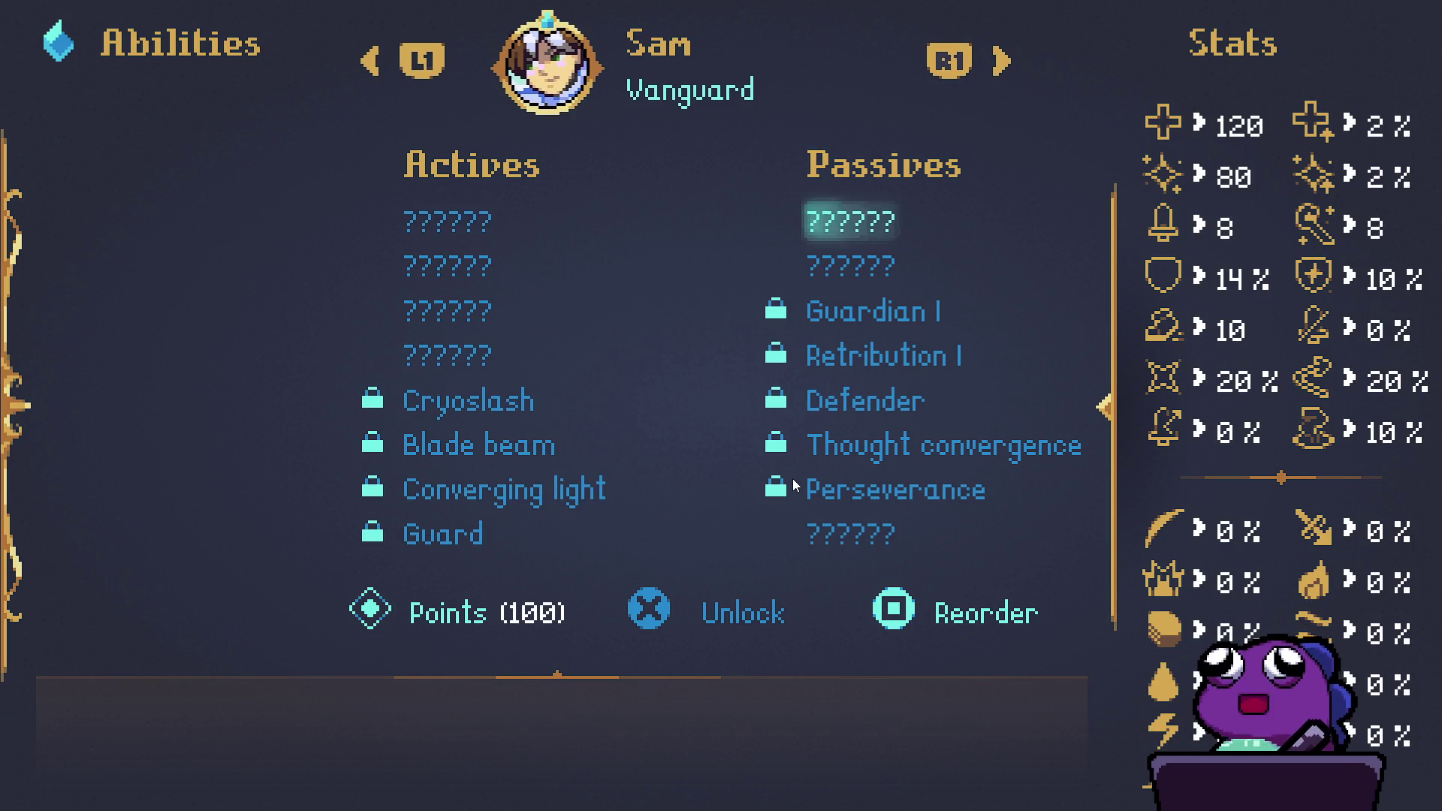
{"action": "key", "text": "Down"}
{"action": "key", "text": "Down"}
{"action": "key", "text": "Down"}
{"action": "key", "text": "Left"}
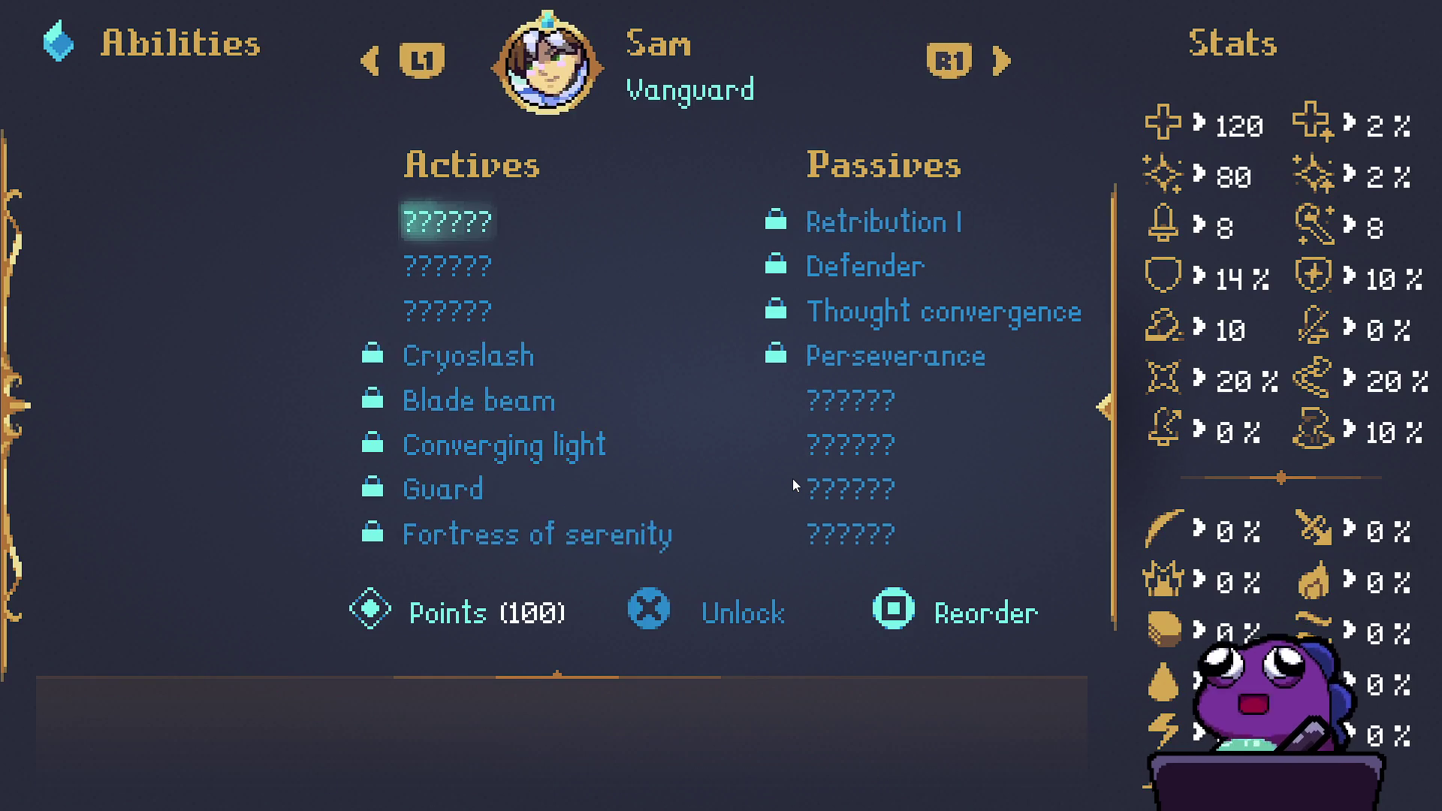
{"action": "key", "text": "Escape"}
{"action": "key", "text": "Down"}
Step: Check the items available for Sam's equipment slot 3, such as Ring of diligence
{"action": "key", "text": "Return"}
{"action": "key", "text": "Right"}
{"action": "key", "text": "Right"}
{"action": "key", "text": "Right"}
{"action": "key", "text": "Left"}
{"action": "key", "text": "Return"}
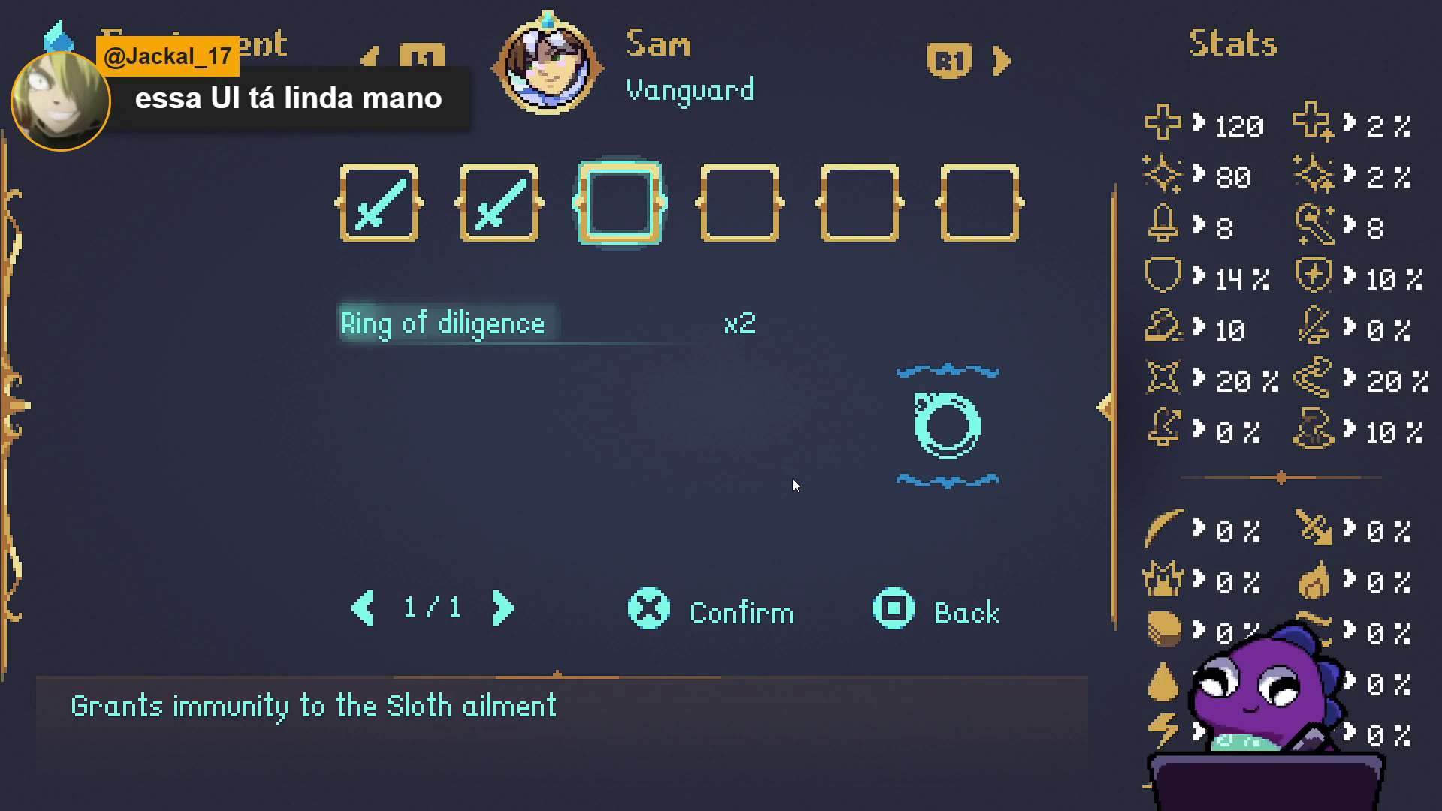
{"action": "key", "text": "Escape"}
{"action": "key", "text": "Escape"}
{"action": "key", "text": "Down"}
Step: Look at the Items list, then go to the Crafting screen
{"action": "key", "text": "Return"}
{"action": "key", "text": "Down"}
{"action": "key", "text": "Down"}
{"action": "key", "text": "Escape"}
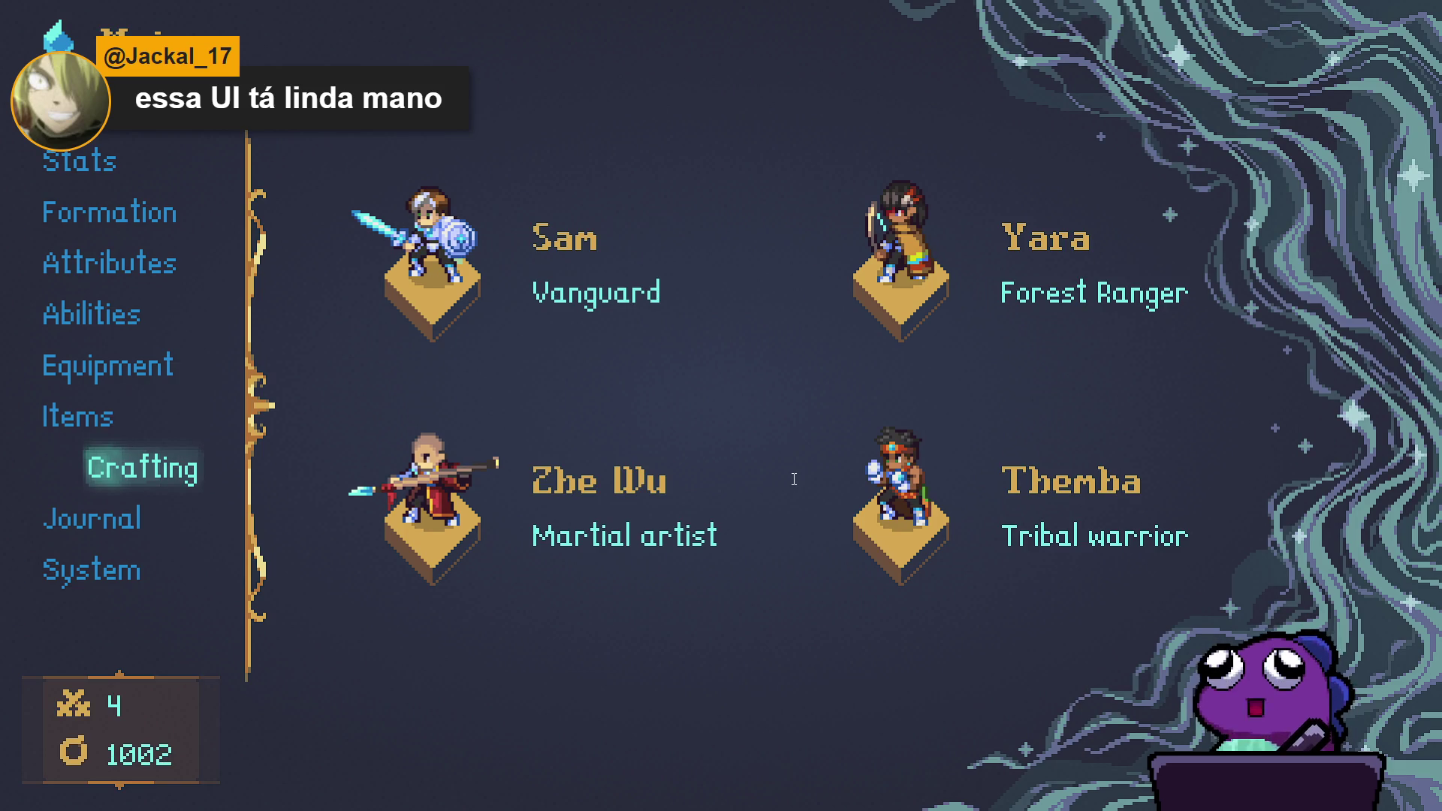
{"action": "key", "text": "Return"}
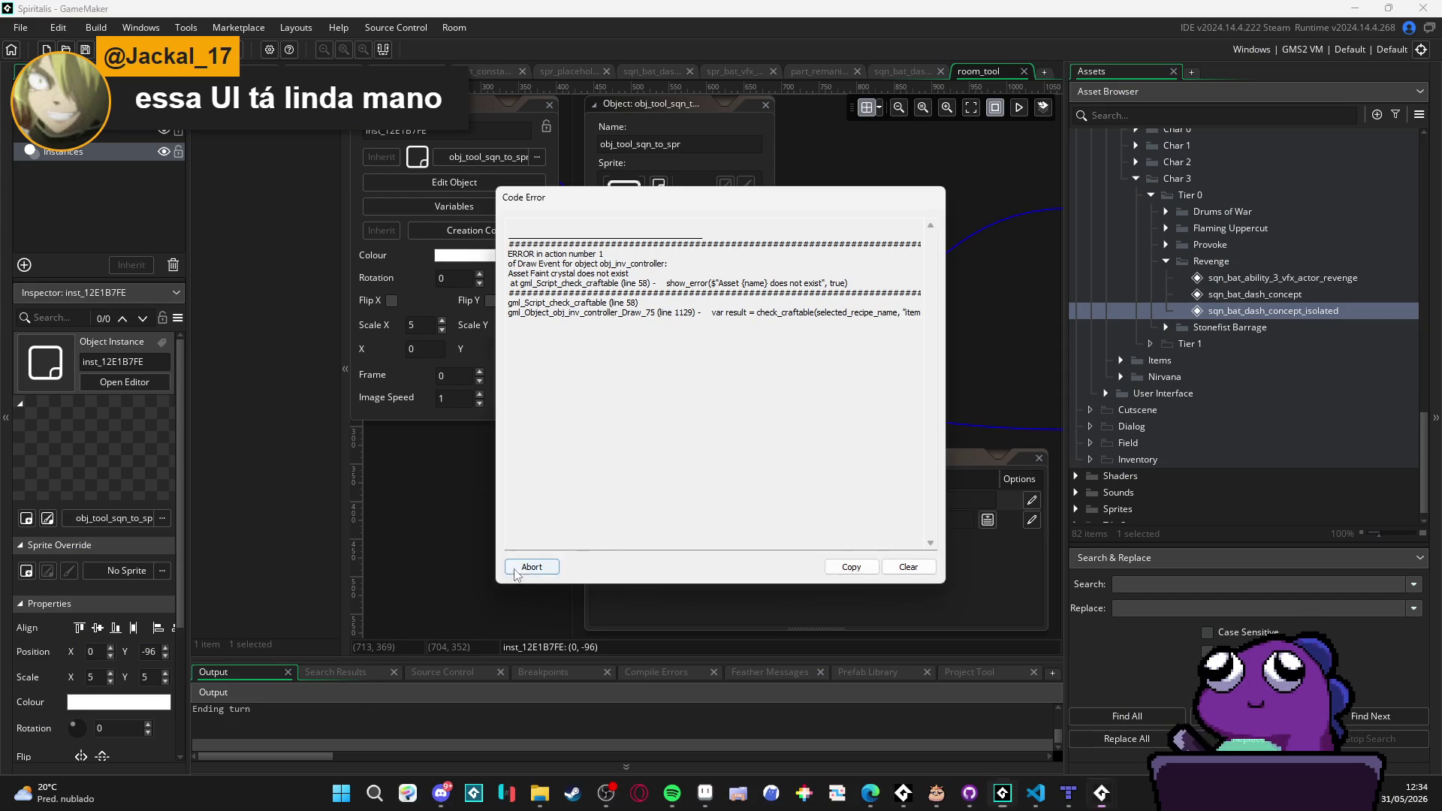
Step: Abort the Code Error dialog to stop the failed run, and pan the room view
{"action": "left_click", "coordinate": [515, 572]}
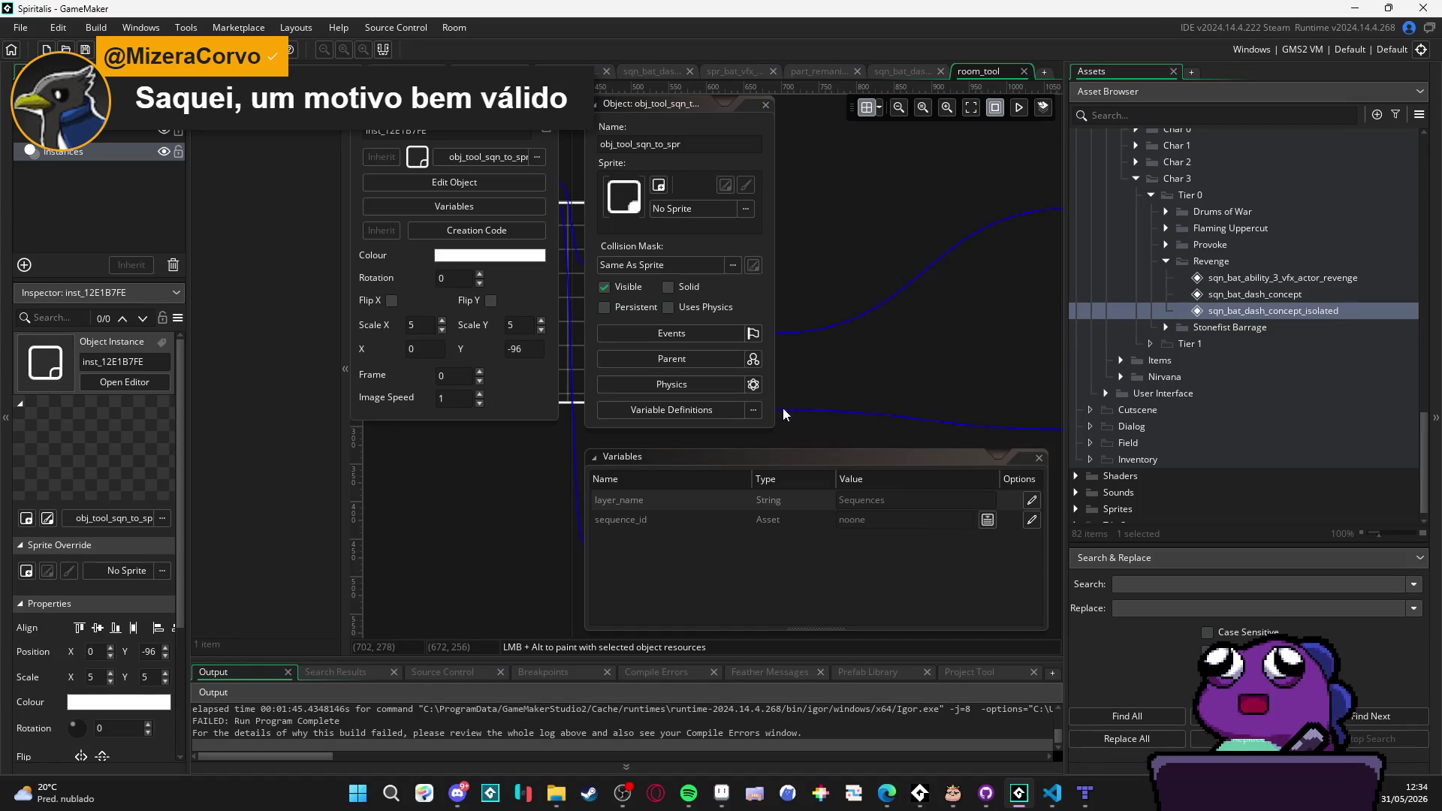
{"action": "mouse_move", "coordinate": [816, 344]}
{"action": "left_mouse_down"}
{"action": "mouse_move", "coordinate": [868, 382]}
{"action": "mouse_move", "coordinate": [787, 312]}
{"action": "mouse_move", "coordinate": [785, 371]}
{"action": "mouse_move", "coordinate": [751, 354]}
{"action": "left_mouse_up"}
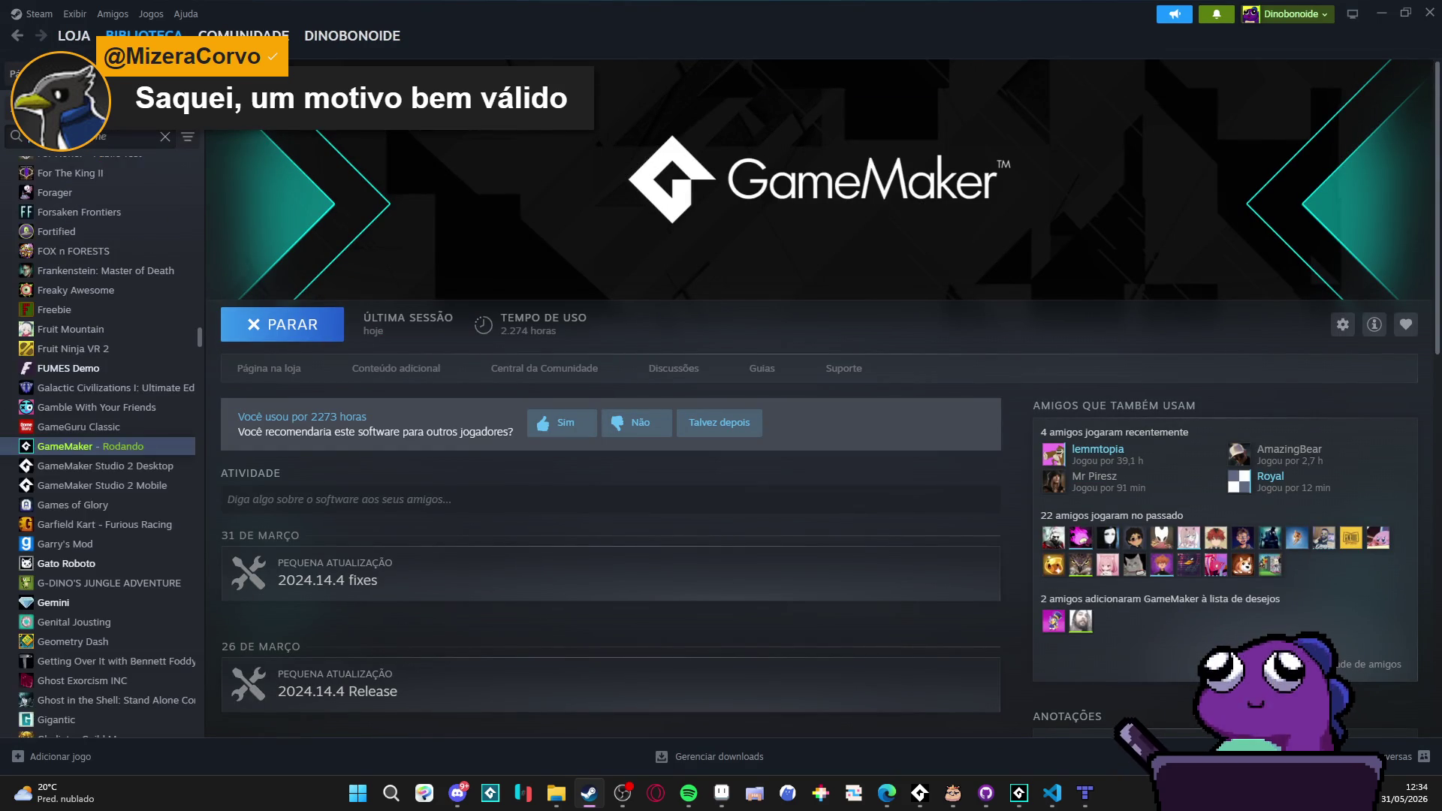
Step: Filter the Steam library for 'desktop' and launch Desktop Friend
{"action": "type", "text": "desktop"}
{"action": "key", "text": "Down"}
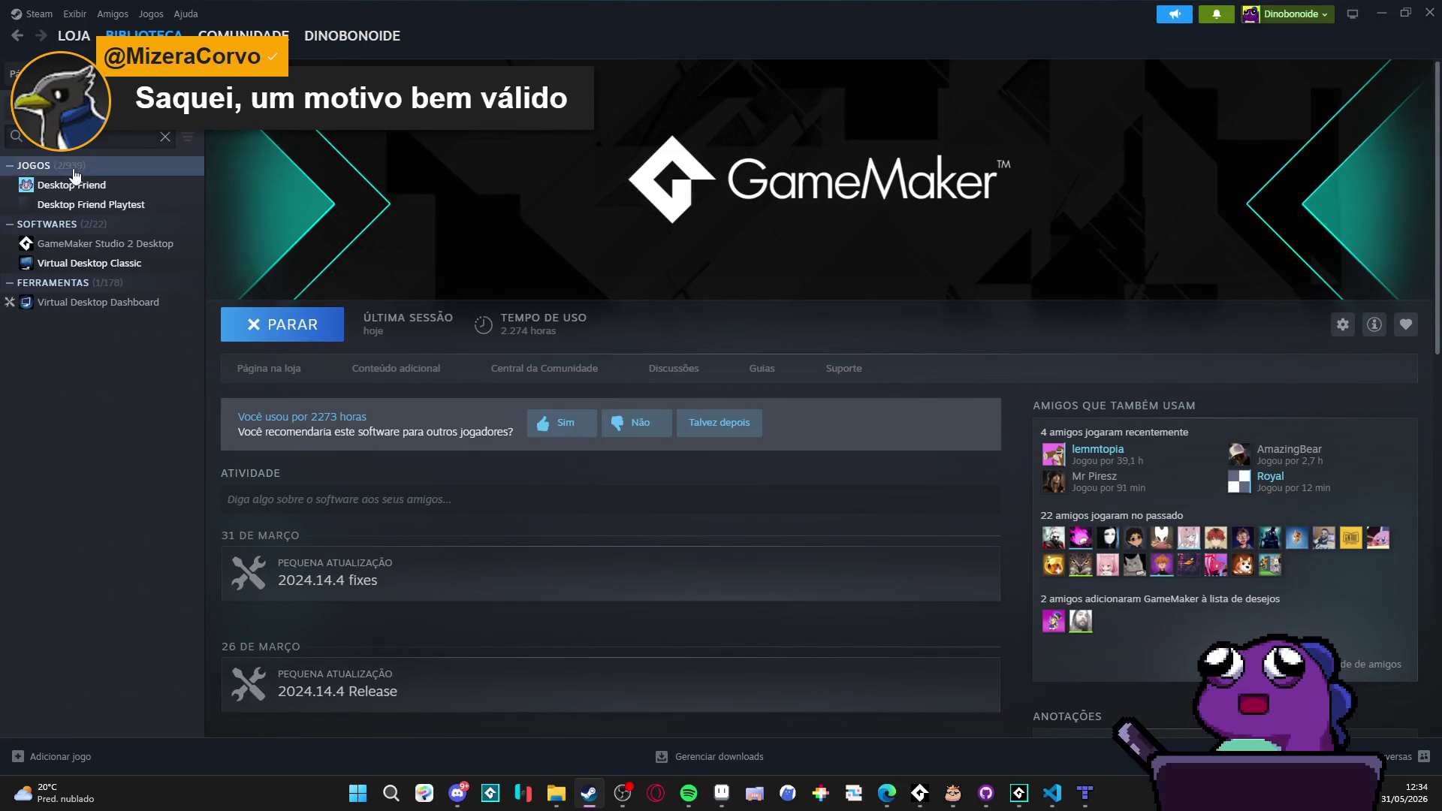
{"action": "key", "text": "Return"}
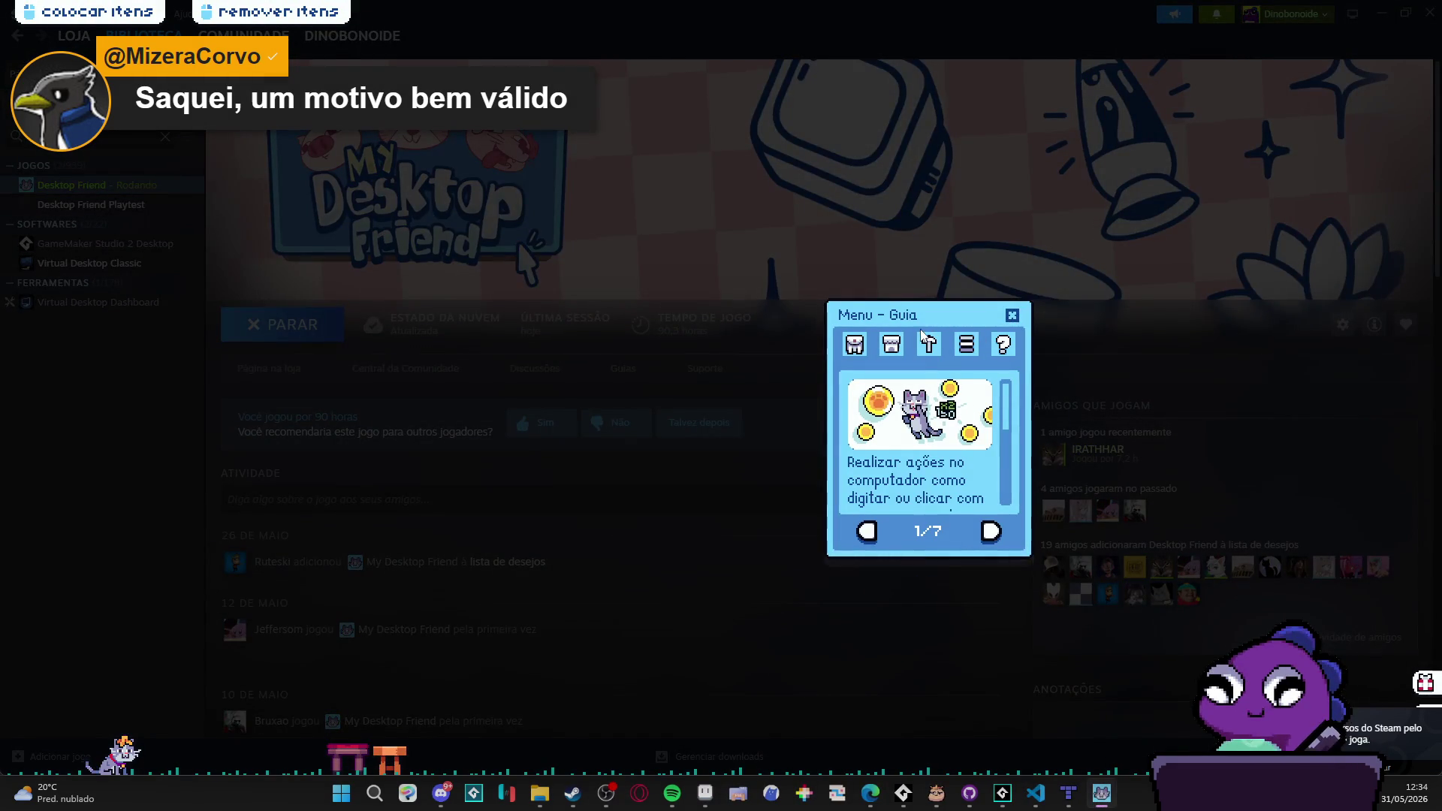
Step: Create a new note in Ferramentas > Notas with a 12:35 reminder
{"action": "left_click", "coordinate": [977, 301]}
{"action": "left_click", "coordinate": [976, 348]}
{"action": "left_click", "coordinate": [984, 486]}
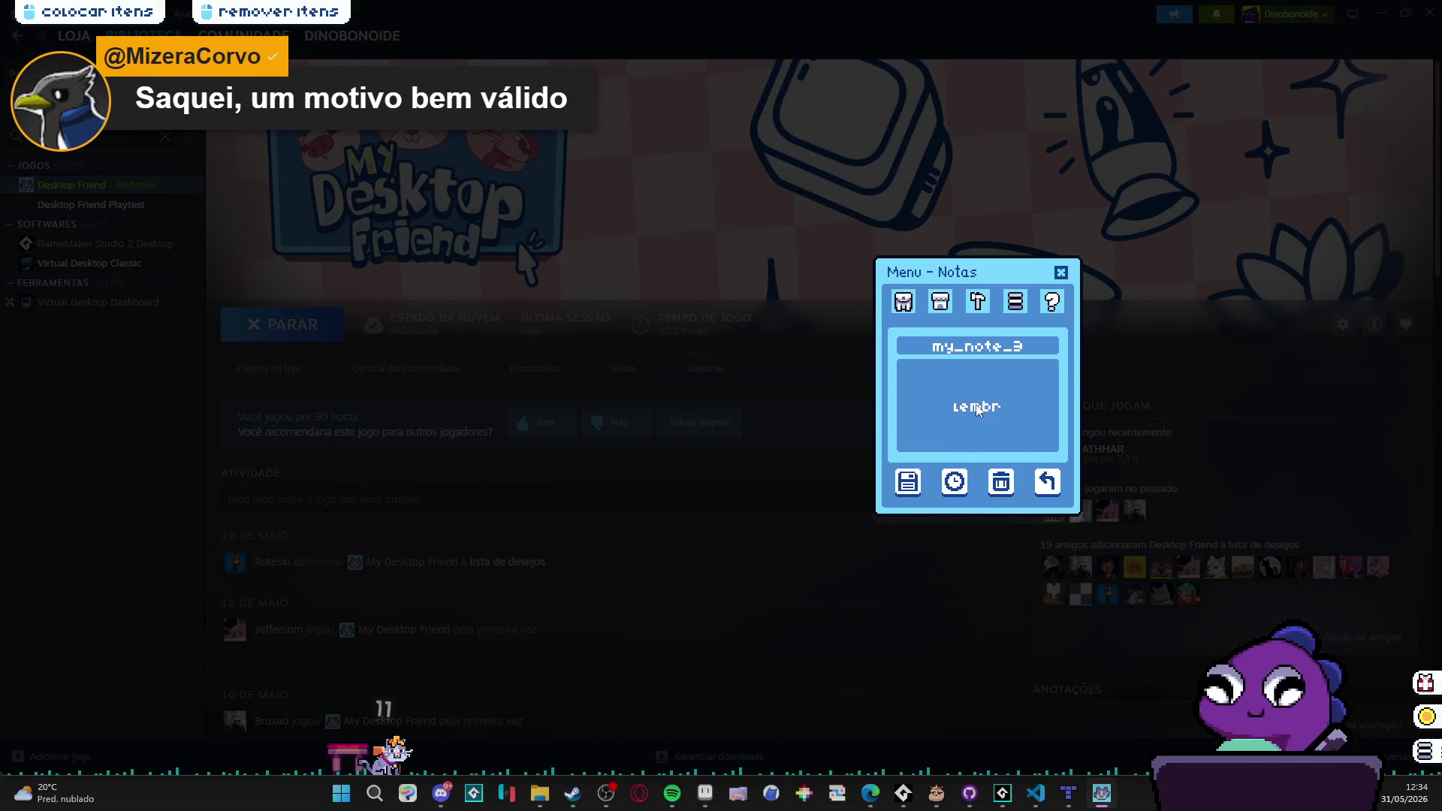
{"action": "left_click", "coordinate": [954, 481]}
{"action": "left_click", "coordinate": [1015, 397]}
{"action": "scroll", "coordinate": [1023, 416], "scroll_direction": "down", "scroll_amount": 3}
{"action": "scroll", "coordinate": [1025, 417], "scroll_direction": "down", "scroll_amount": 4}
{"action": "left_click", "coordinate": [1033, 425]}
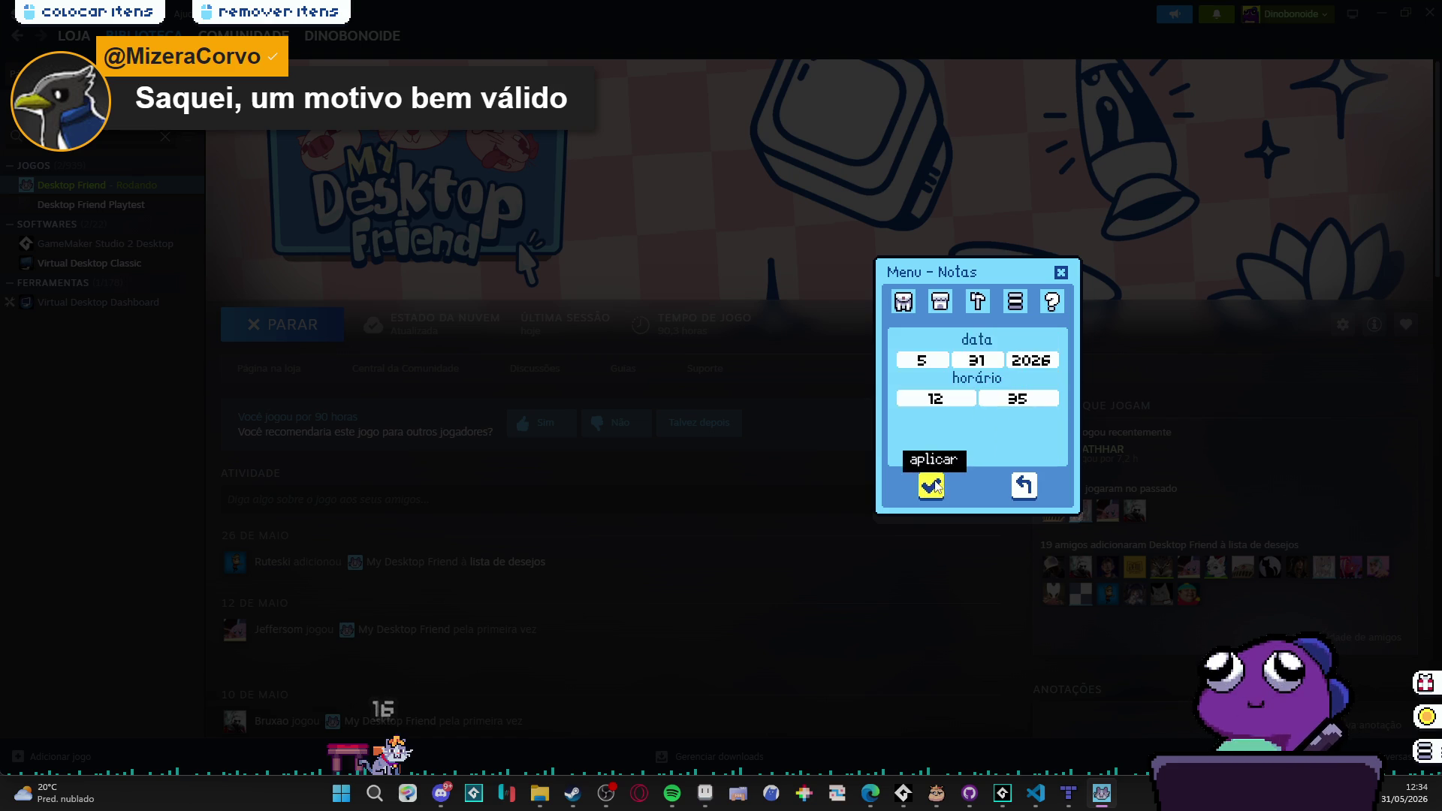
{"action": "left_click", "coordinate": [931, 485]}
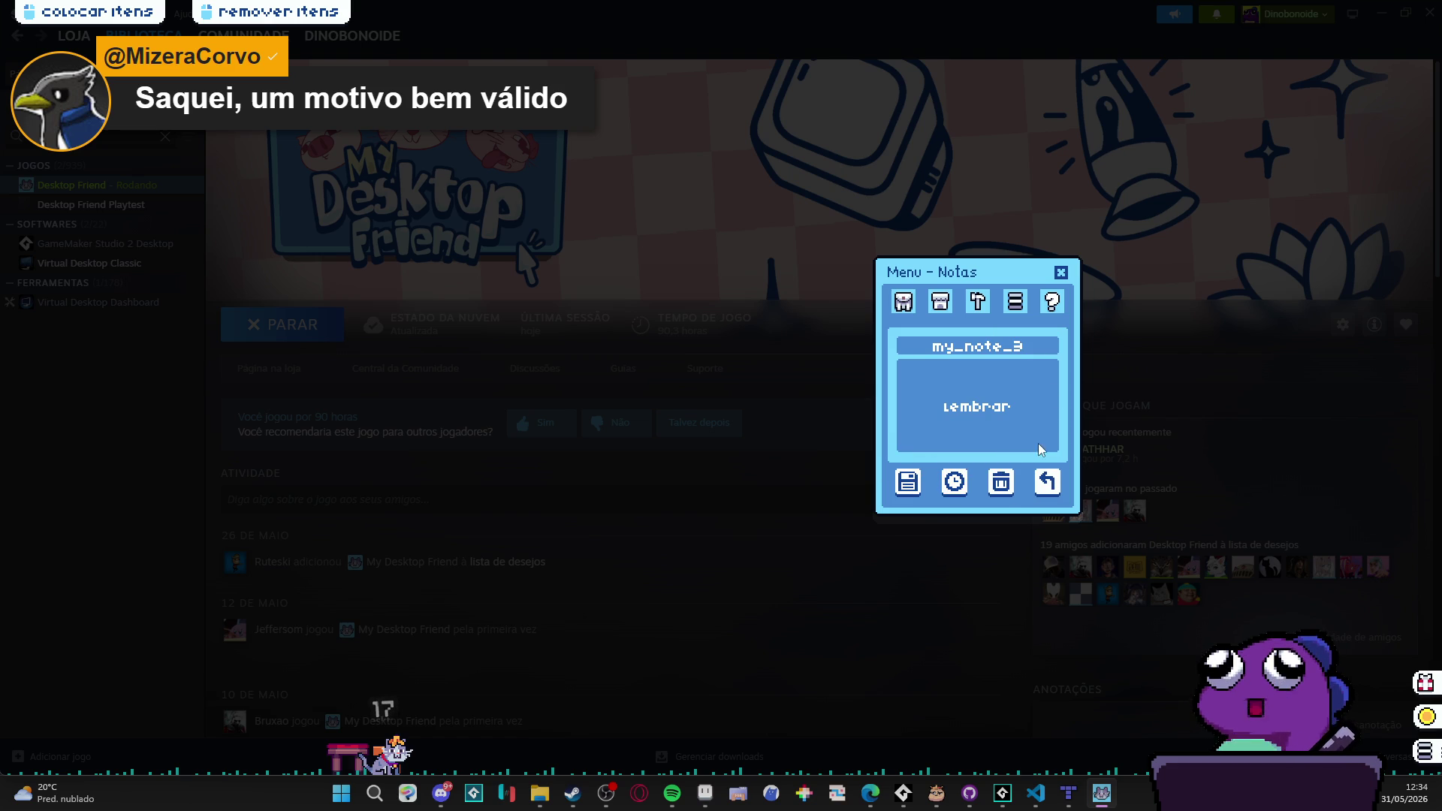
Step: Start a Pomodoro timer beside the game list and dismiss the lembrar reminder
{"action": "left_click", "coordinate": [977, 301]}
{"action": "left_click", "coordinate": [977, 386]}
{"action": "mouse_move", "coordinate": [387, 643]}
{"action": "left_mouse_down"}
{"action": "mouse_move", "coordinate": [145, 372]}
{"action": "mouse_move", "coordinate": [83, 344]}
{"action": "mouse_move", "coordinate": [98, 331]}
{"action": "mouse_move", "coordinate": [96, 352]}
{"action": "mouse_move", "coordinate": [62, 339]}
{"action": "left_mouse_up"}
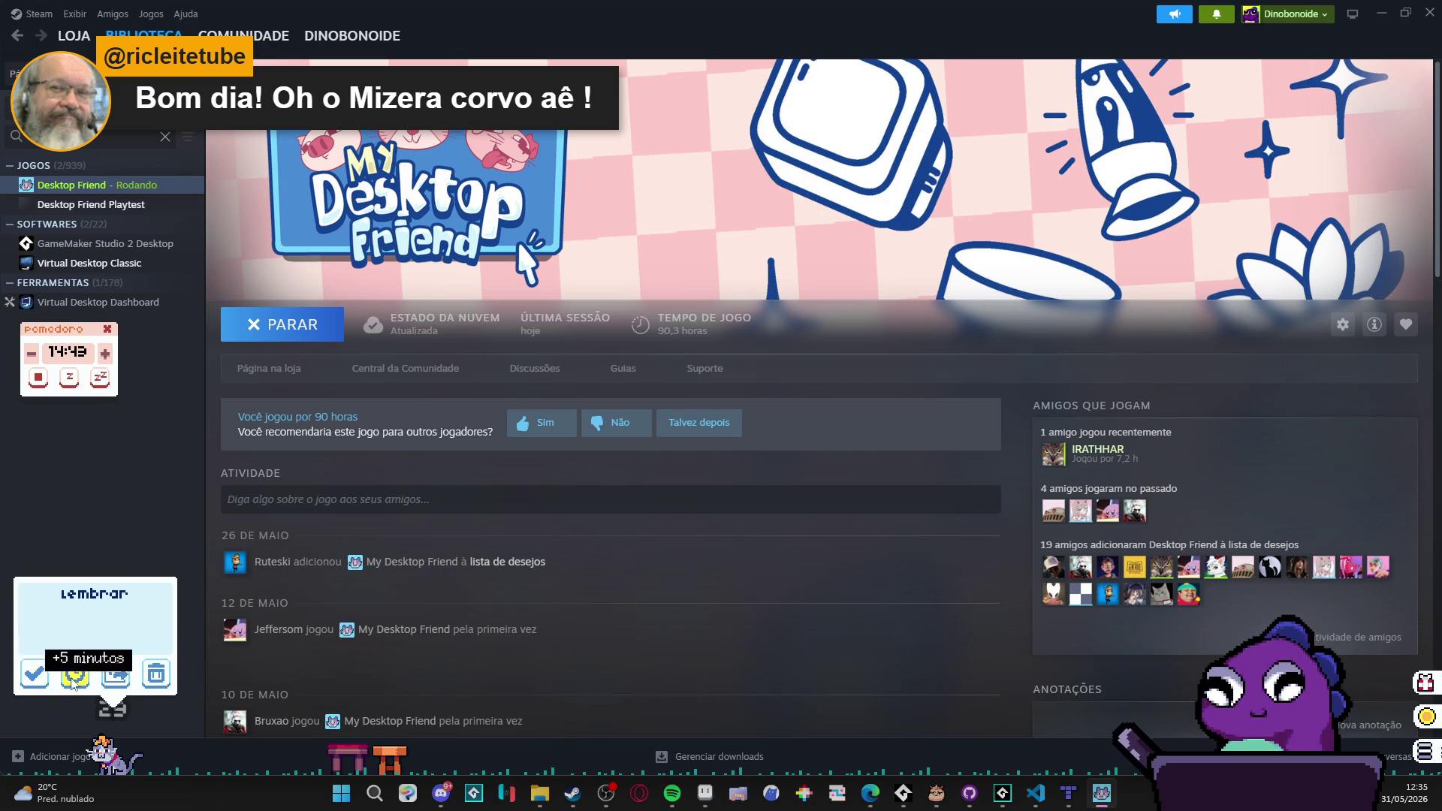
{"action": "left_click", "coordinate": [34, 673]}
Step: Dismiss the lembrar reminder, claim the 30-coin gift box, and open the Inventário menu
{"action": "left_click", "coordinate": [160, 630]}
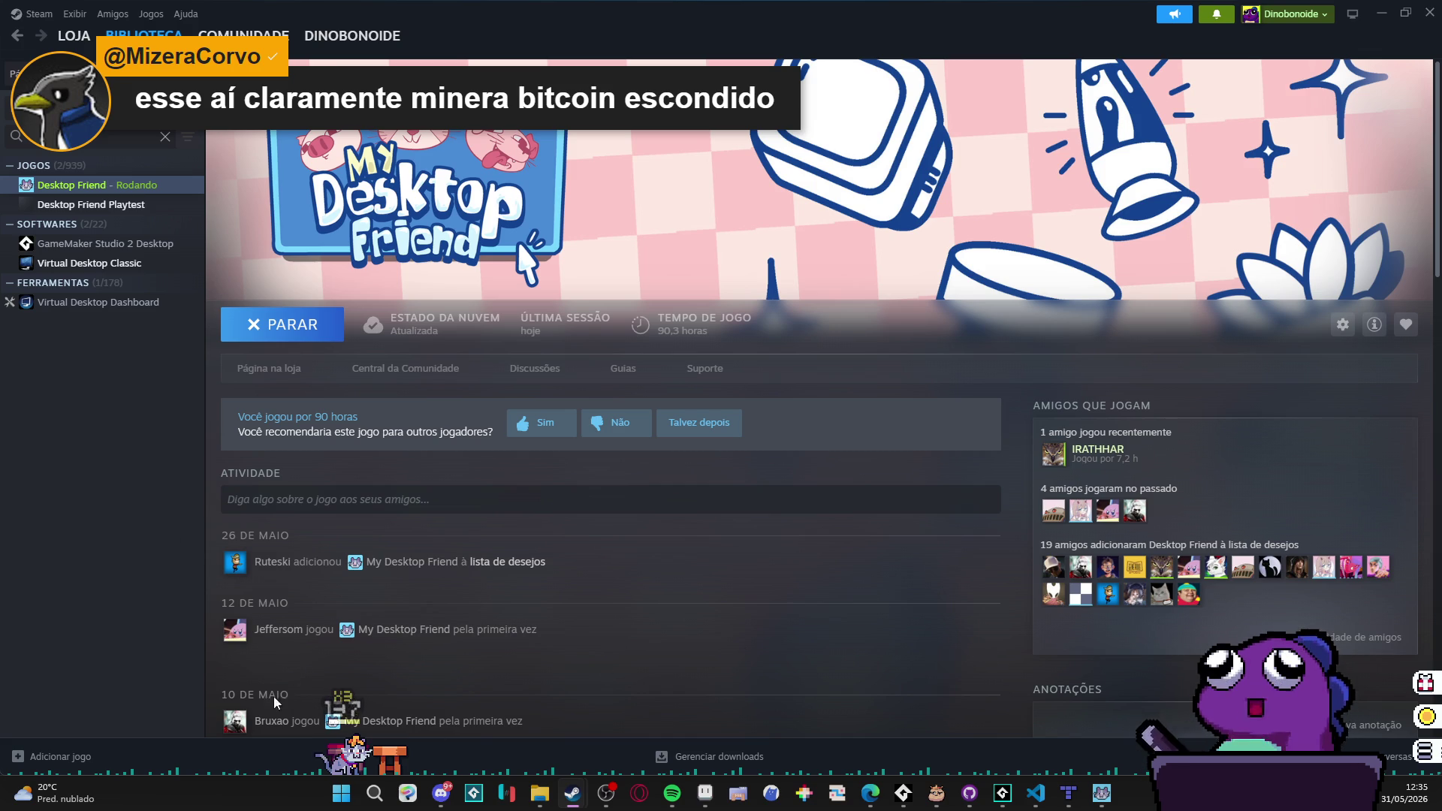
{"action": "mouse_move", "coordinate": [1429, 697]}
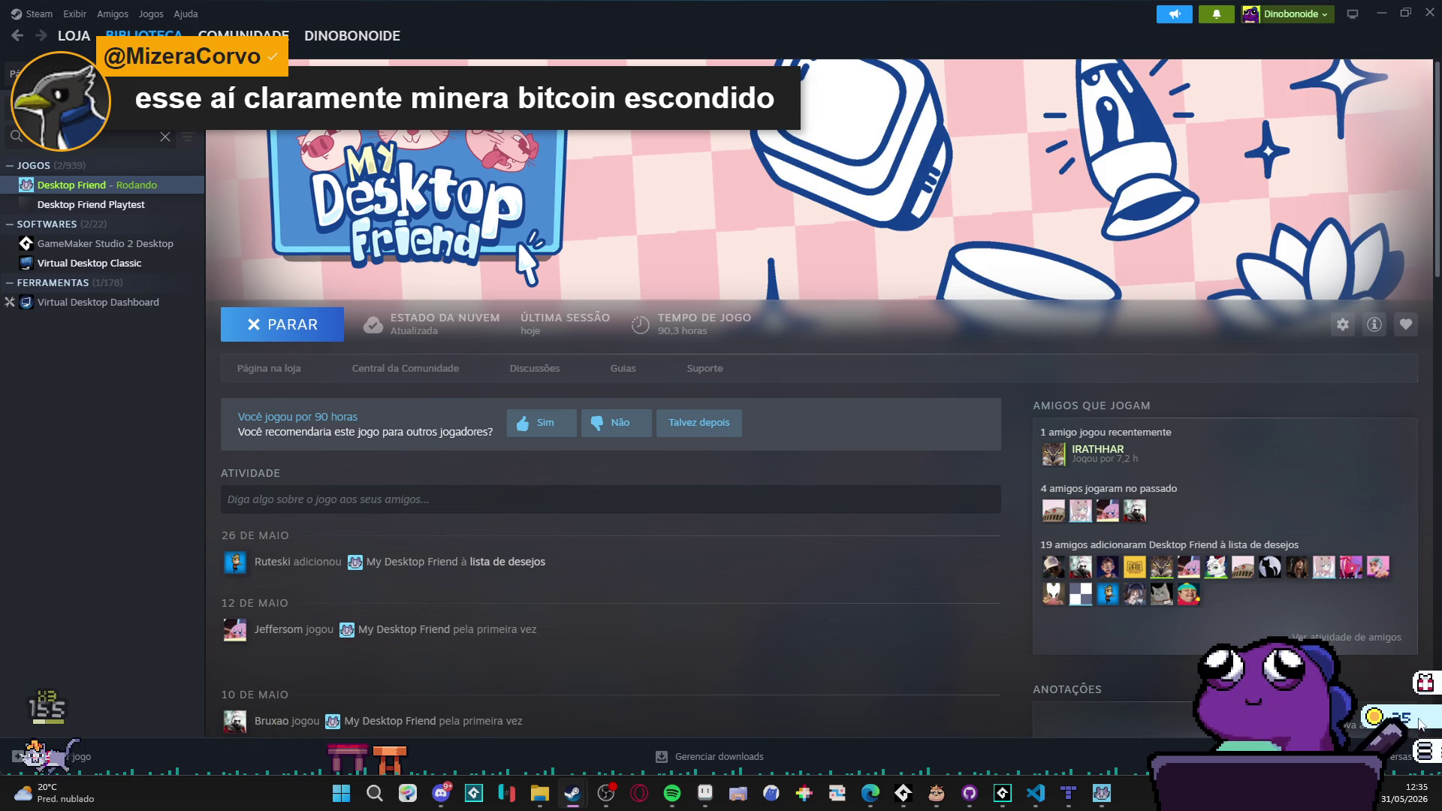
{"action": "left_click", "coordinate": [1401, 685]}
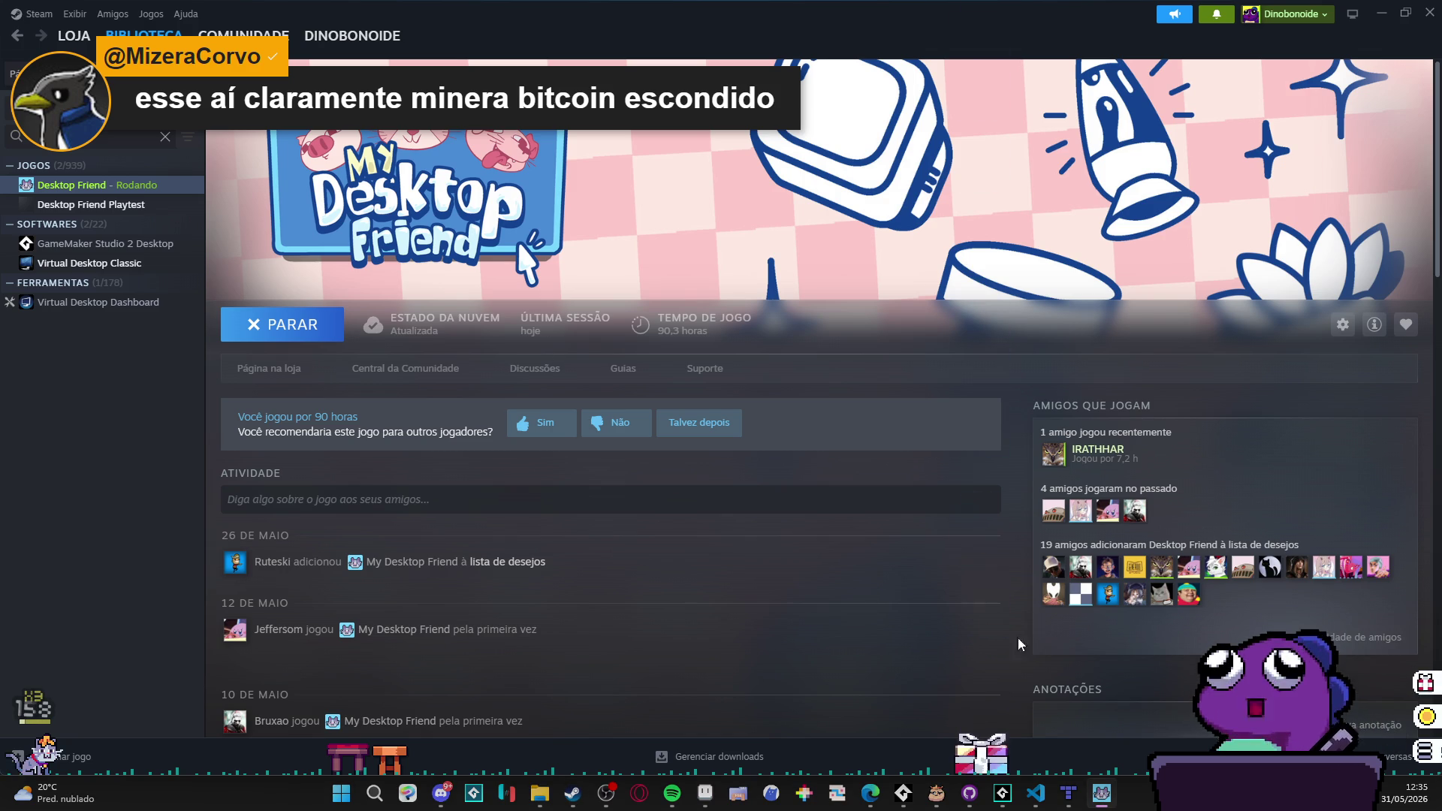
{"action": "left_click", "coordinate": [964, 751]}
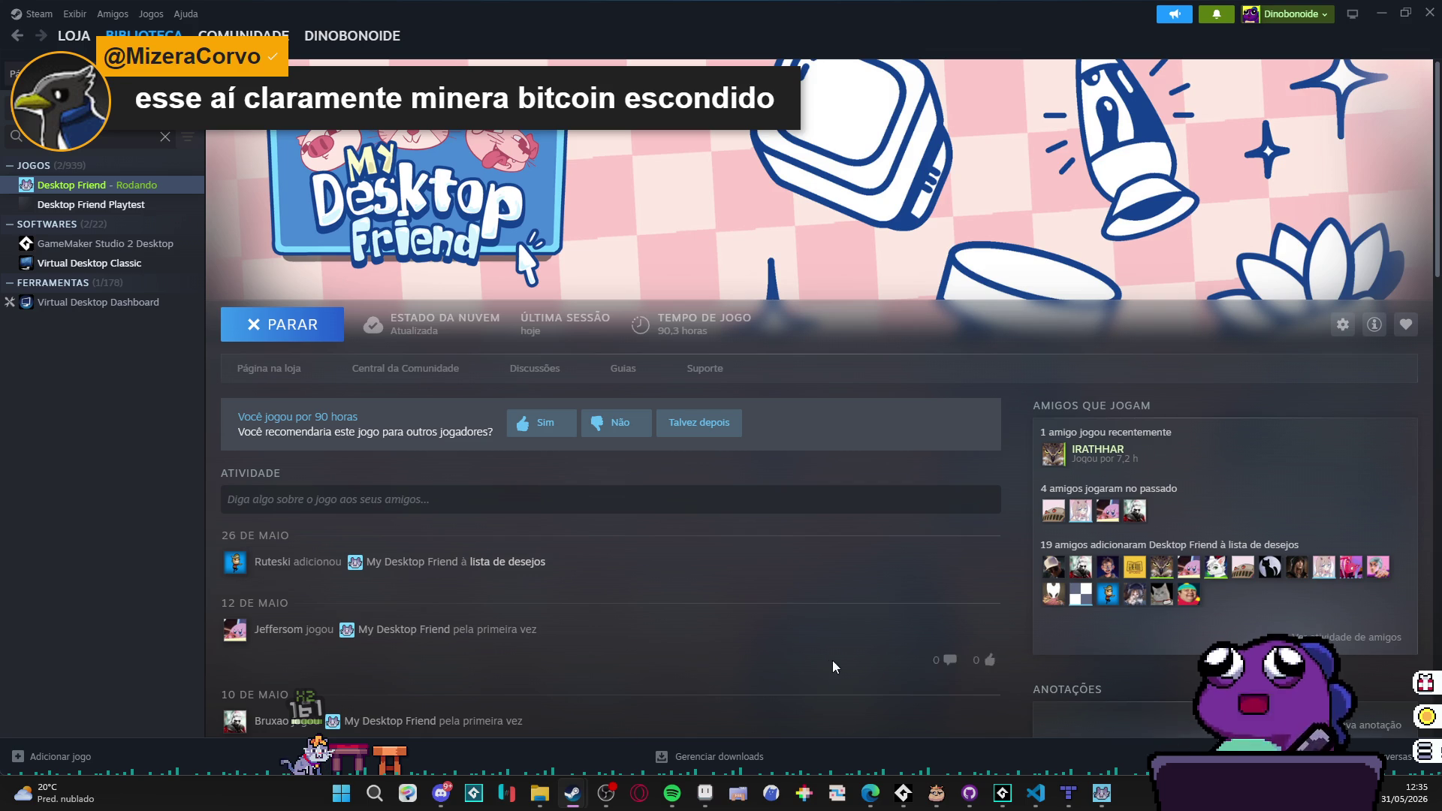
{"action": "left_click", "coordinate": [1427, 763]}
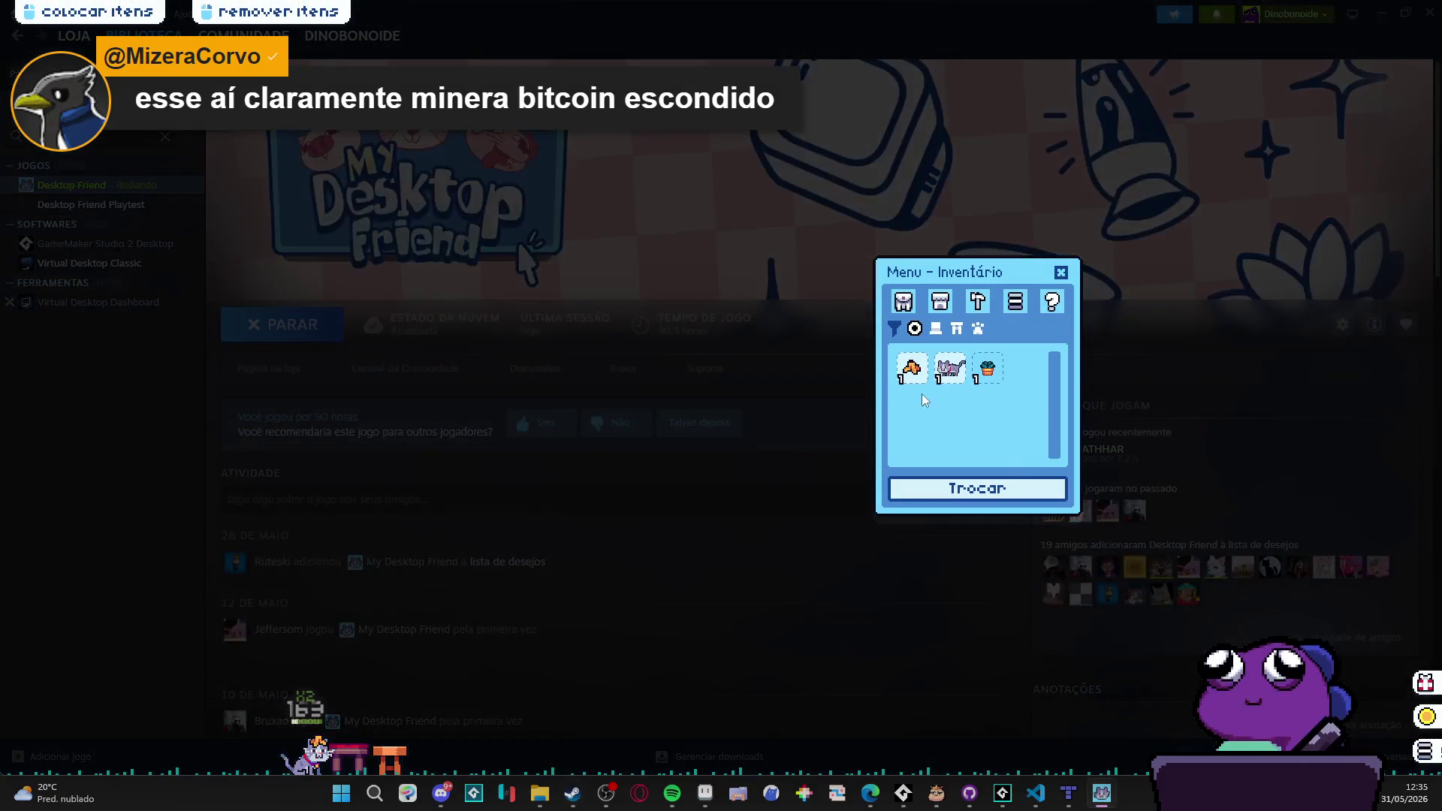
Step: Place the potted plant from the inventory on the desktop beside the pet
{"action": "left_click_drag", "start_coordinate": [987, 368], "coordinate": [408, 496]}
{"action": "left_click", "coordinate": [406, 496]}
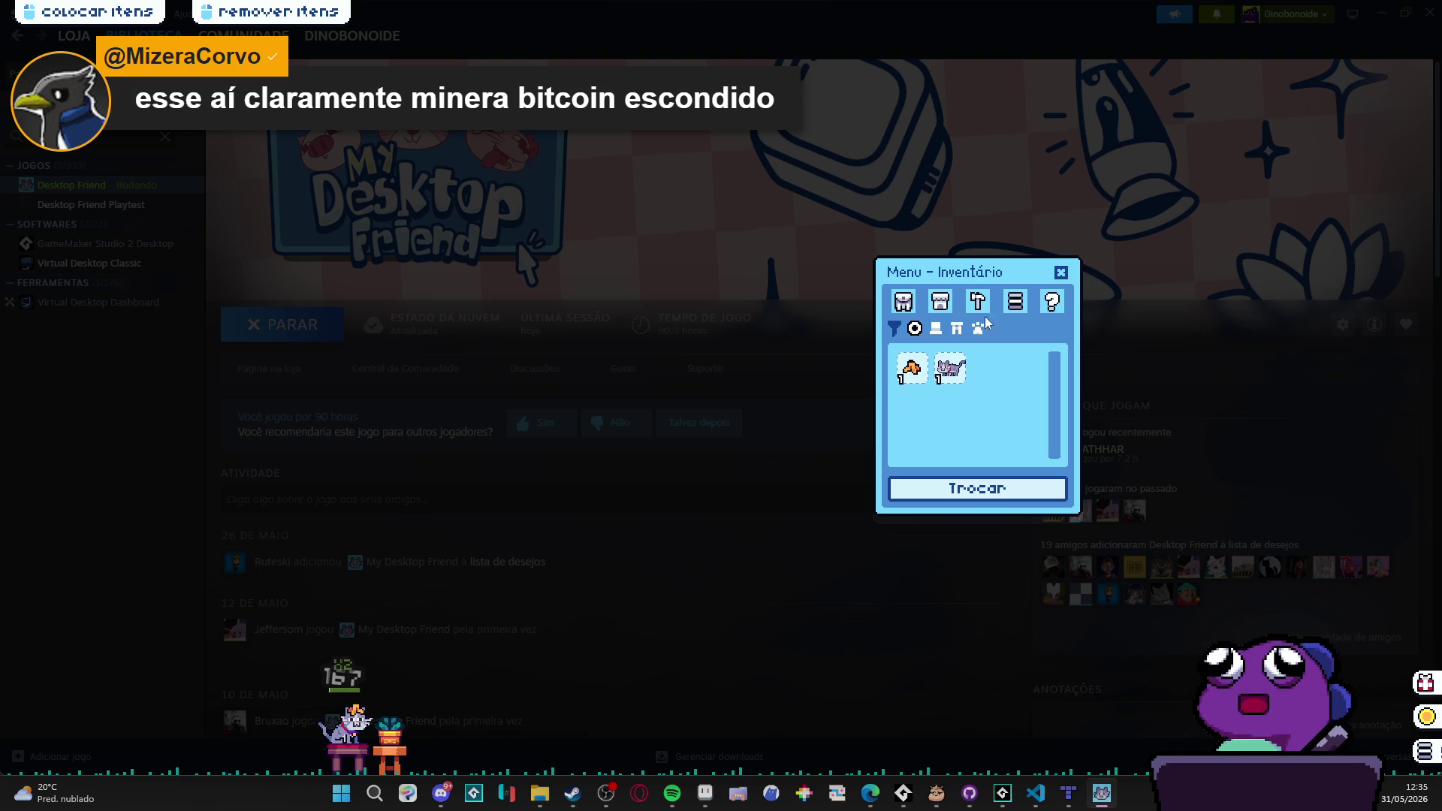
{"action": "left_click", "coordinate": [1065, 272]}
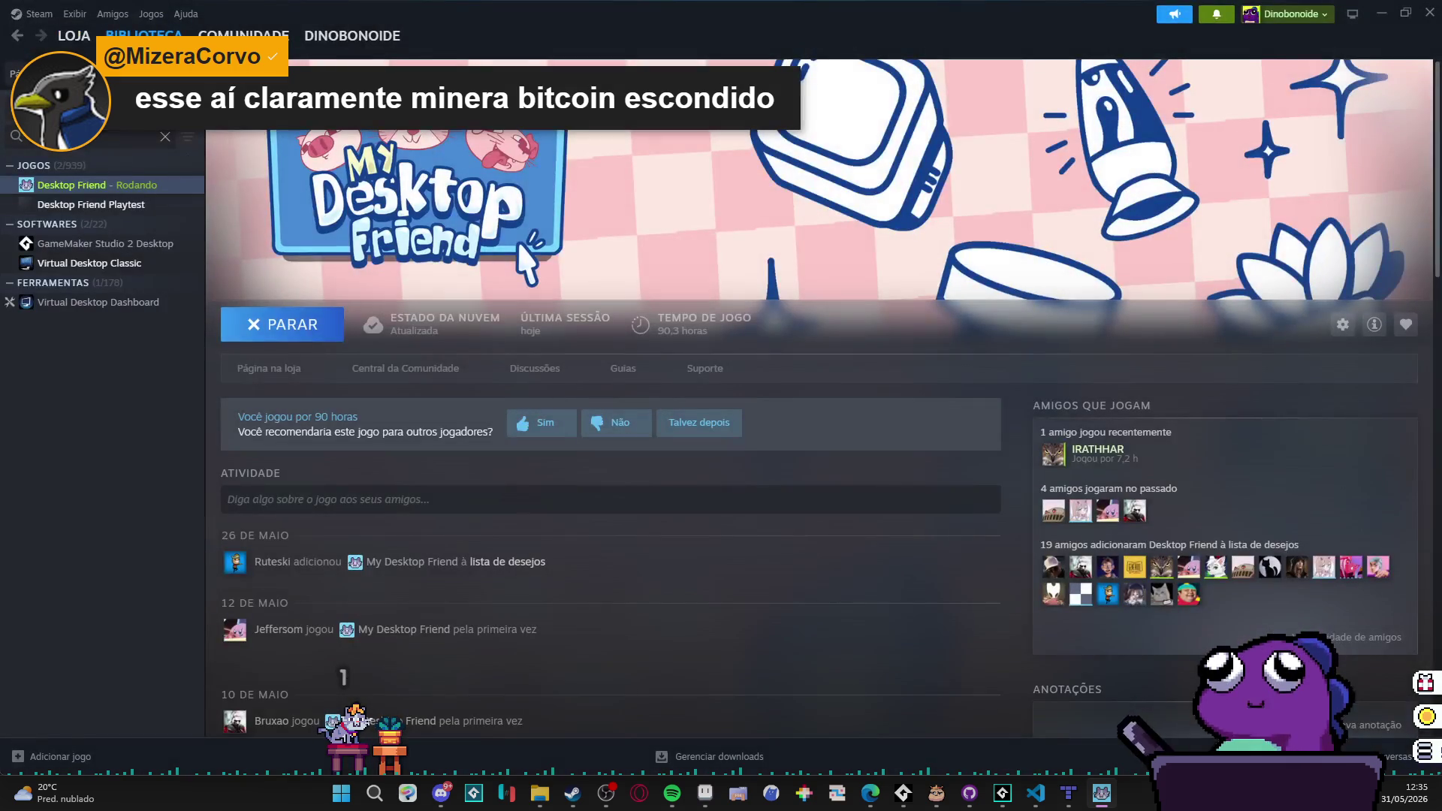
{"action": "mouse_move", "coordinate": [406, 58]}
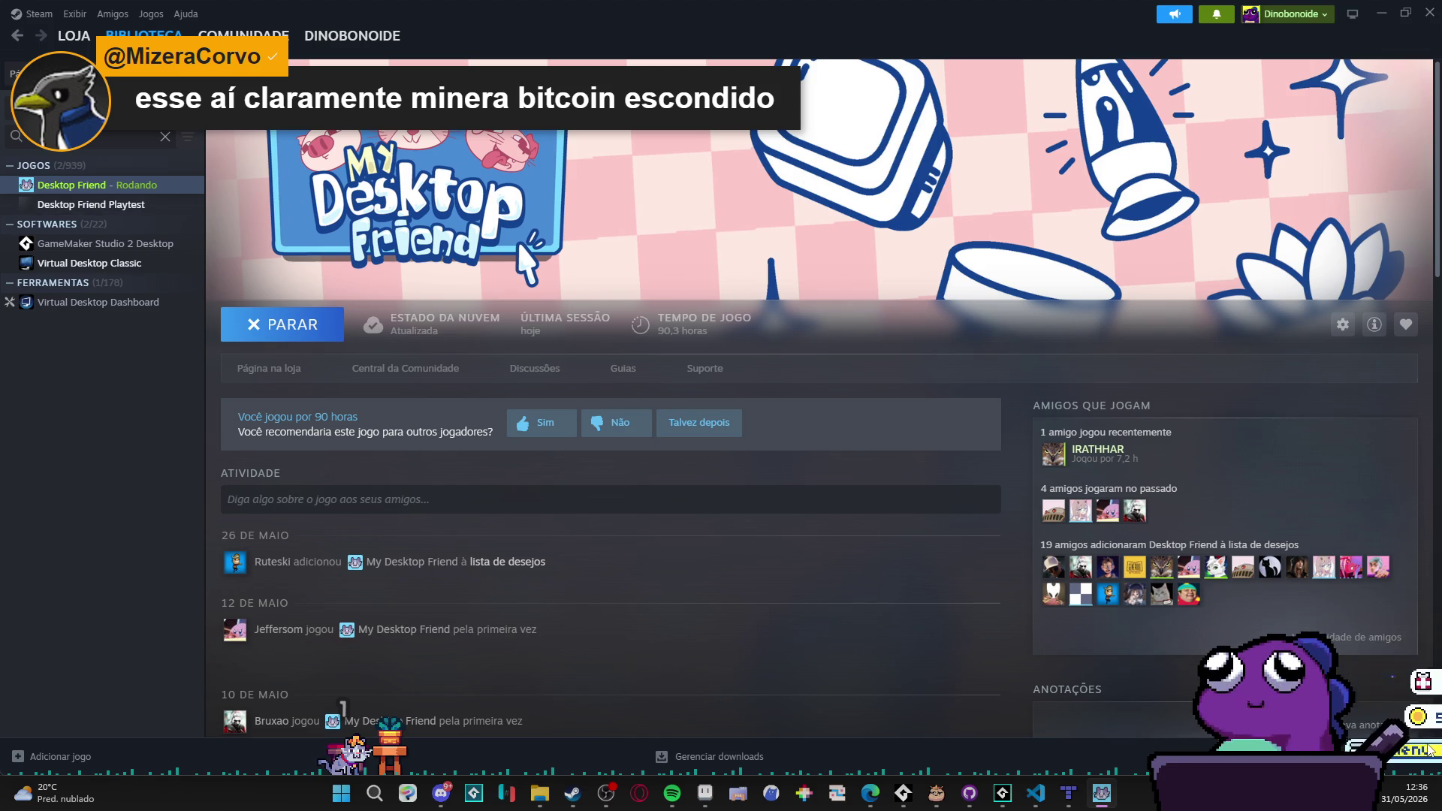
{"action": "left_click", "coordinate": [1425, 751]}
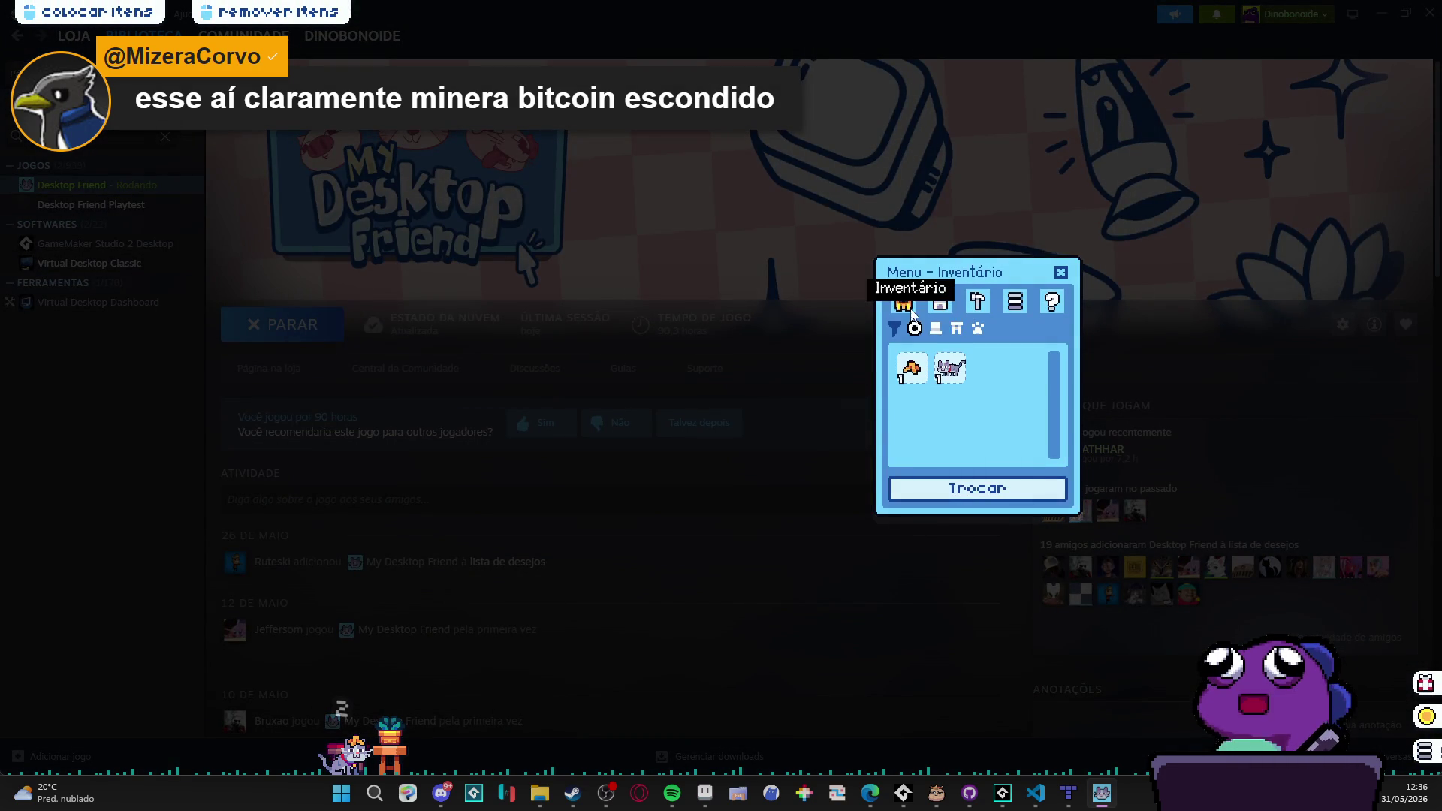
{"action": "left_click", "coordinate": [1061, 274]}
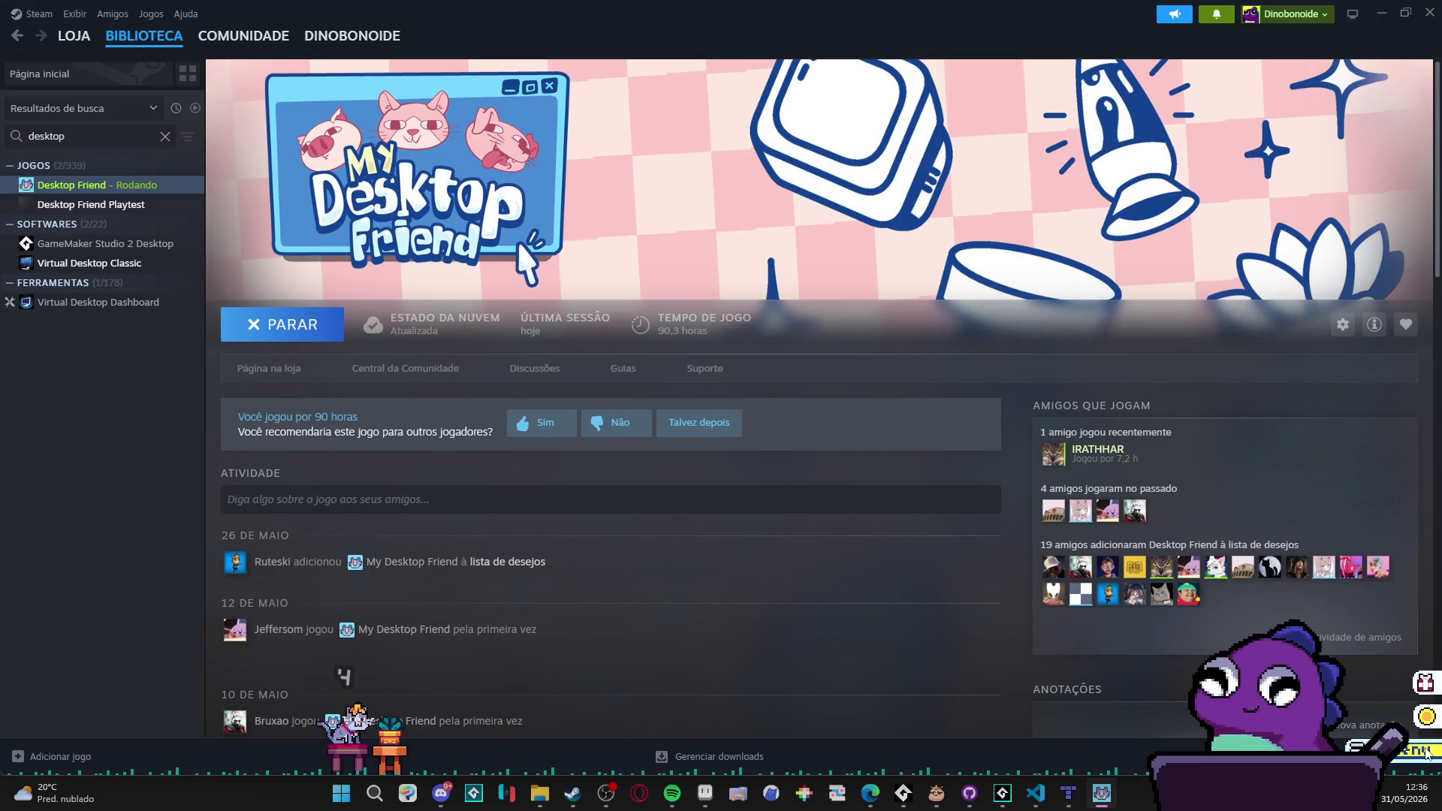
{"action": "mouse_move", "coordinate": [1431, 760]}
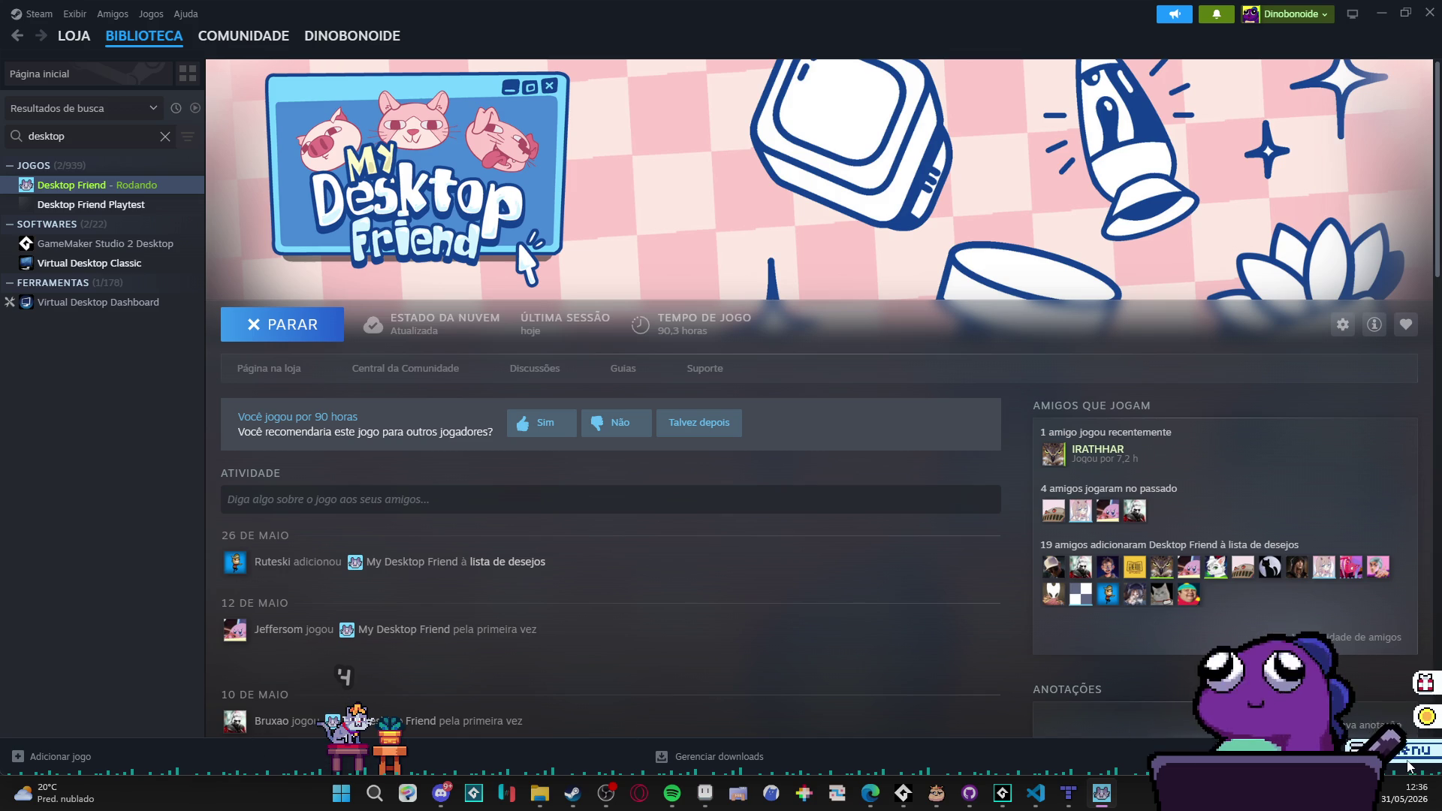
{"action": "left_click", "coordinate": [1408, 764]}
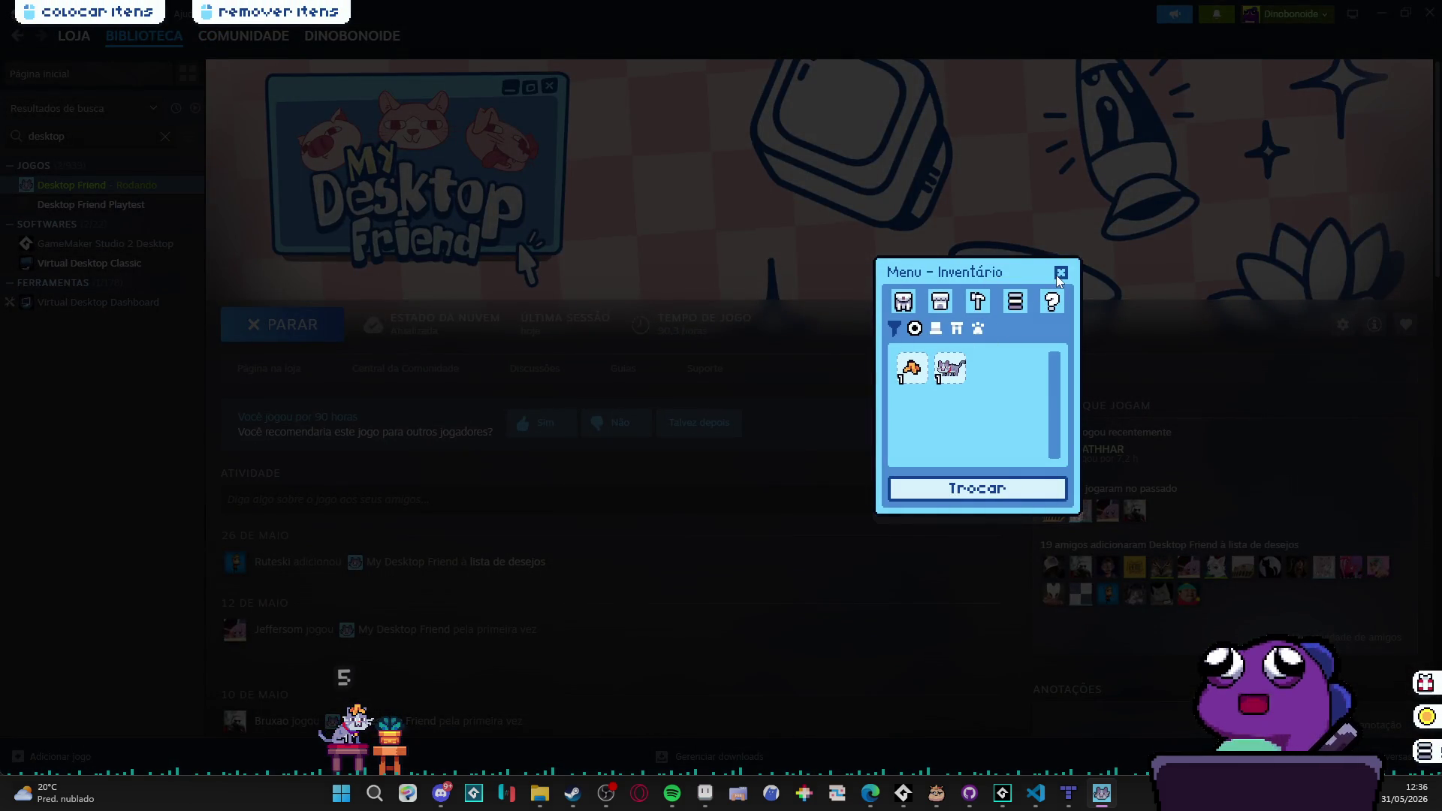
{"action": "left_click", "coordinate": [1059, 273]}
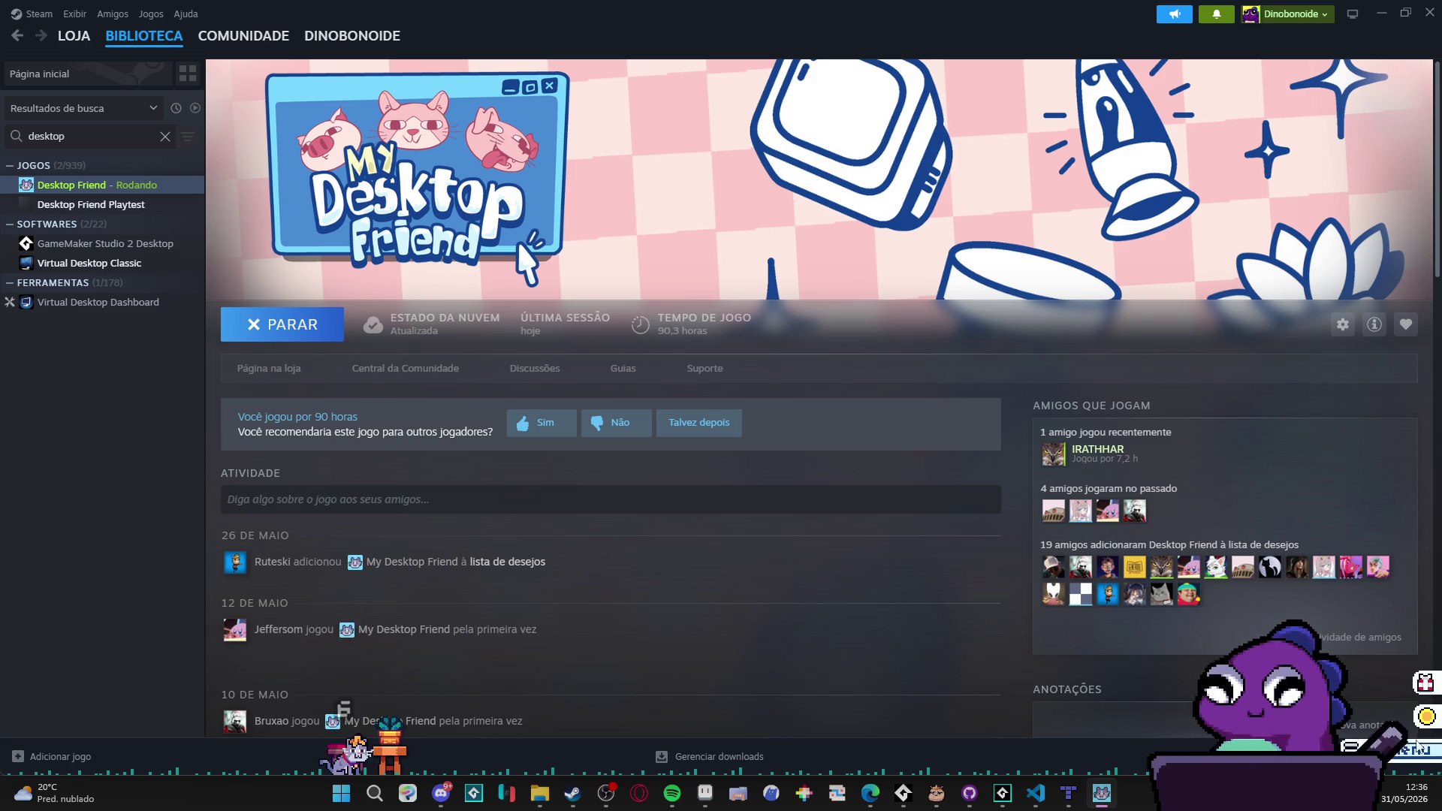
Step: Store the placed pot, table and lamp back in the inventory with remover itens
{"action": "left_click", "coordinate": [385, 764]}
{"action": "left_click", "coordinate": [394, 760]}
{"action": "left_click", "coordinate": [391, 759]}
{"action": "left_click", "coordinate": [352, 760]}
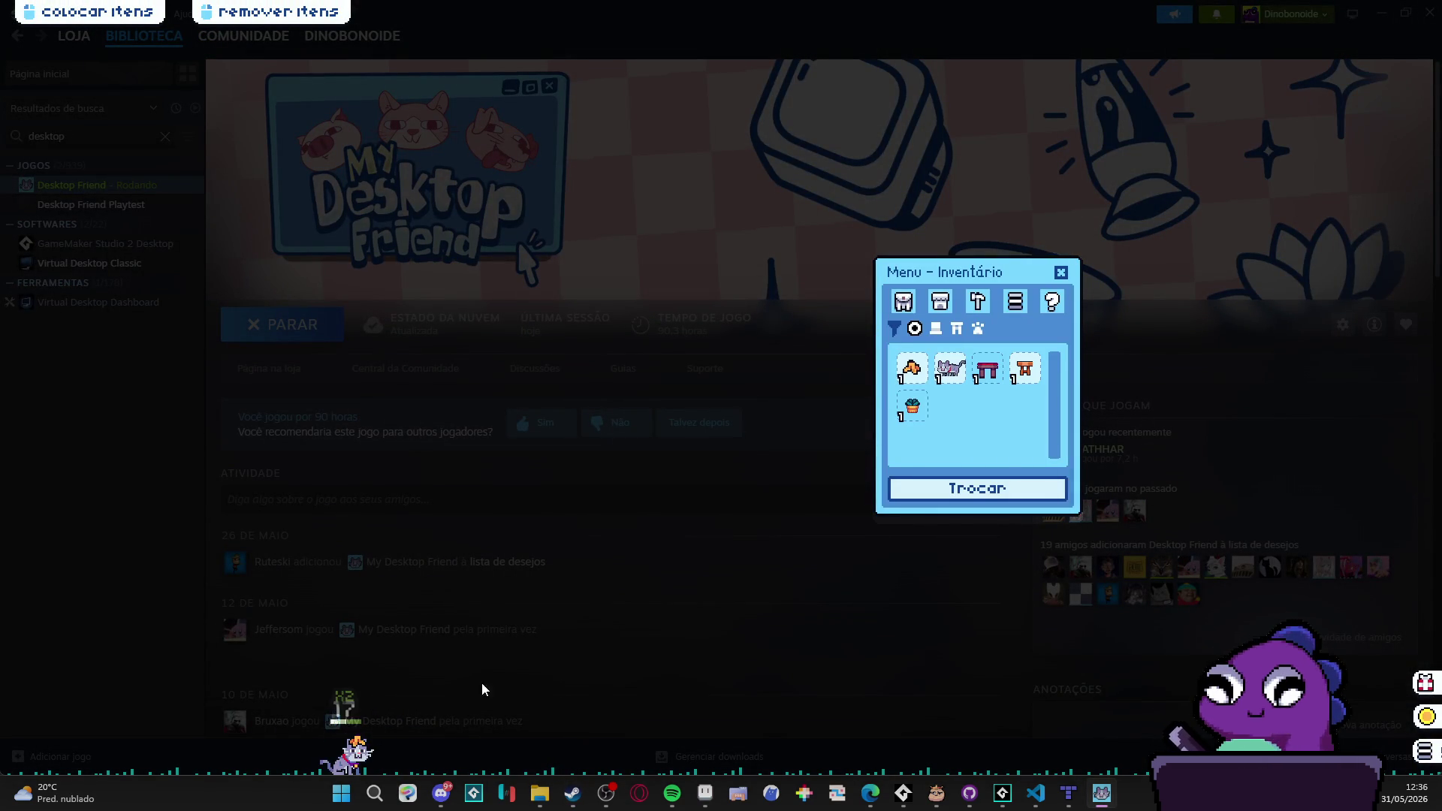
{"action": "left_click", "coordinate": [1061, 272]}
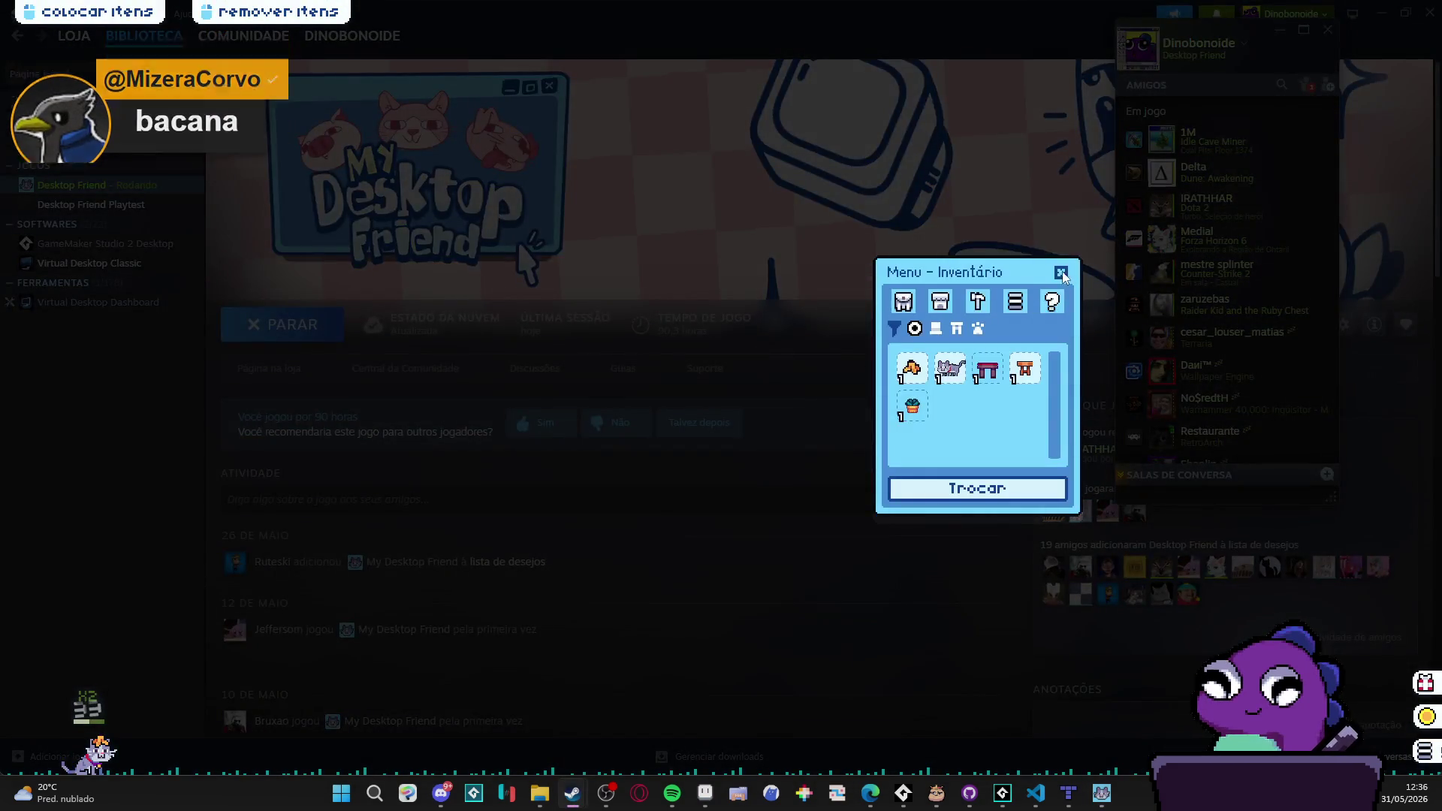
Step: Minimize the Steam library and bring the Steam store window forward
{"action": "left_click", "coordinate": [1063, 273]}
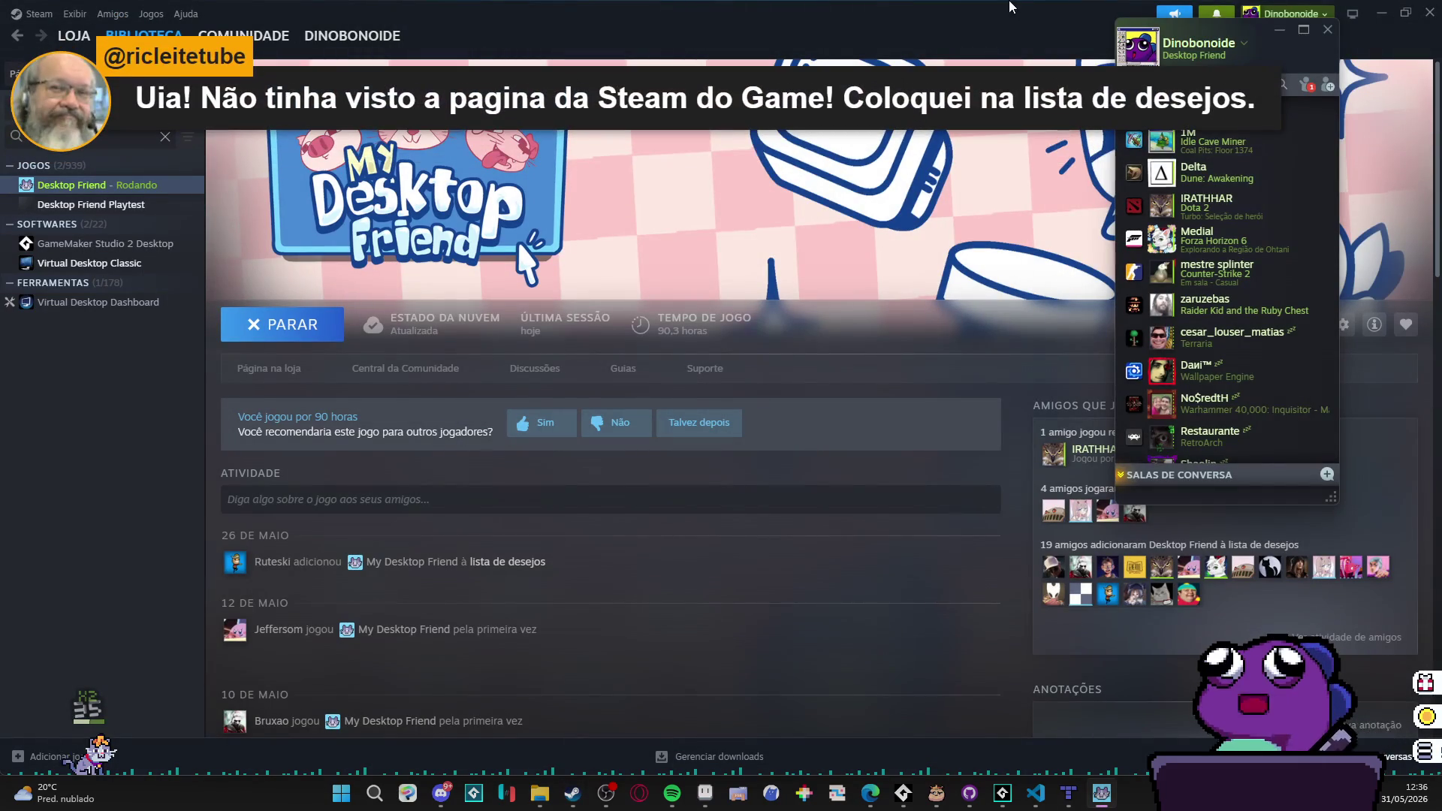
{"action": "left_click", "coordinate": [1380, 10]}
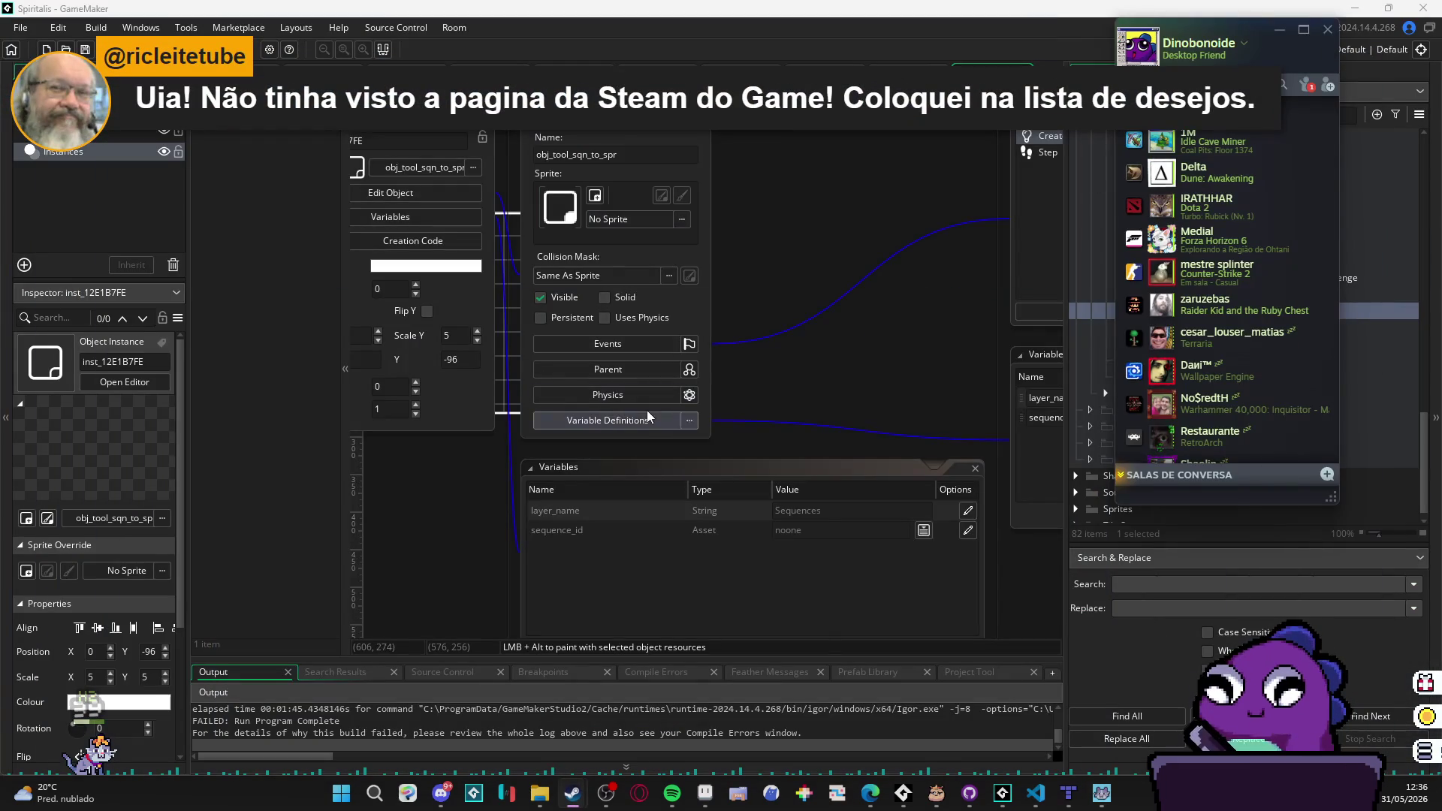
{"action": "mouse_move", "coordinate": [586, 800]}
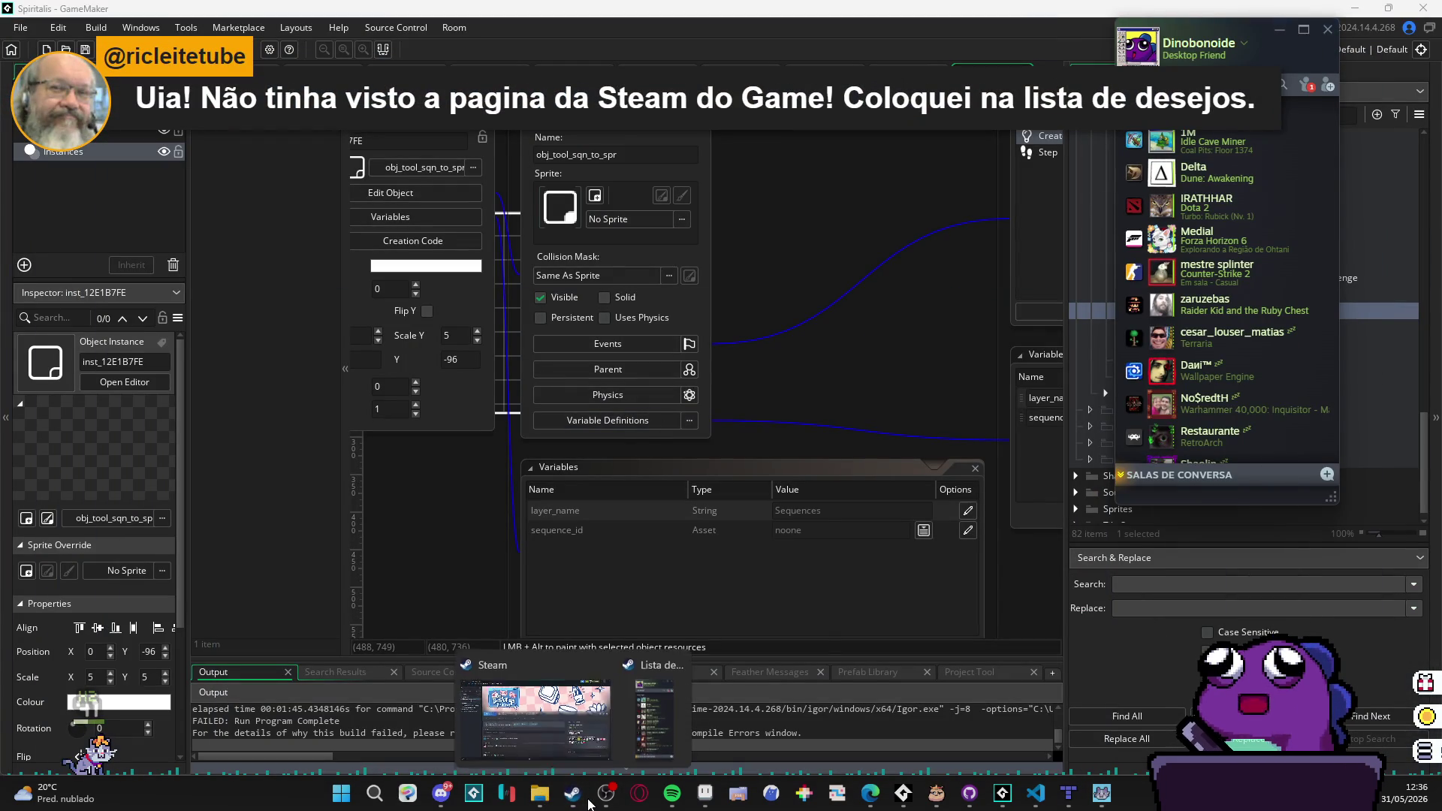
{"action": "left_click", "coordinate": [538, 724]}
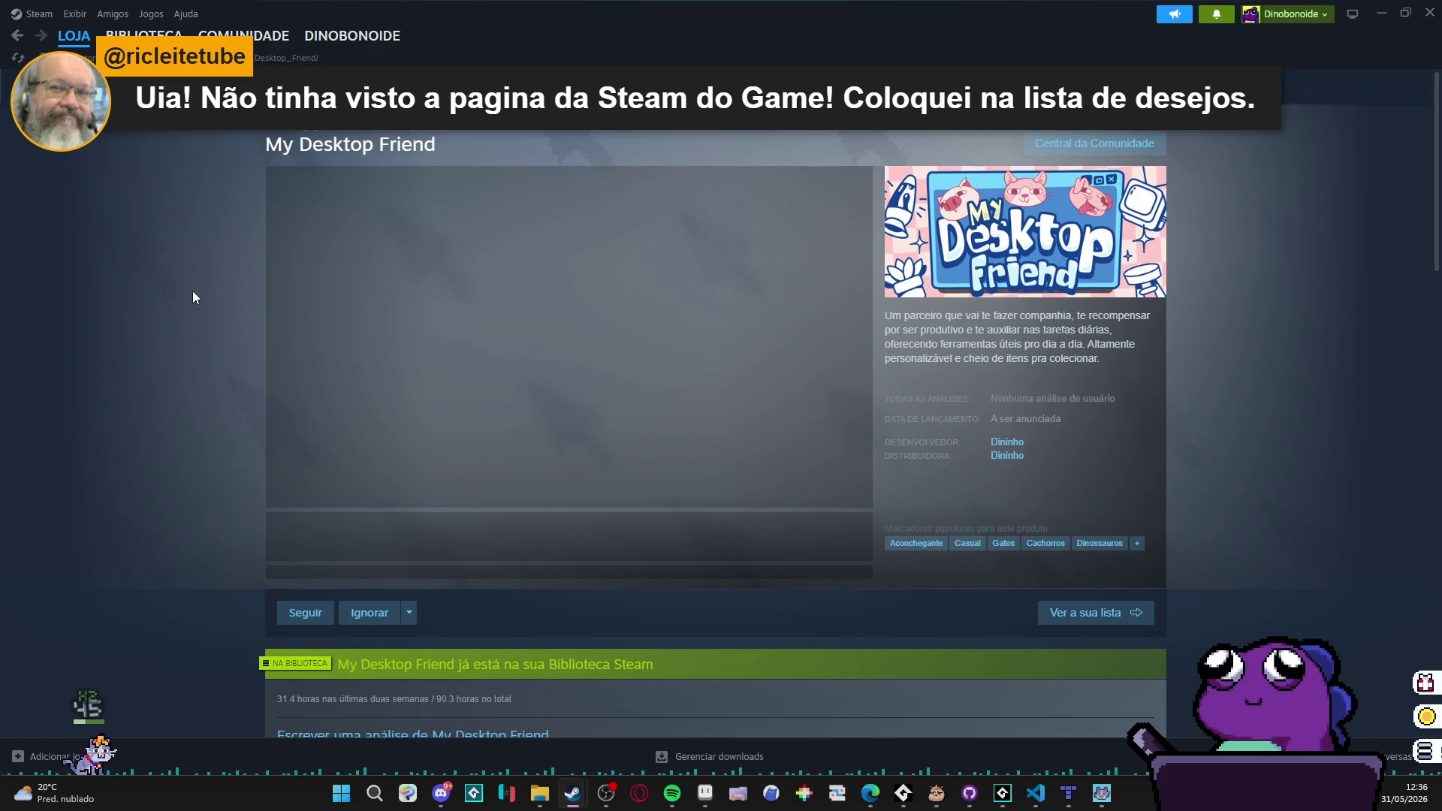
Step: Copy the store page address, then minimize the store and close the friends list
{"action": "right_click", "coordinate": [214, 283]}
{"action": "left_click", "coordinate": [263, 371]}
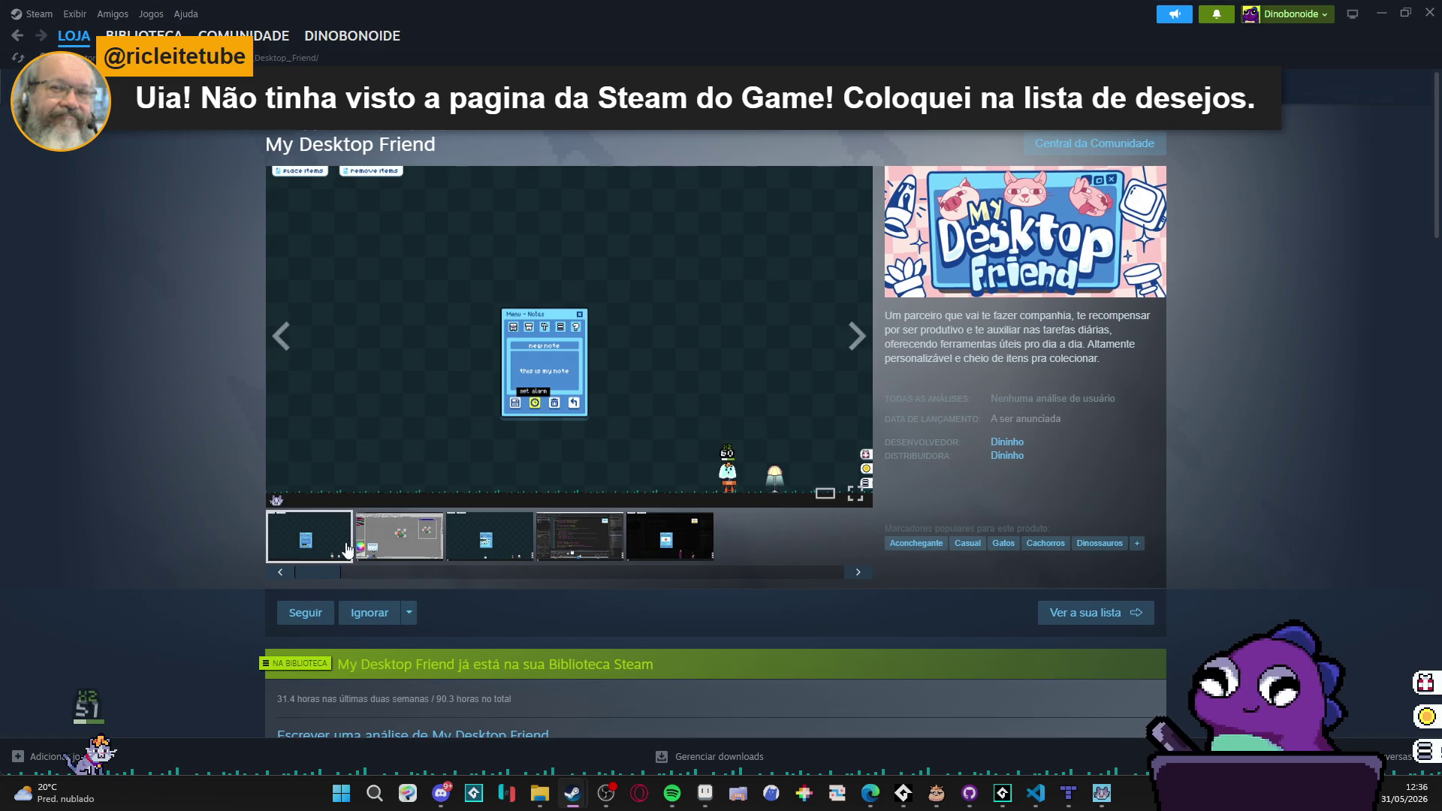
{"action": "scroll", "coordinate": [494, 445], "scroll_direction": "down", "scroll_amount": 2}
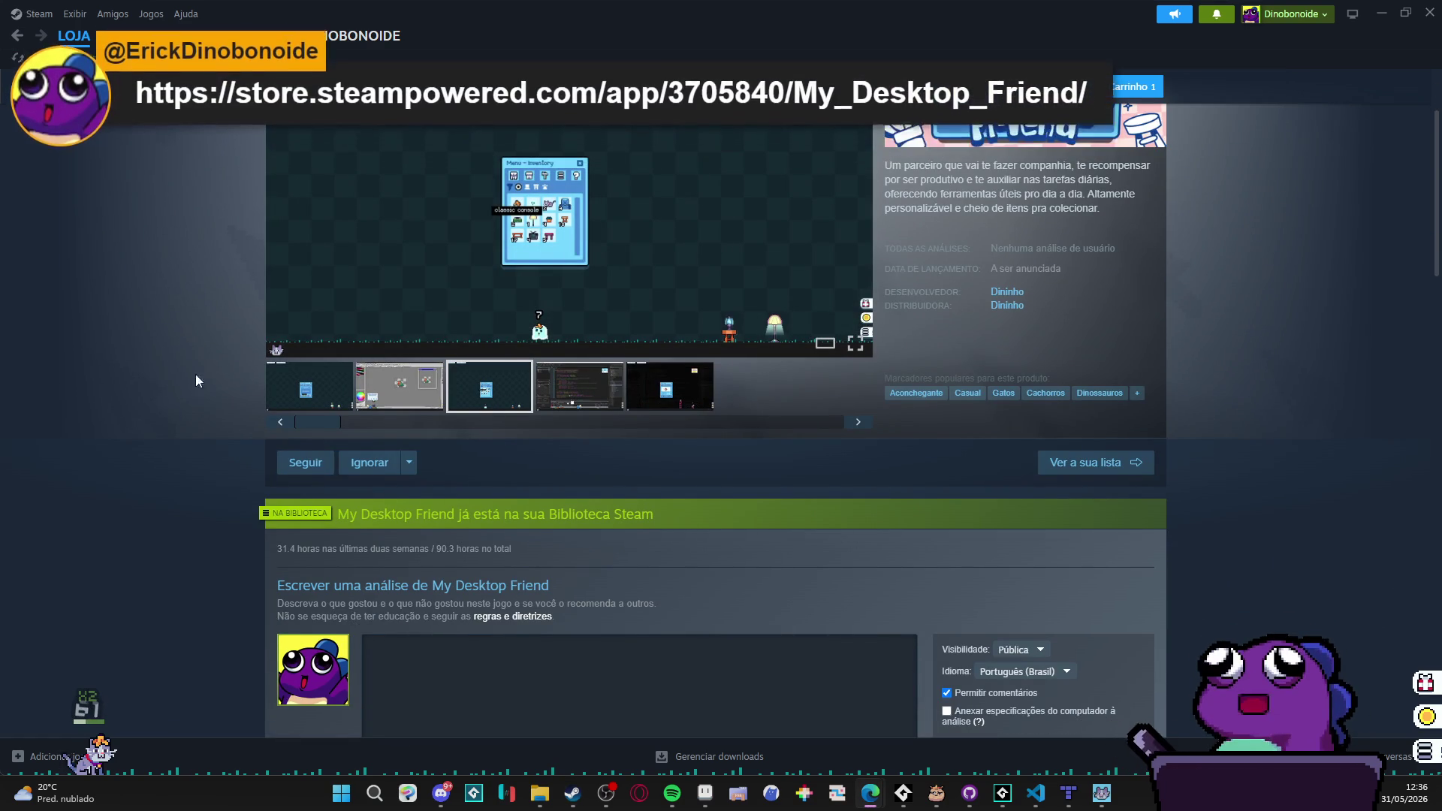
{"action": "scroll", "coordinate": [209, 371], "scroll_direction": "down", "scroll_amount": 3}
{"action": "scroll", "coordinate": [210, 371], "scroll_direction": "down", "scroll_amount": 3}
{"action": "scroll", "coordinate": [210, 371], "scroll_direction": "up", "scroll_amount": 8}
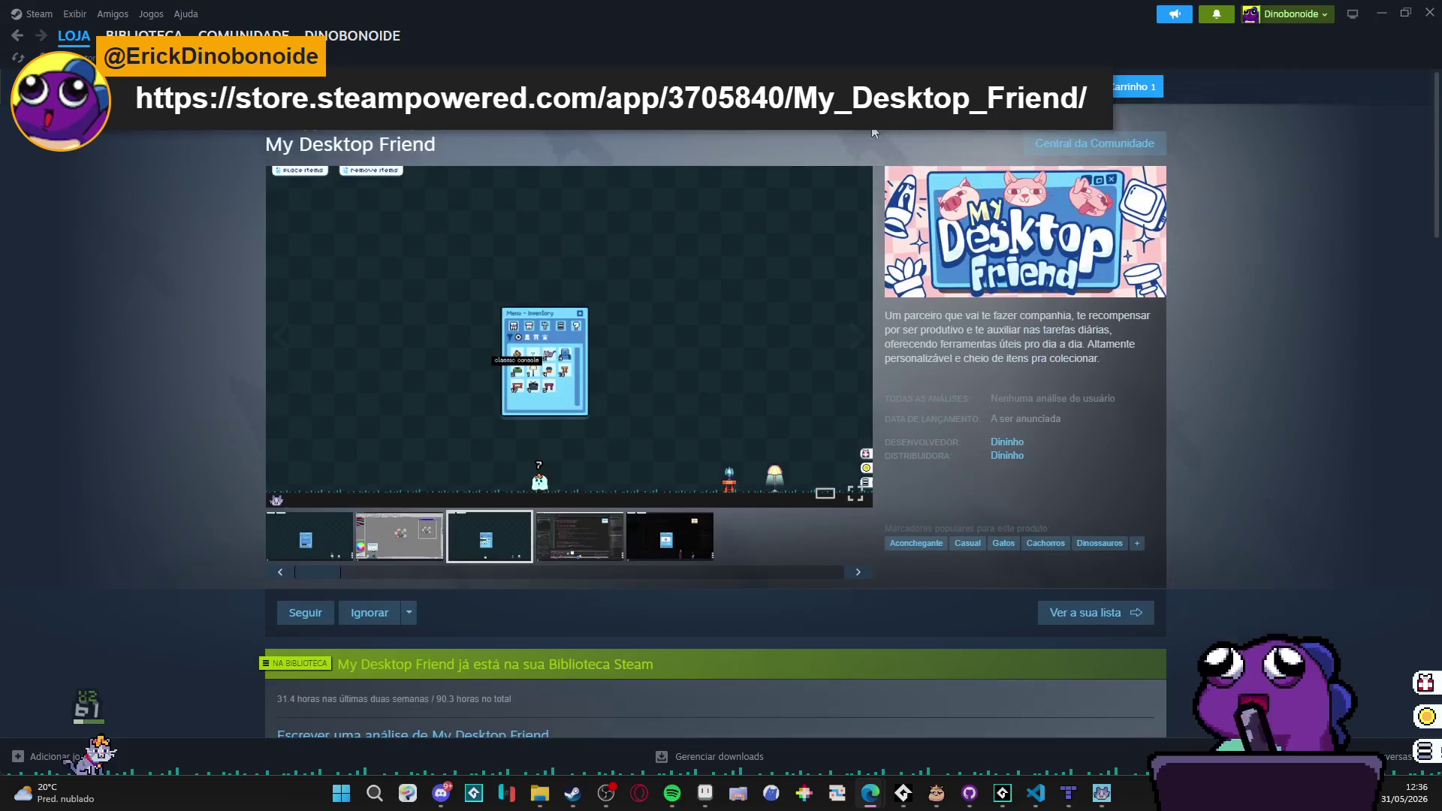
{"action": "left_click", "coordinate": [1377, 9]}
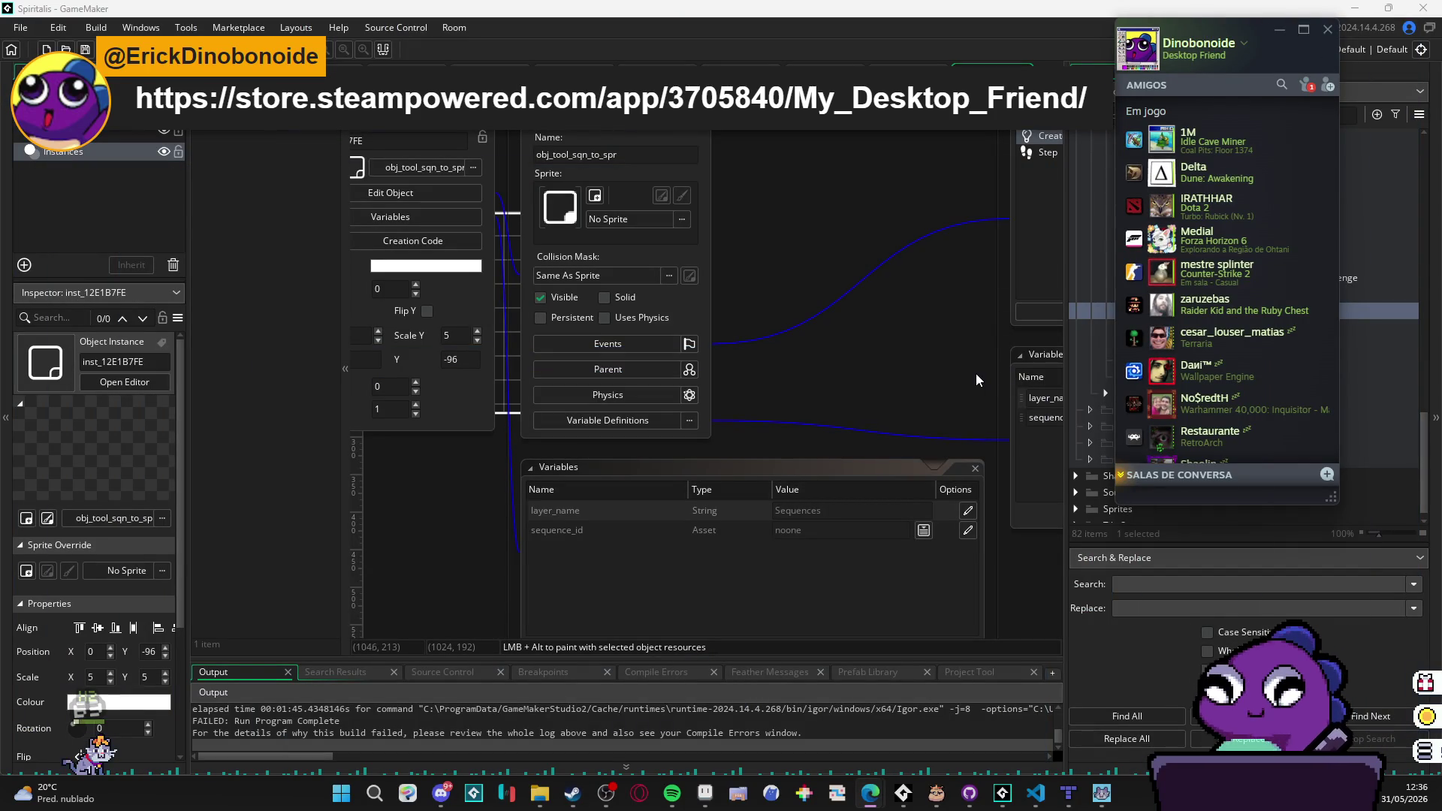
{"action": "left_click", "coordinate": [1328, 28]}
Step: Override the instance's sequence_id and drop sqn_bat_dash_concept_isolated into its Value
{"action": "mouse_move", "coordinate": [815, 308]}
{"action": "left_mouse_down"}
{"action": "mouse_move", "coordinate": [869, 264]}
{"action": "mouse_move", "coordinate": [948, 304]}
{"action": "left_mouse_up"}
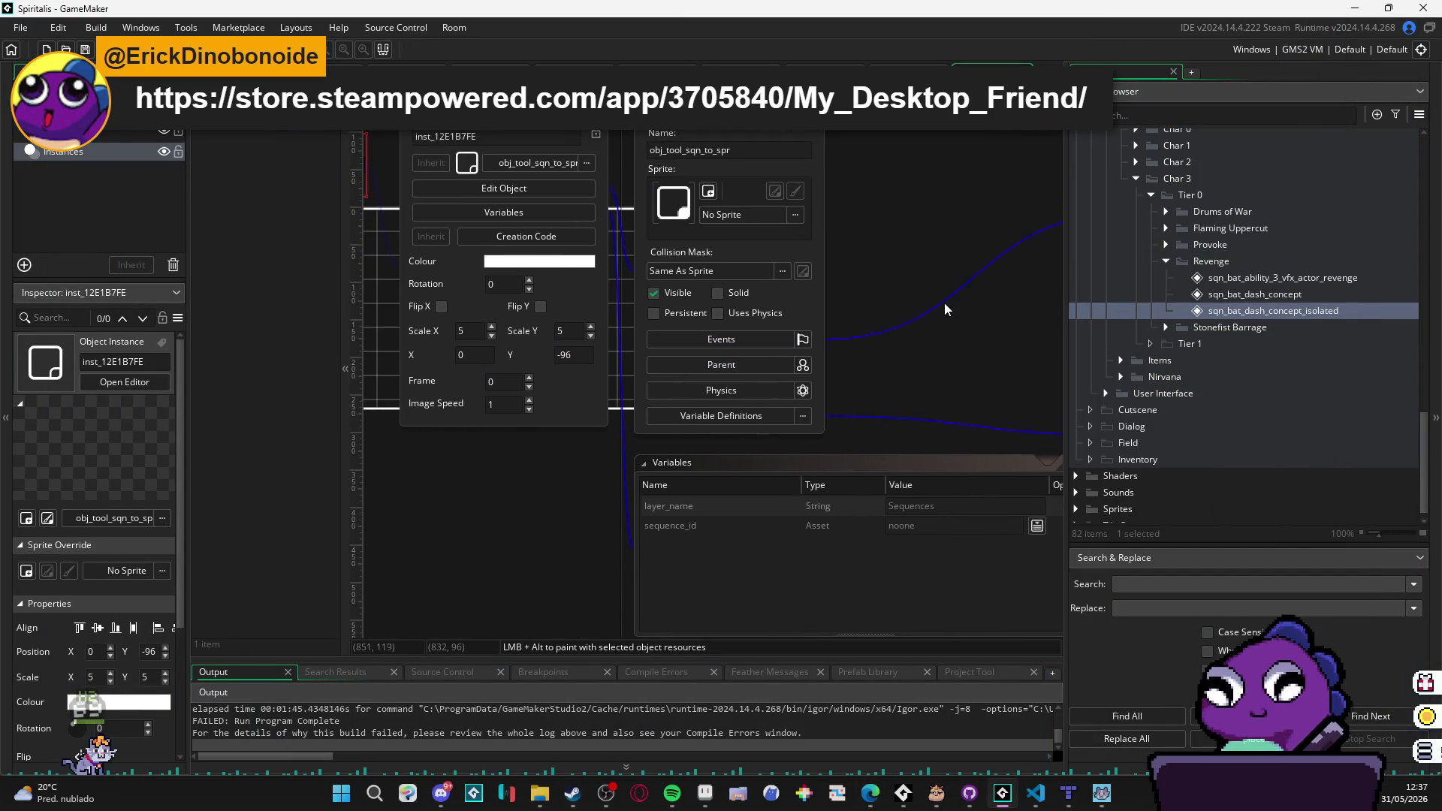
{"action": "mouse_move", "coordinate": [426, 509]}
{"action": "left_mouse_down"}
{"action": "mouse_move", "coordinate": [476, 493]}
{"action": "mouse_move", "coordinate": [476, 363]}
{"action": "mouse_move", "coordinate": [376, 450]}
{"action": "mouse_move", "coordinate": [396, 456]}
{"action": "mouse_move", "coordinate": [370, 451]}
{"action": "mouse_move", "coordinate": [450, 460]}
{"action": "mouse_move", "coordinate": [423, 466]}
{"action": "mouse_move", "coordinate": [442, 478]}
{"action": "left_mouse_up"}
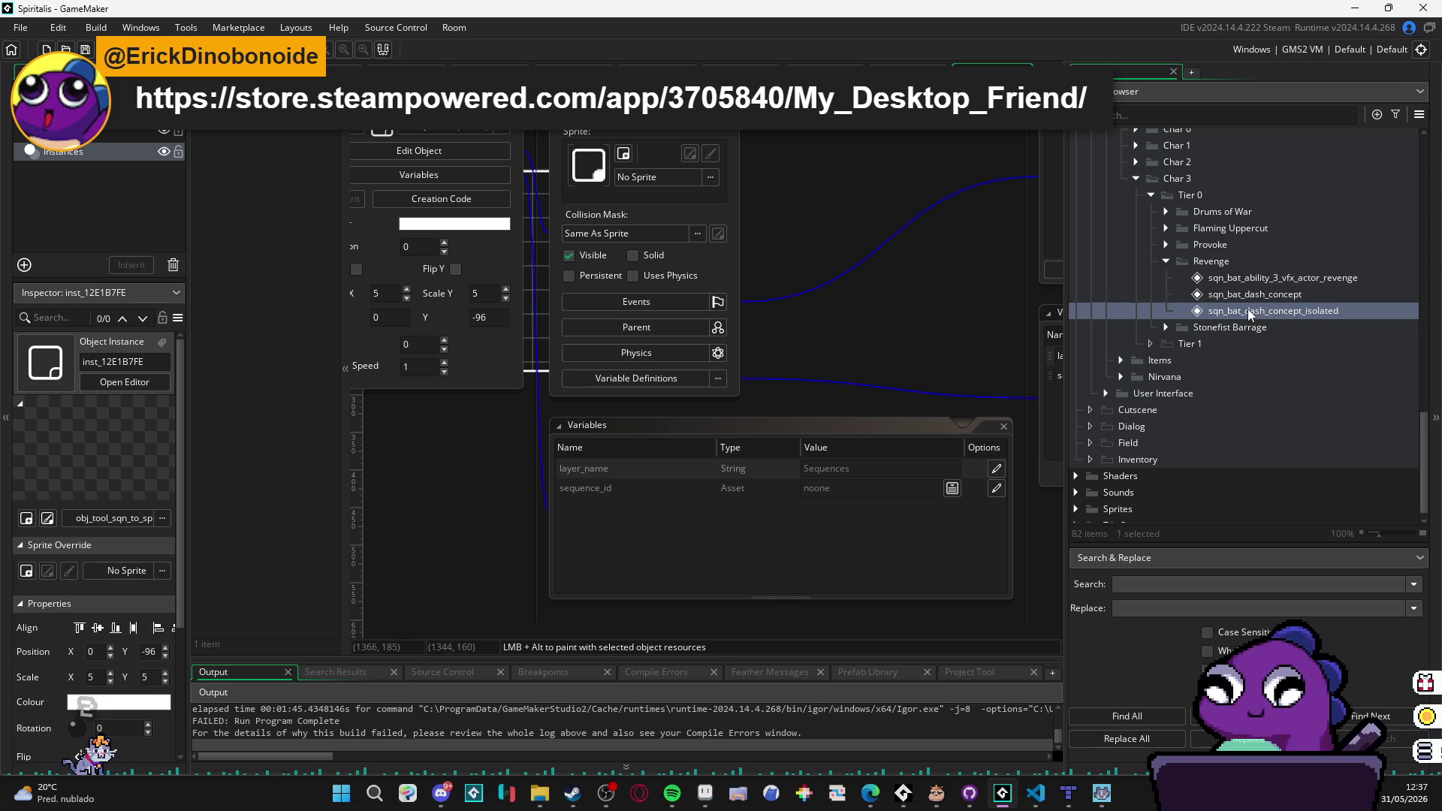
{"action": "scroll", "coordinate": [693, 199], "scroll_direction": "up", "scroll_amount": 2}
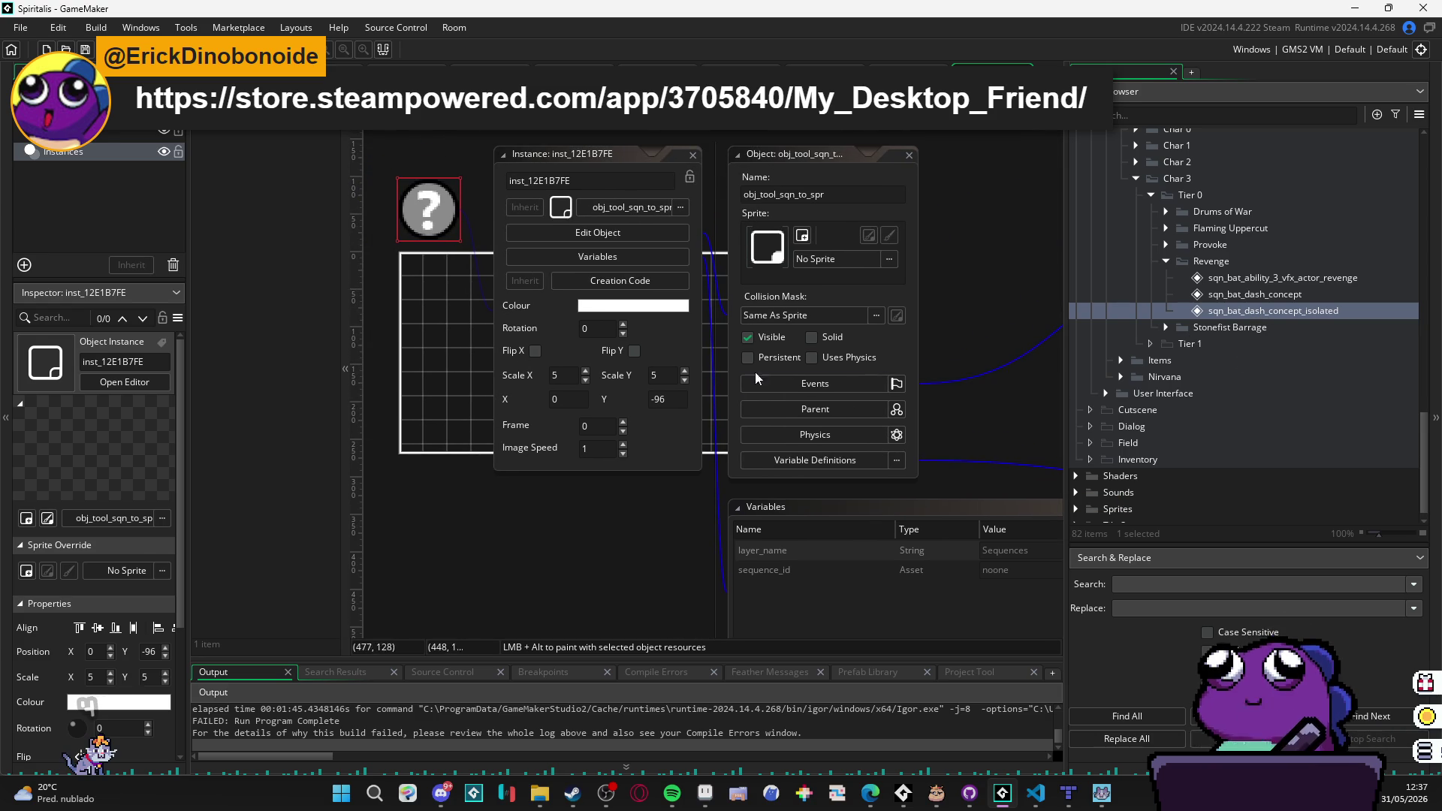
{"action": "scroll", "coordinate": [761, 356], "scroll_direction": "down", "scroll_amount": 2}
{"action": "left_click", "coordinate": [909, 464]}
{"action": "mouse_move", "coordinate": [1338, 311]}
{"action": "left_mouse_down"}
{"action": "mouse_move", "coordinate": [933, 453]}
{"action": "mouse_move", "coordinate": [822, 467]}
{"action": "left_mouse_up"}
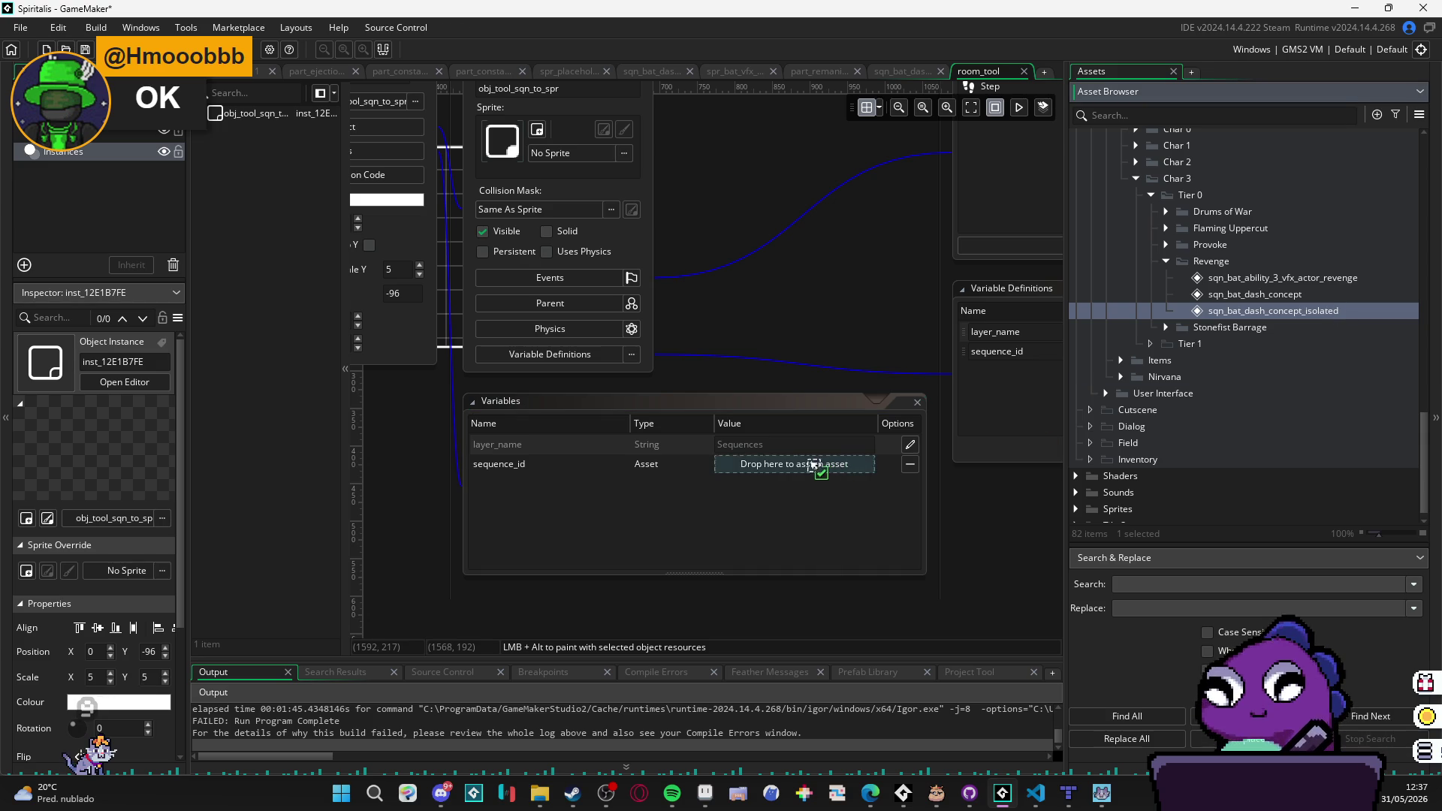
Step: Open obj_tool_sqn_to_spr's Create code to review the sprite_save call, then switch to File Explorer
{"action": "double_click", "coordinate": [751, 270]}
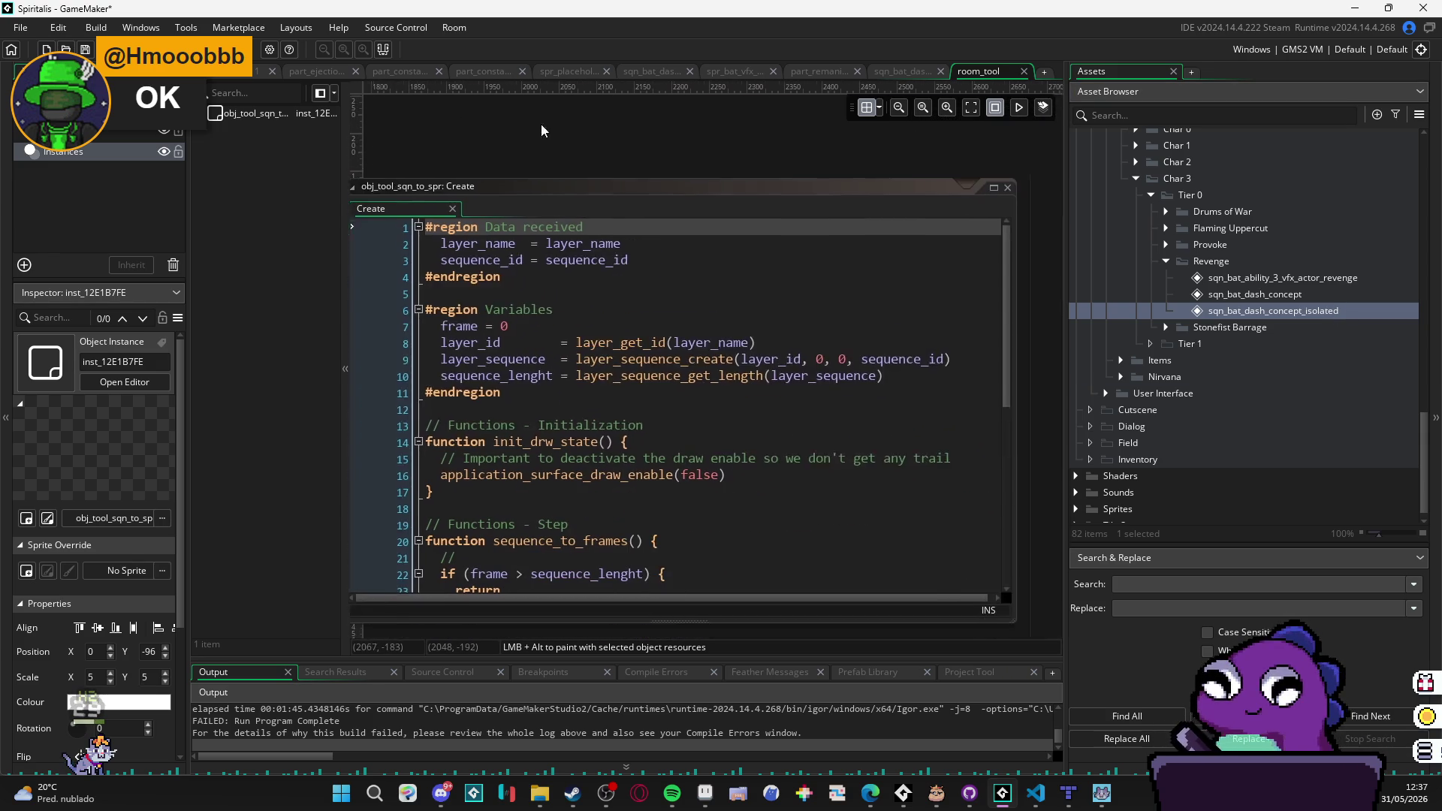
{"action": "scroll", "coordinate": [614, 300], "scroll_direction": "down", "scroll_amount": 5}
{"action": "scroll", "coordinate": [615, 299], "scroll_direction": "down", "scroll_amount": 1}
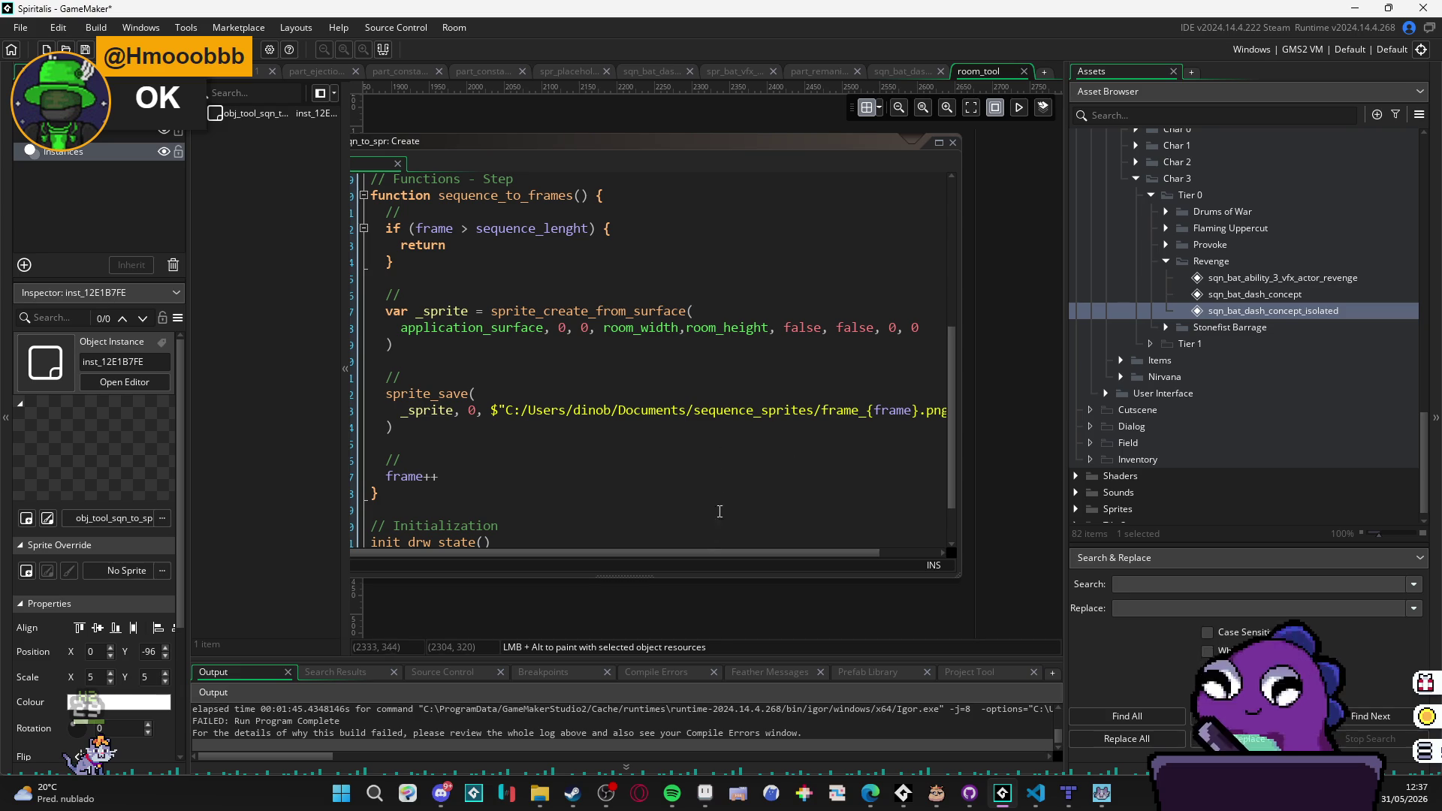
{"action": "left_click_drag", "start_coordinate": [565, 604], "coordinate": [831, 664]}
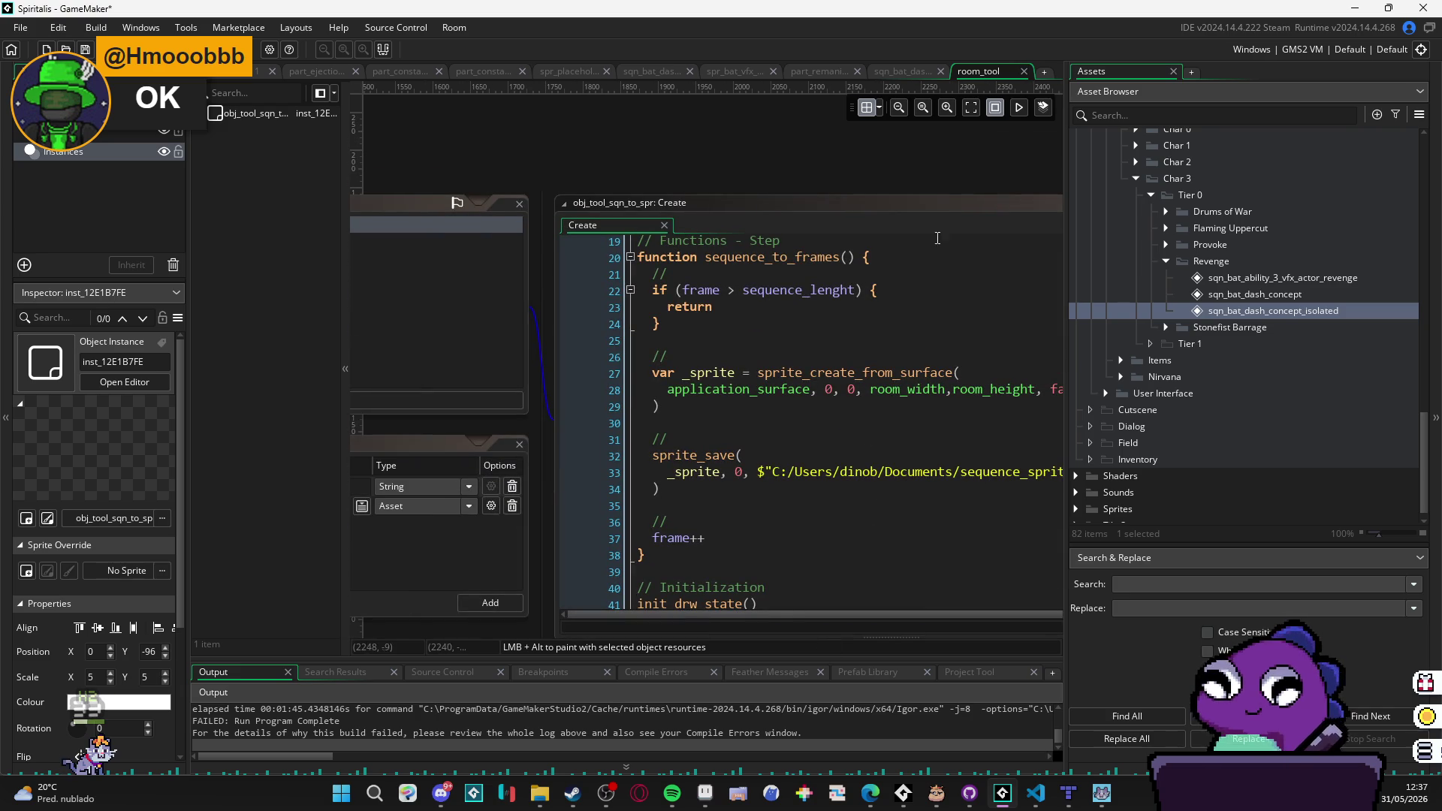
{"action": "left_click", "coordinate": [945, 209]}
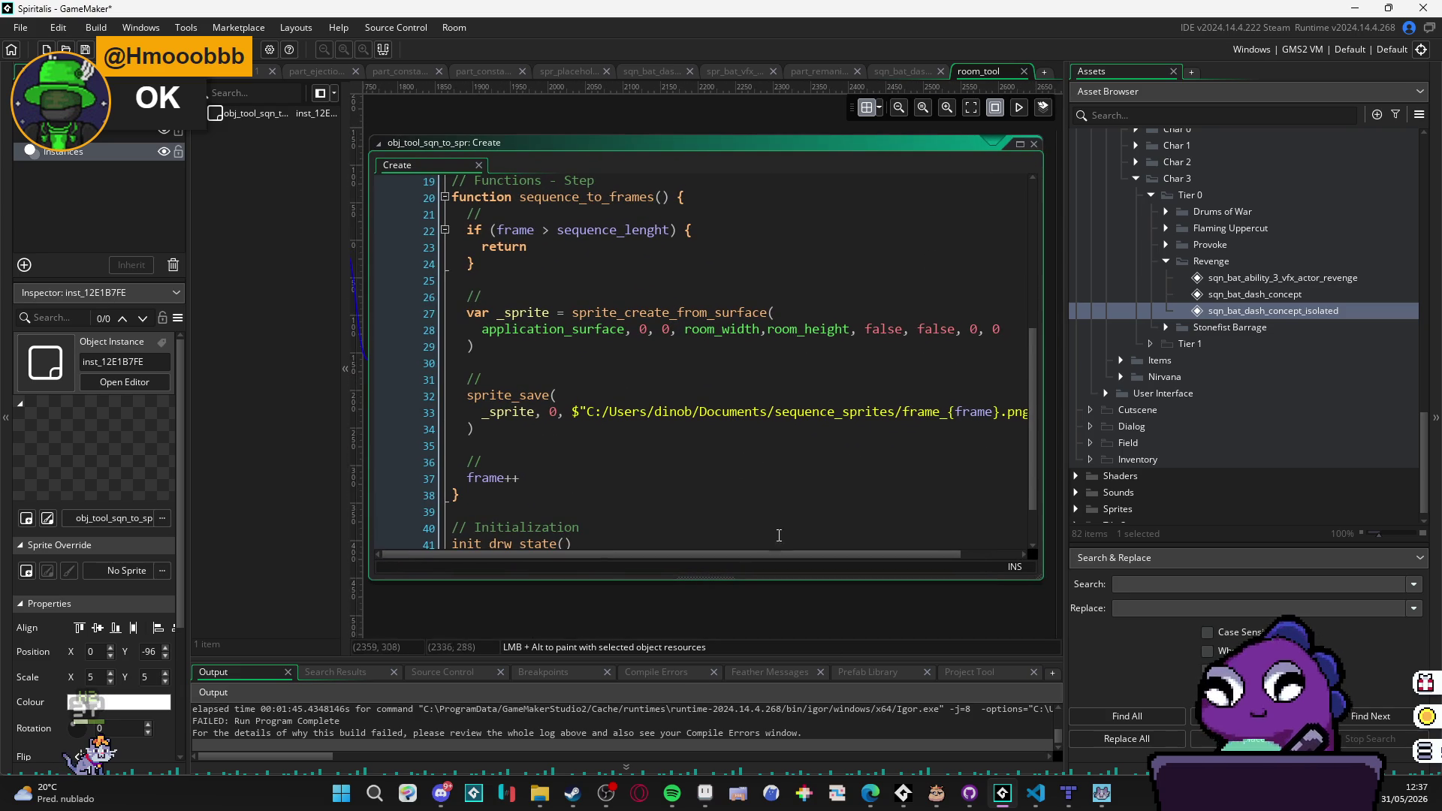
{"action": "mouse_move", "coordinate": [552, 807]}
{"action": "left_click", "coordinate": [535, 665]}
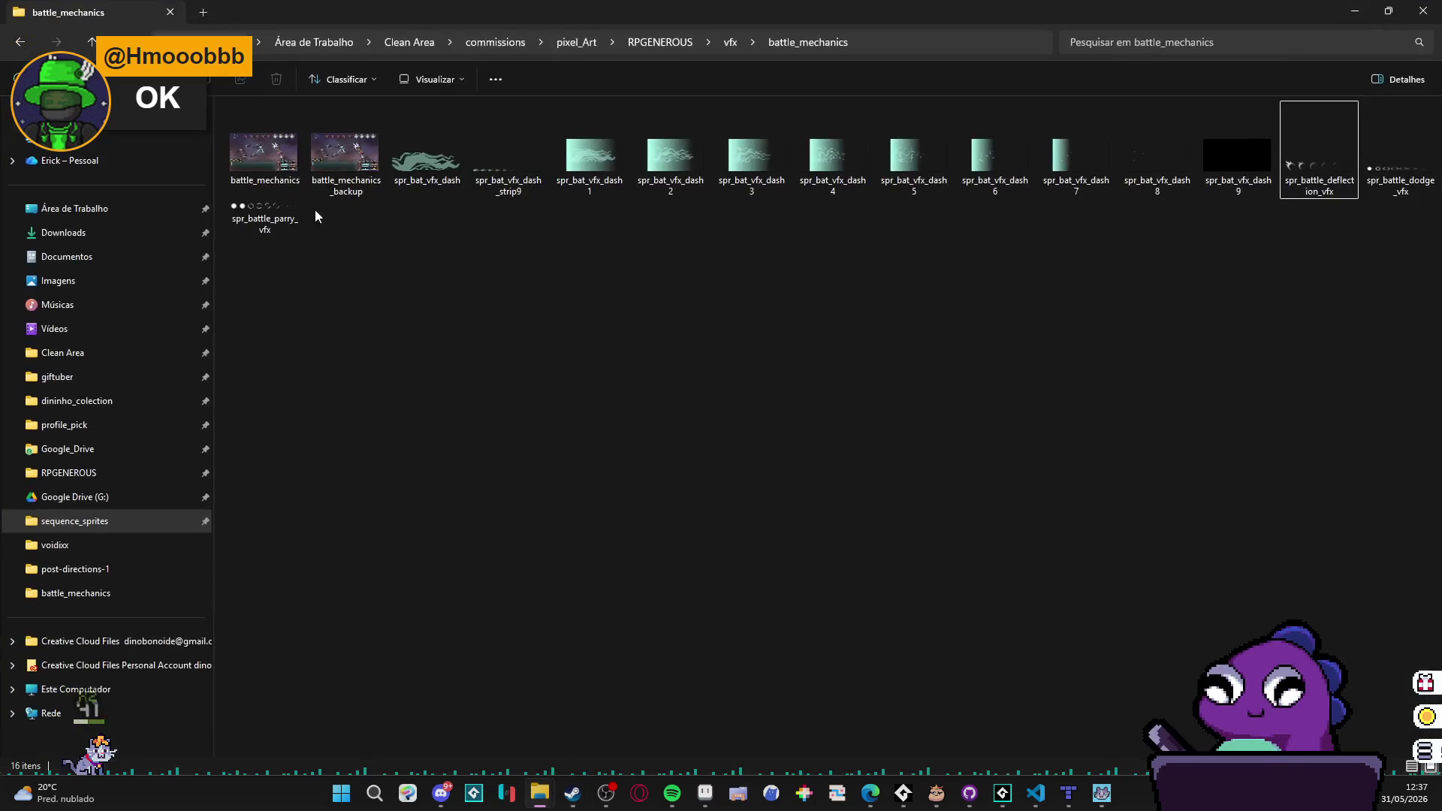
Step: Go to Documentos and resize the Explorer window to full height against the left edge
{"action": "left_click", "coordinate": [107, 260]}
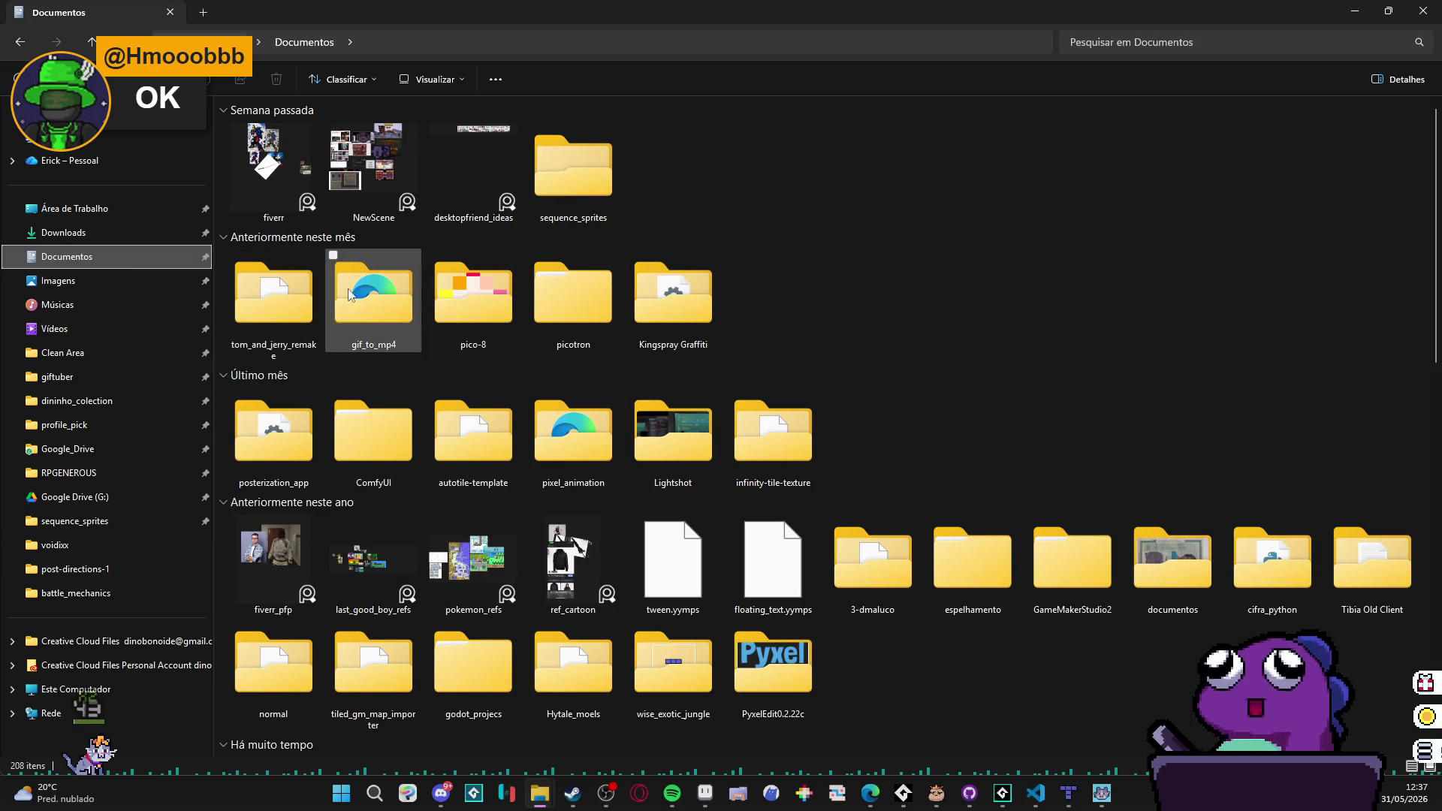
{"action": "left_click", "coordinate": [272, 317]}
{"action": "double_click", "coordinate": [976, 9]}
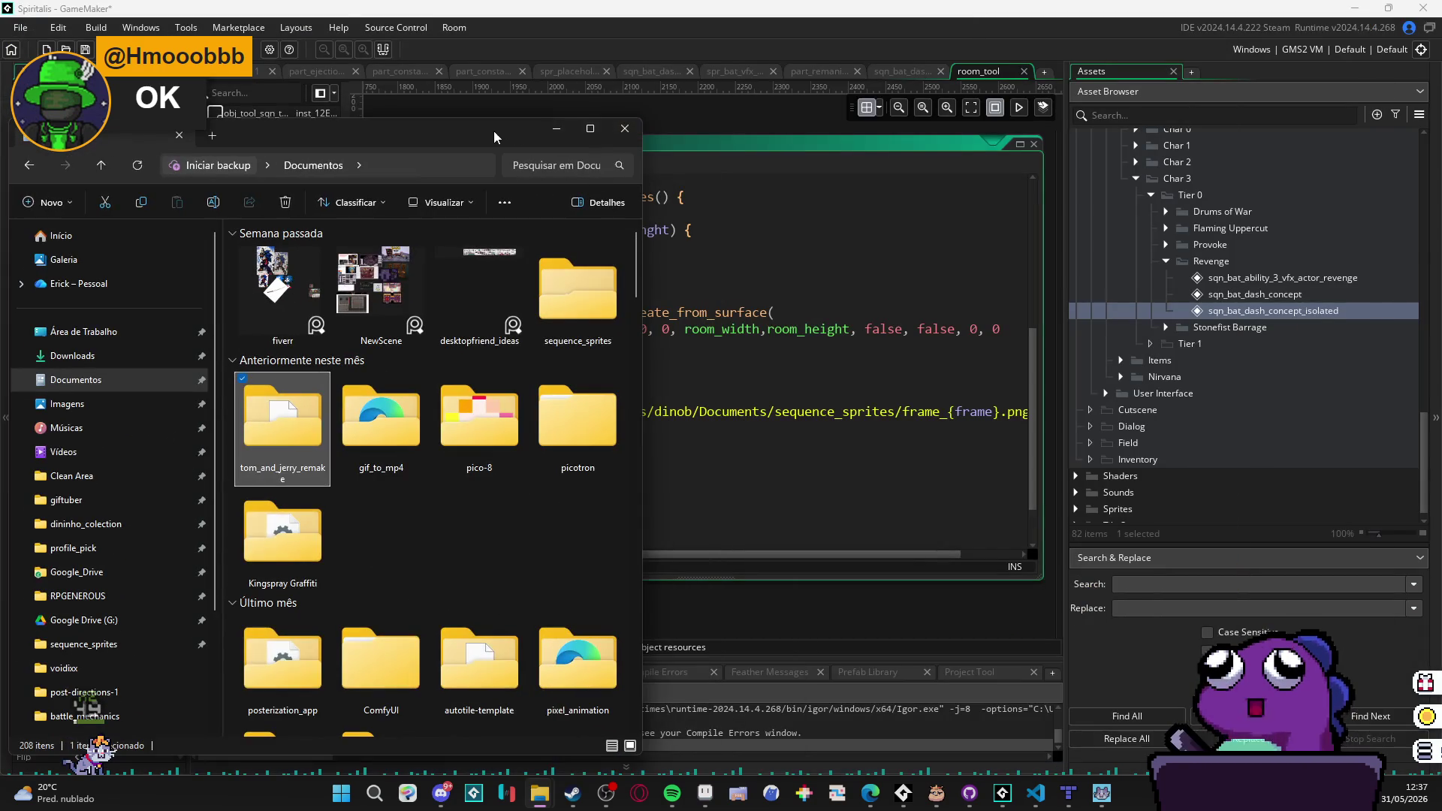
{"action": "double_click", "coordinate": [495, 131]}
{"action": "double_click", "coordinate": [757, 7]}
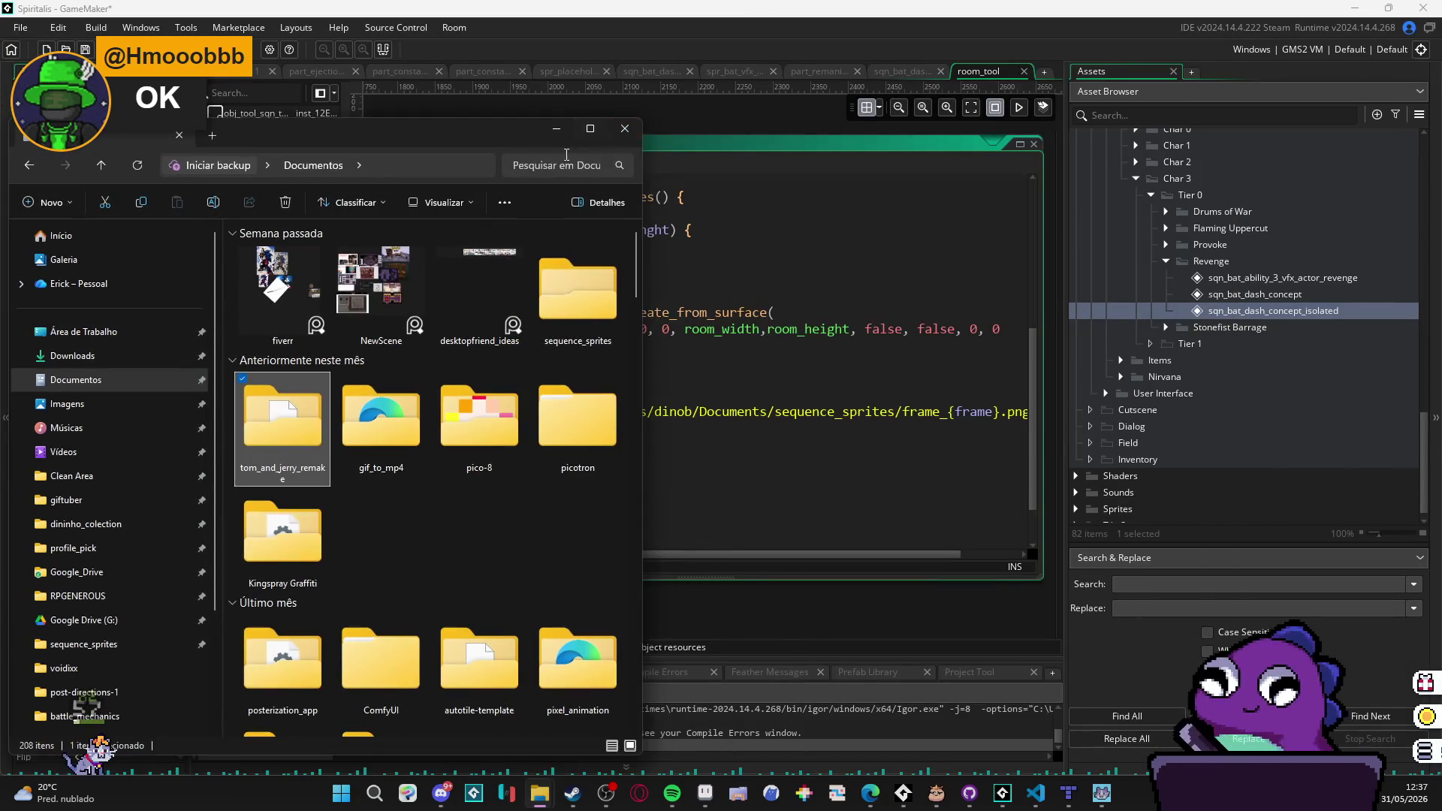
{"action": "left_click_drag", "start_coordinate": [448, 138], "coordinate": [728, 92]}
{"action": "double_click", "coordinate": [728, 92]}
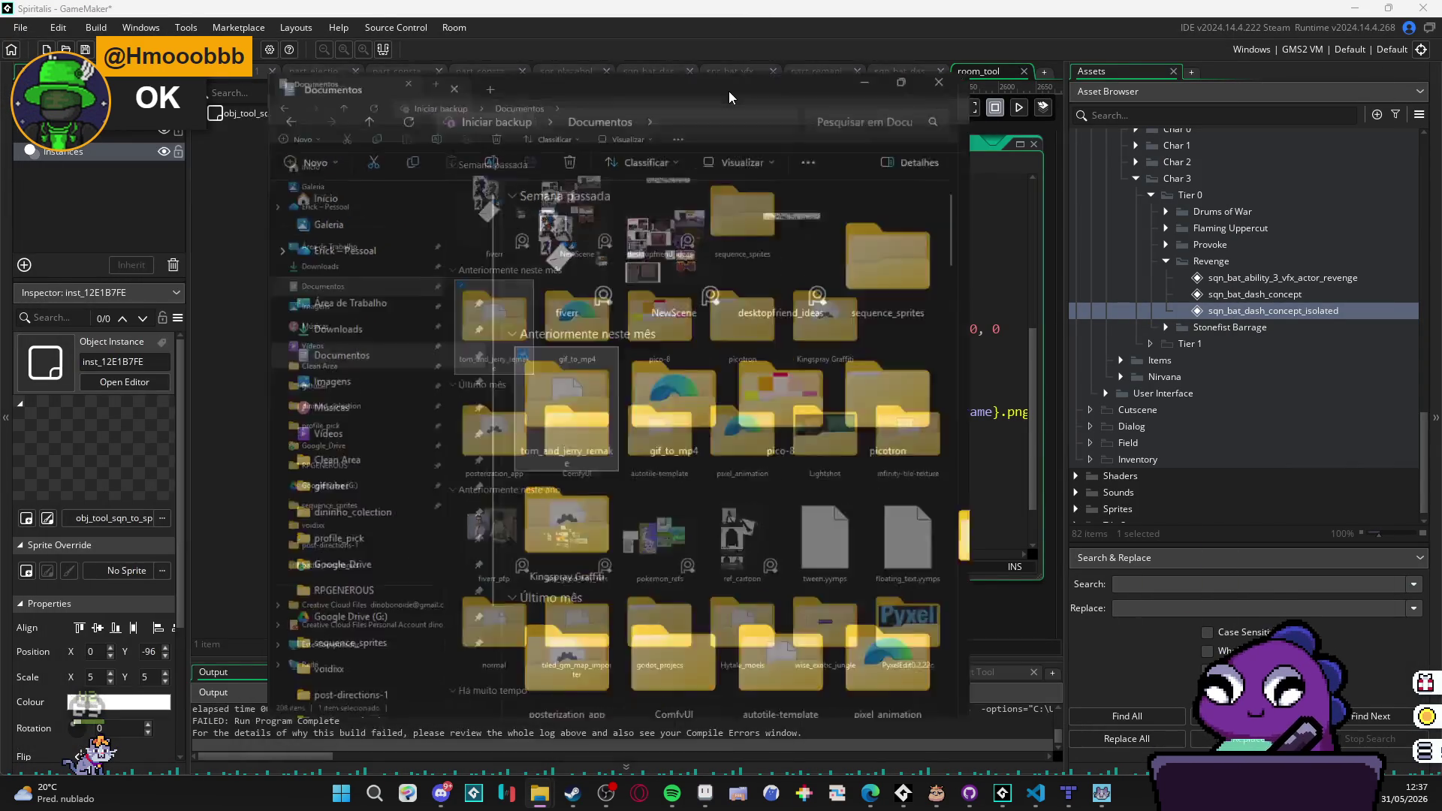
{"action": "double_click", "coordinate": [688, 8]}
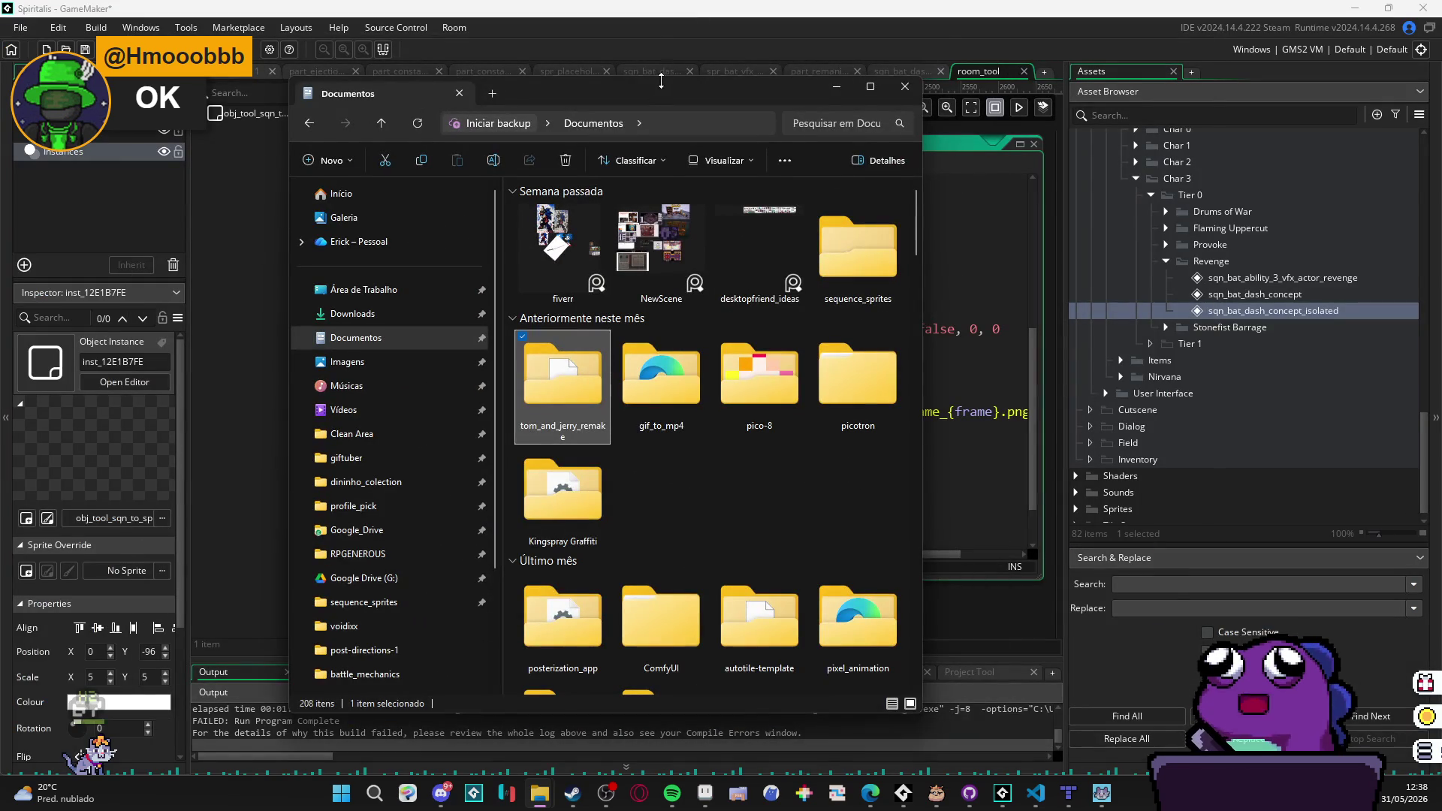
{"action": "double_click", "coordinate": [660, 82]}
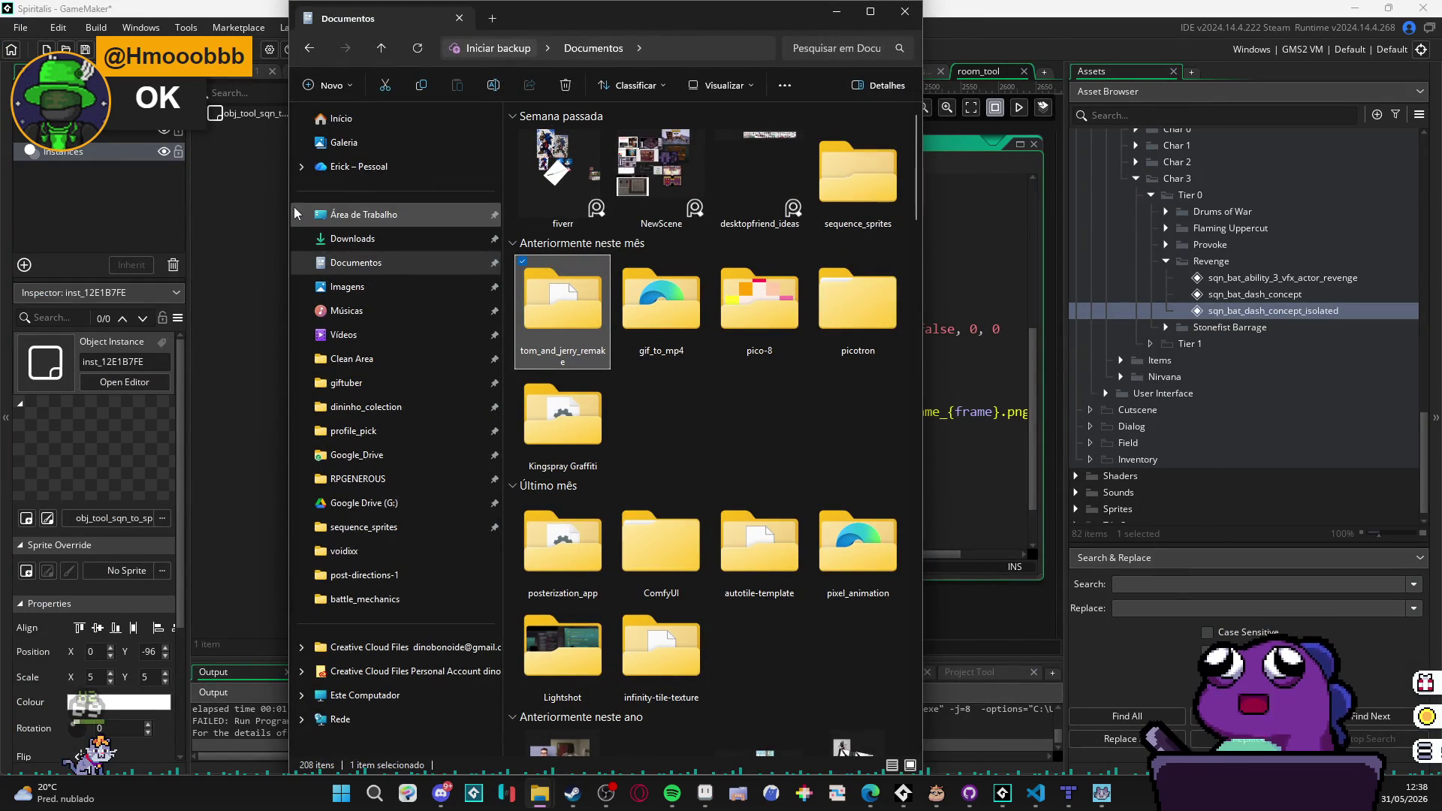
{"action": "left_click_drag", "start_coordinate": [290, 188], "coordinate": [9, 183]}
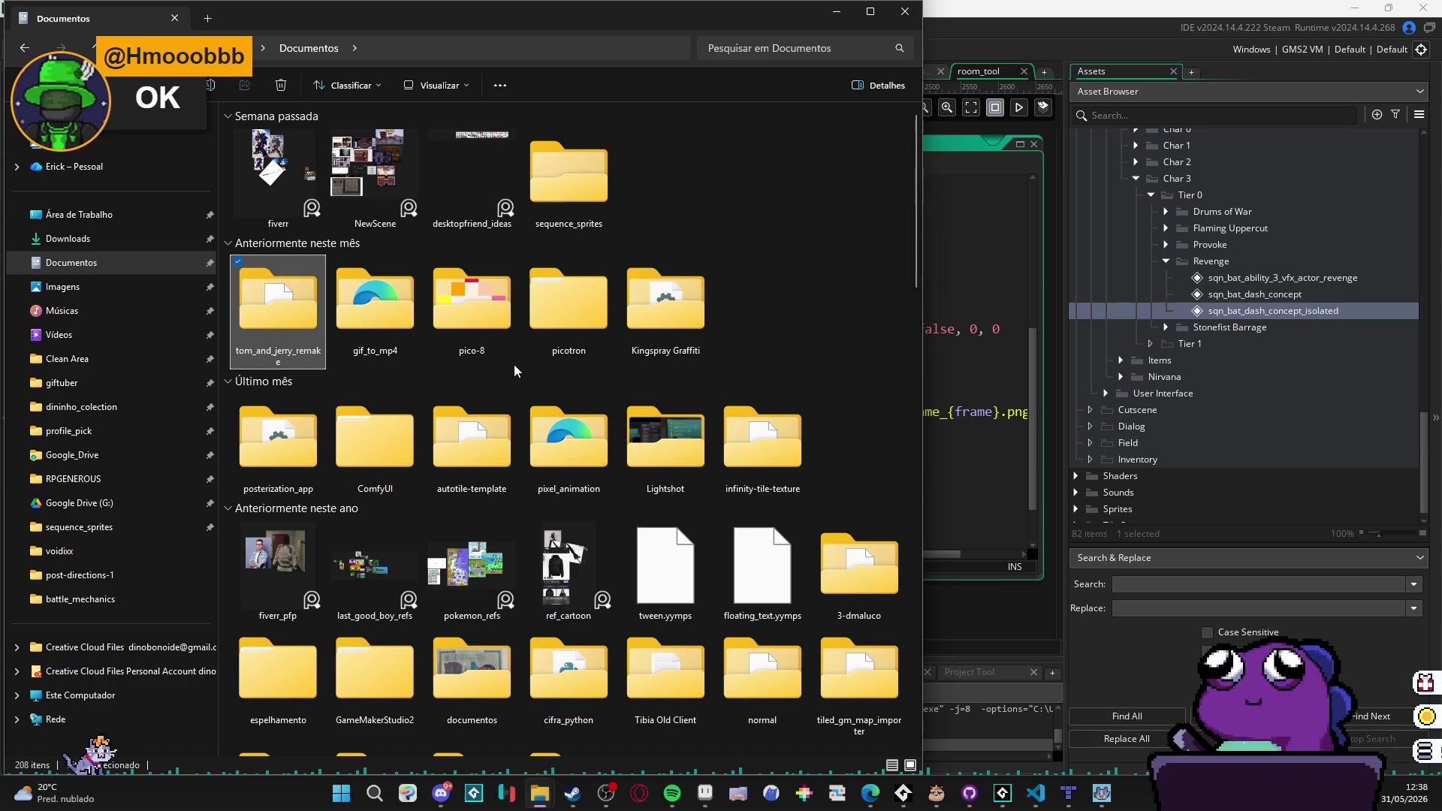
Step: Open sequence_sprites, permanently delete all its exported frames, and return to GameMaker
{"action": "scroll", "coordinate": [644, 459], "scroll_direction": "down", "scroll_amount": 10}
{"action": "scroll", "coordinate": [676, 435], "scroll_direction": "up", "scroll_amount": 10}
{"action": "scroll", "coordinate": [717, 410], "scroll_direction": "down", "scroll_amount": 10}
{"action": "scroll", "coordinate": [721, 398], "scroll_direction": "down", "scroll_amount": 10}
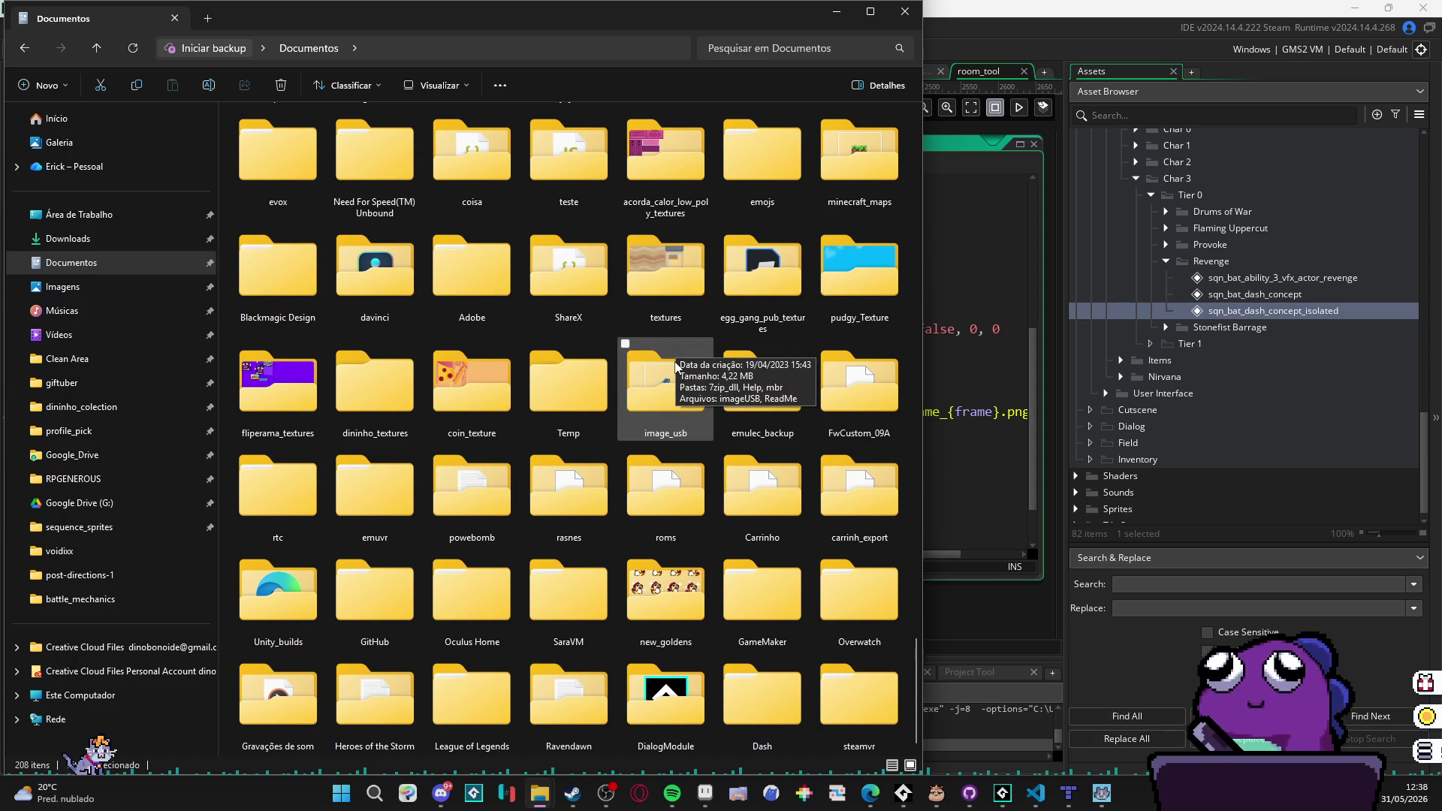
{"action": "scroll", "coordinate": [675, 383], "scroll_direction": "up", "scroll_amount": 10}
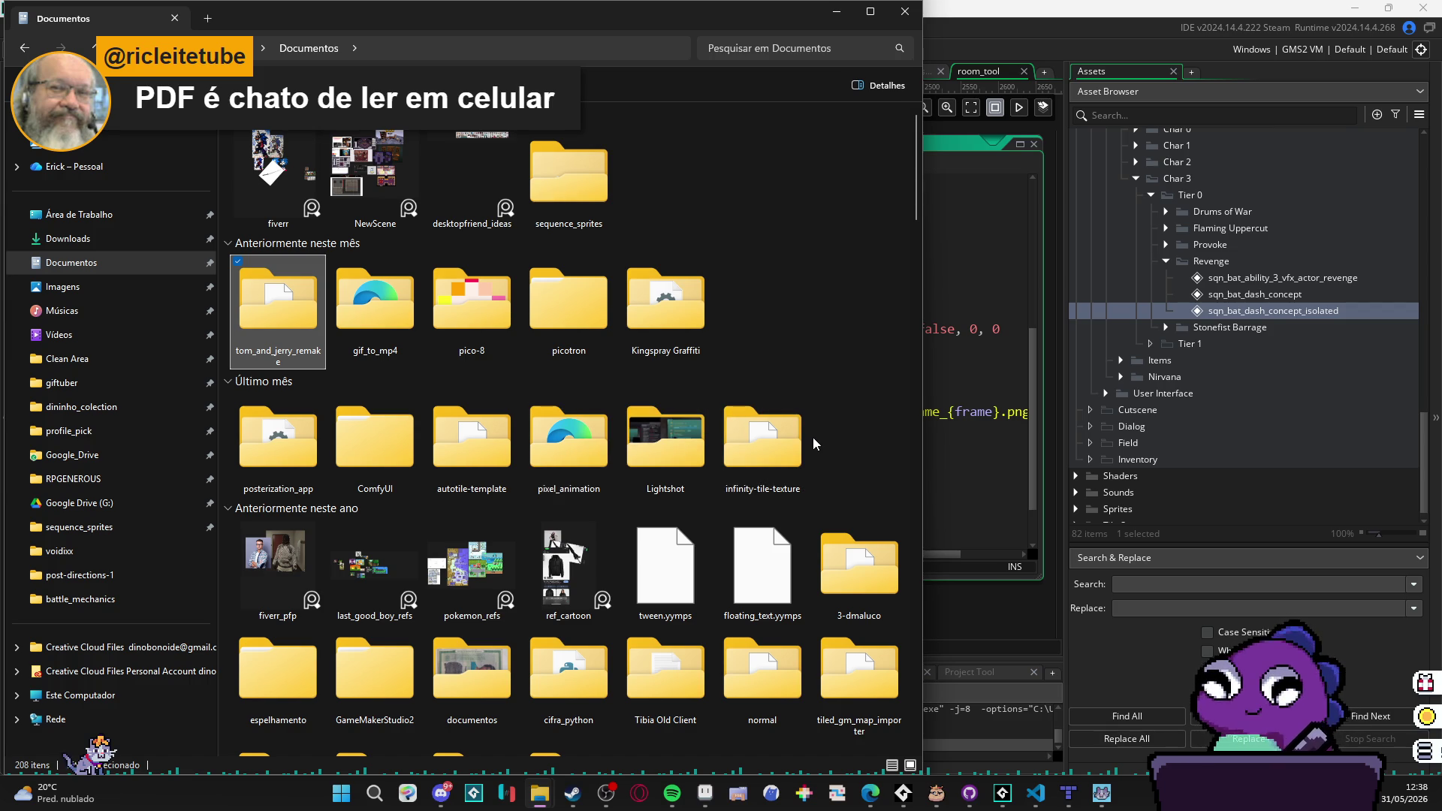
{"action": "mouse_move", "coordinate": [728, 27]}
{"action": "left_mouse_down"}
{"action": "mouse_move", "coordinate": [1089, 639]}
{"action": "mouse_move", "coordinate": [1071, 640]}
{"action": "mouse_move", "coordinate": [961, 2]}
{"action": "left_mouse_up"}
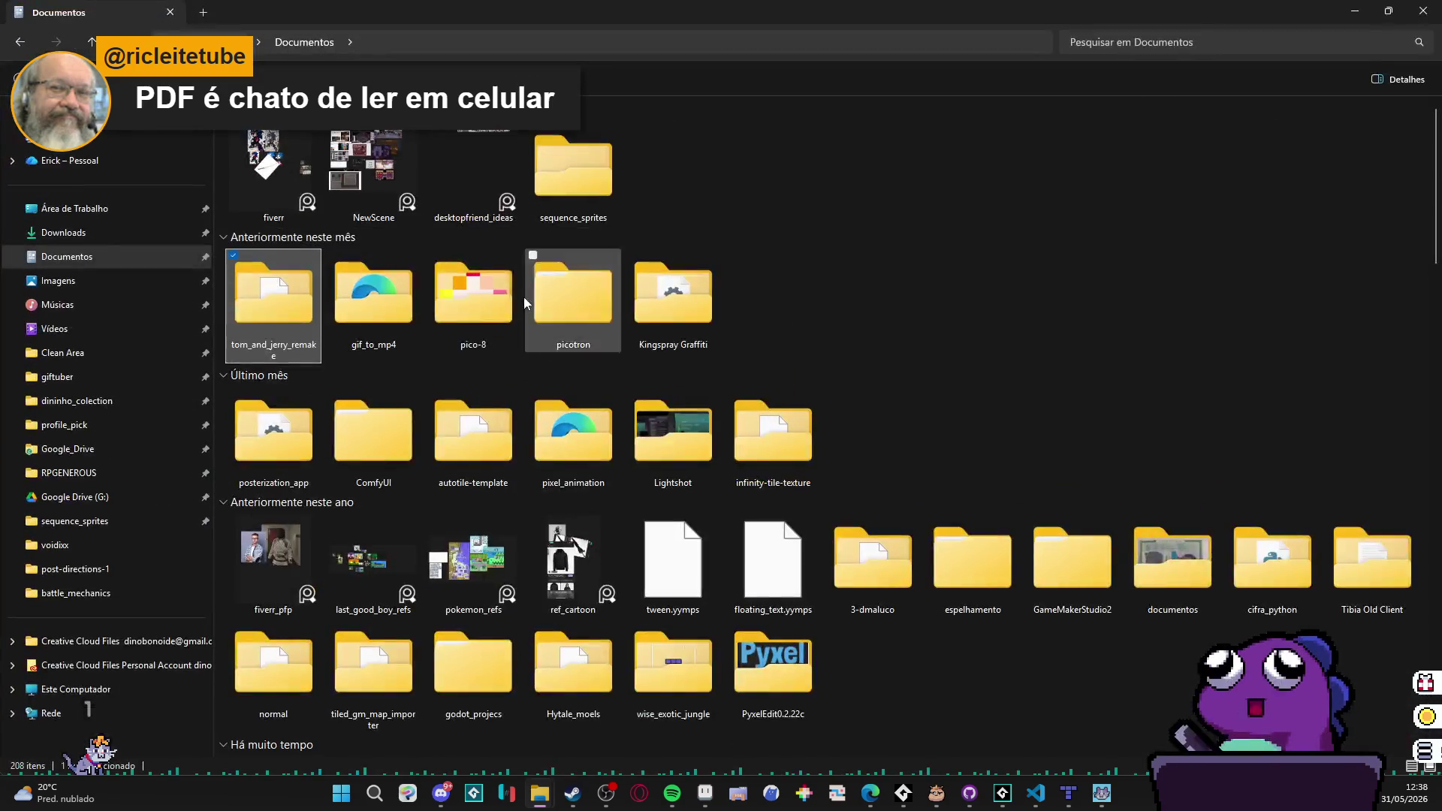
{"action": "scroll", "coordinate": [491, 332], "scroll_direction": "down", "scroll_amount": 1}
{"action": "key", "text": "ctrl+shift+6"}
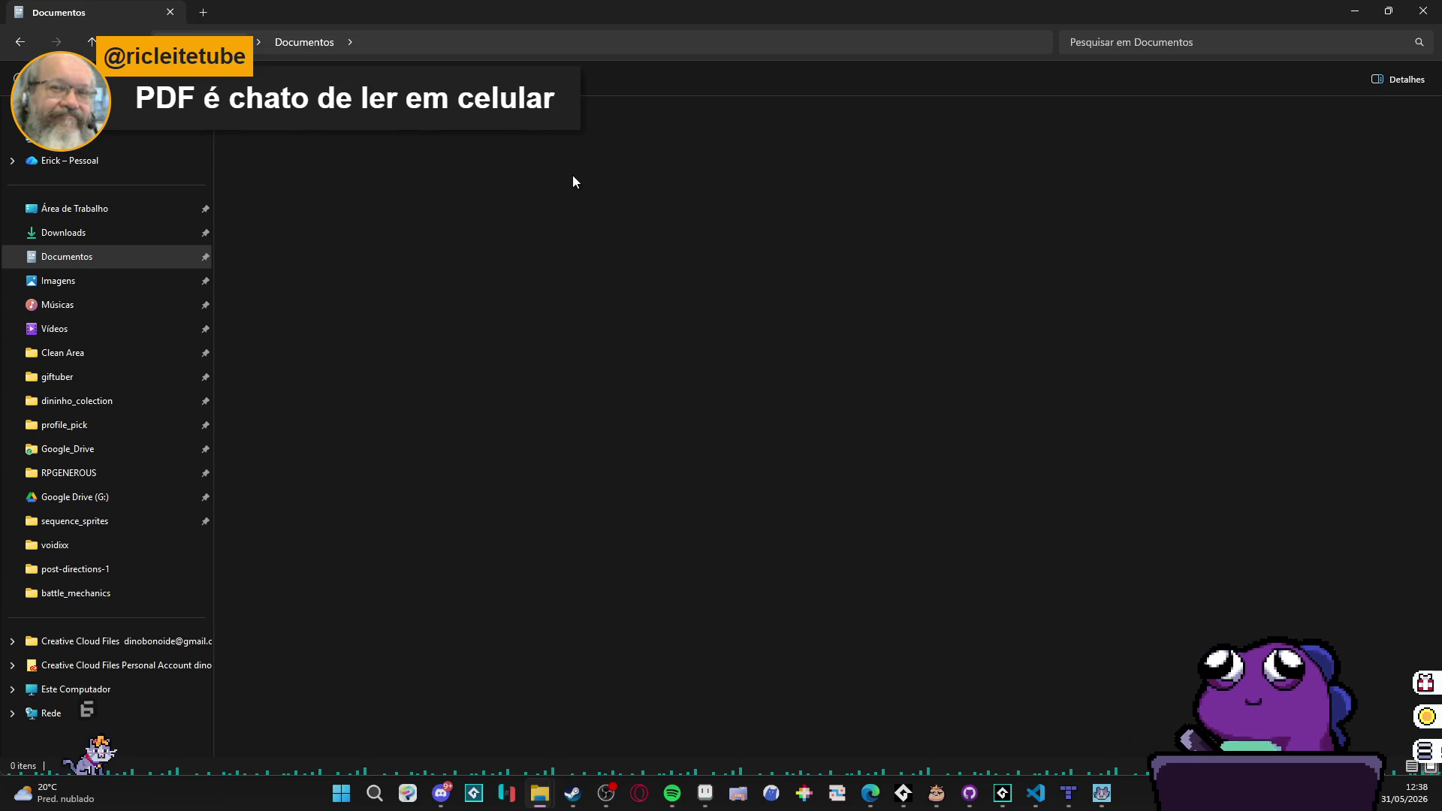
{"action": "scroll", "coordinate": [751, 288], "scroll_direction": "down", "scroll_amount": 1}
{"action": "key", "text": "ctrl+a"}
{"action": "key", "text": "shift+Delete"}
{"action": "key", "text": "Return"}
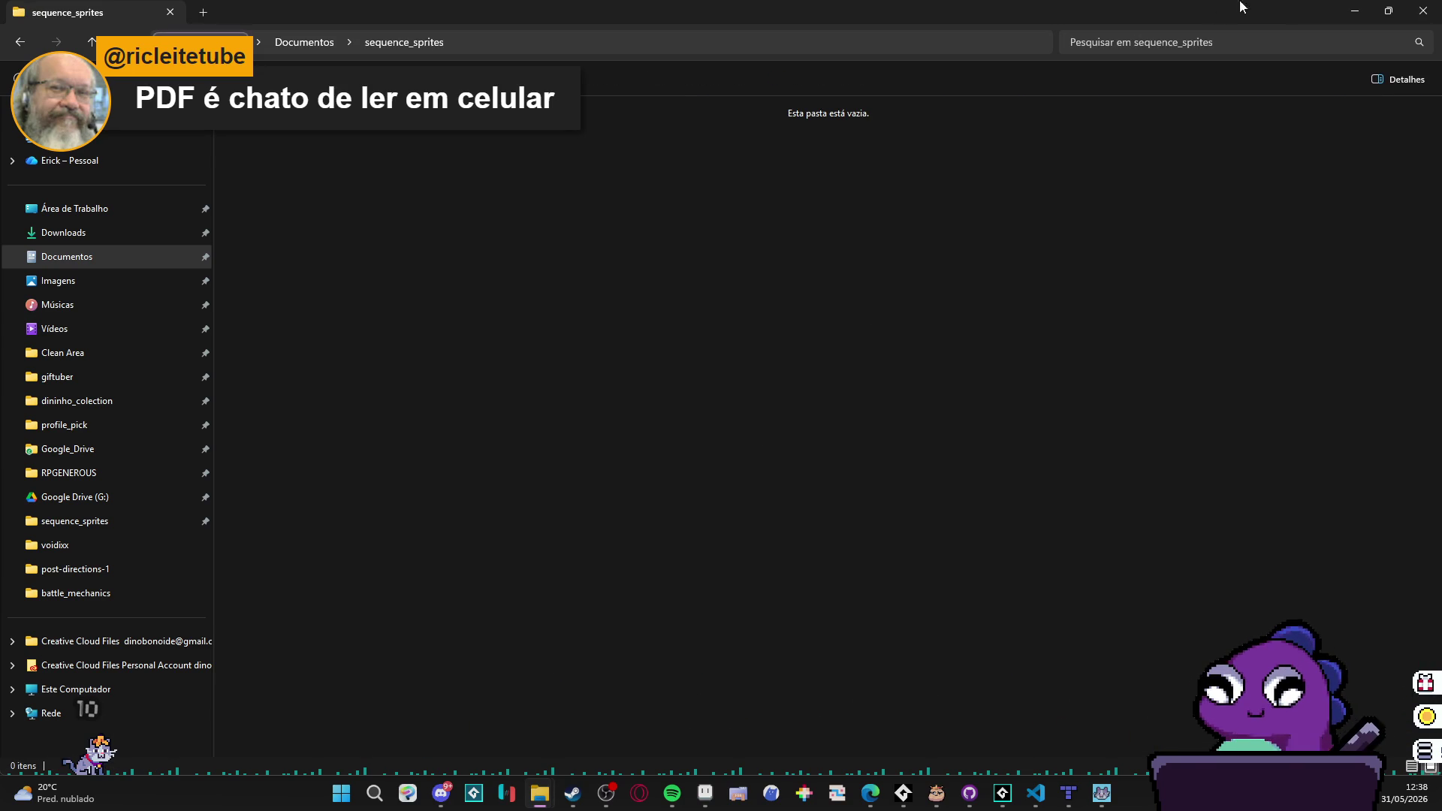
{"action": "left_click", "coordinate": [1354, 11]}
{"action": "mouse_move", "coordinate": [581, 615]}
{"action": "left_mouse_down"}
{"action": "mouse_move", "coordinate": [916, 617]}
{"action": "mouse_move", "coordinate": [828, 601]}
{"action": "mouse_move", "coordinate": [548, 615]}
{"action": "left_mouse_up"}
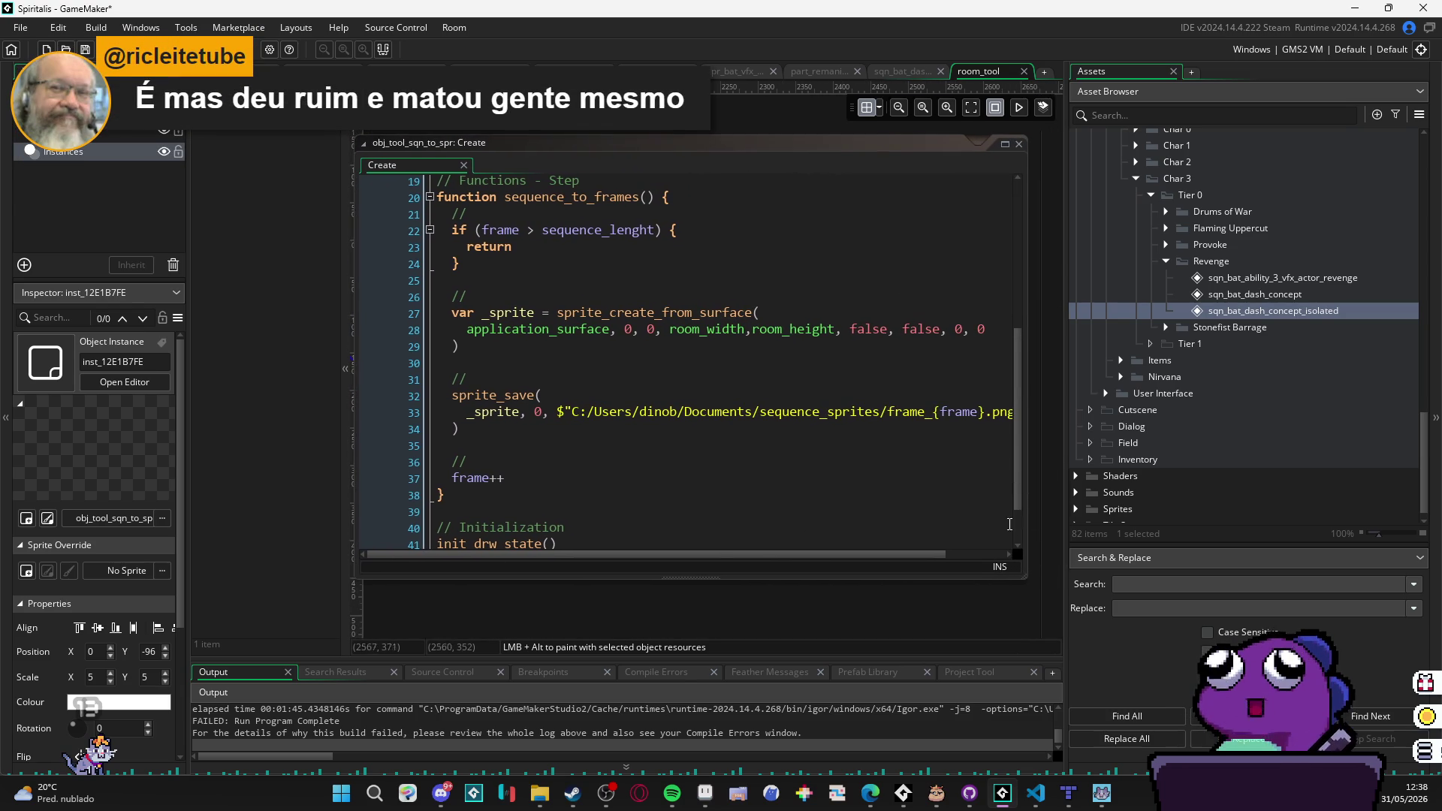
Step: Narrow the code editor and Assets dock, and close the Variable Definitions panel and Create code editor
{"action": "left_click_drag", "start_coordinate": [1027, 511], "coordinate": [887, 510]}
{"action": "left_click_drag", "start_coordinate": [564, 608], "coordinate": [775, 666]}
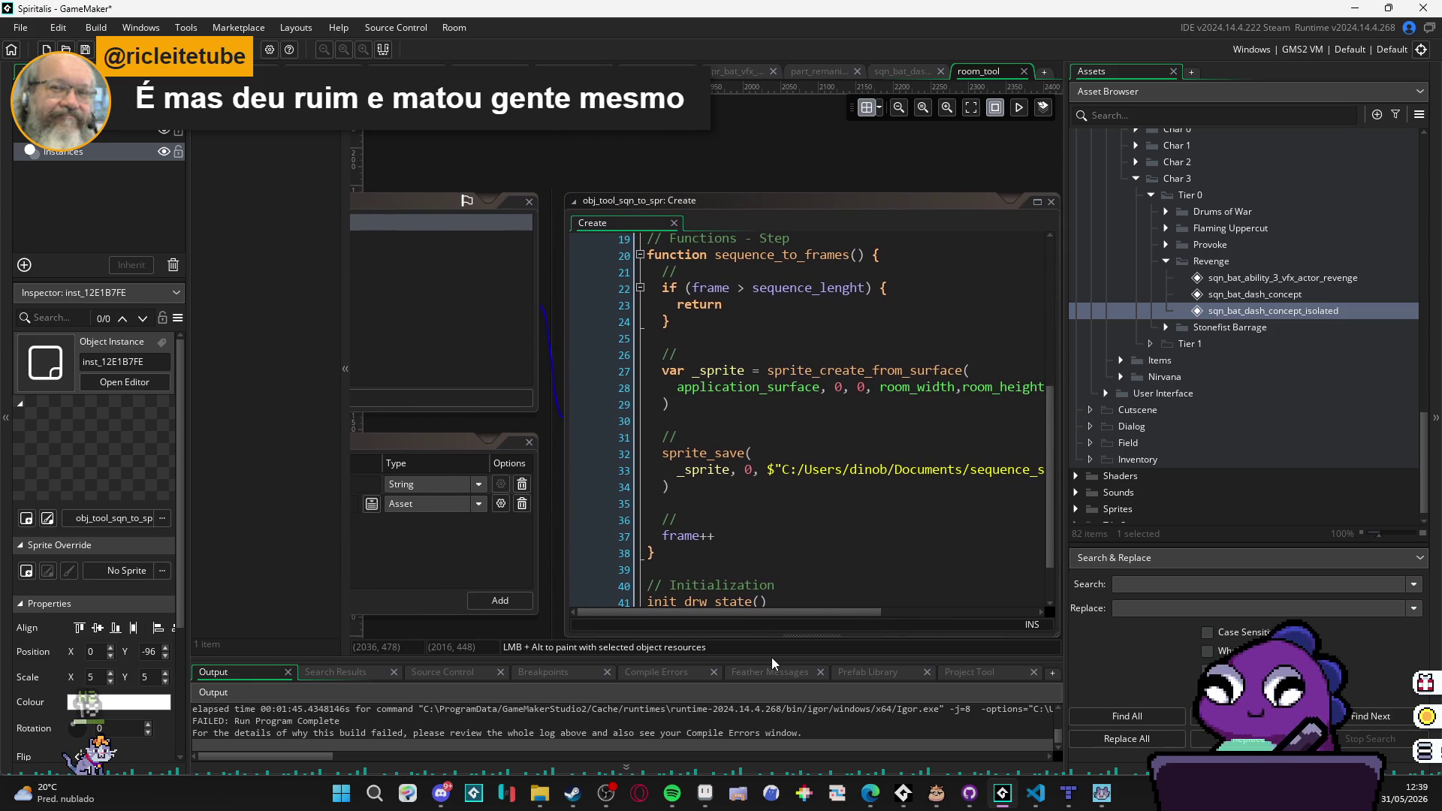
{"action": "left_click_drag", "start_coordinate": [1065, 638], "coordinate": [1180, 637]}
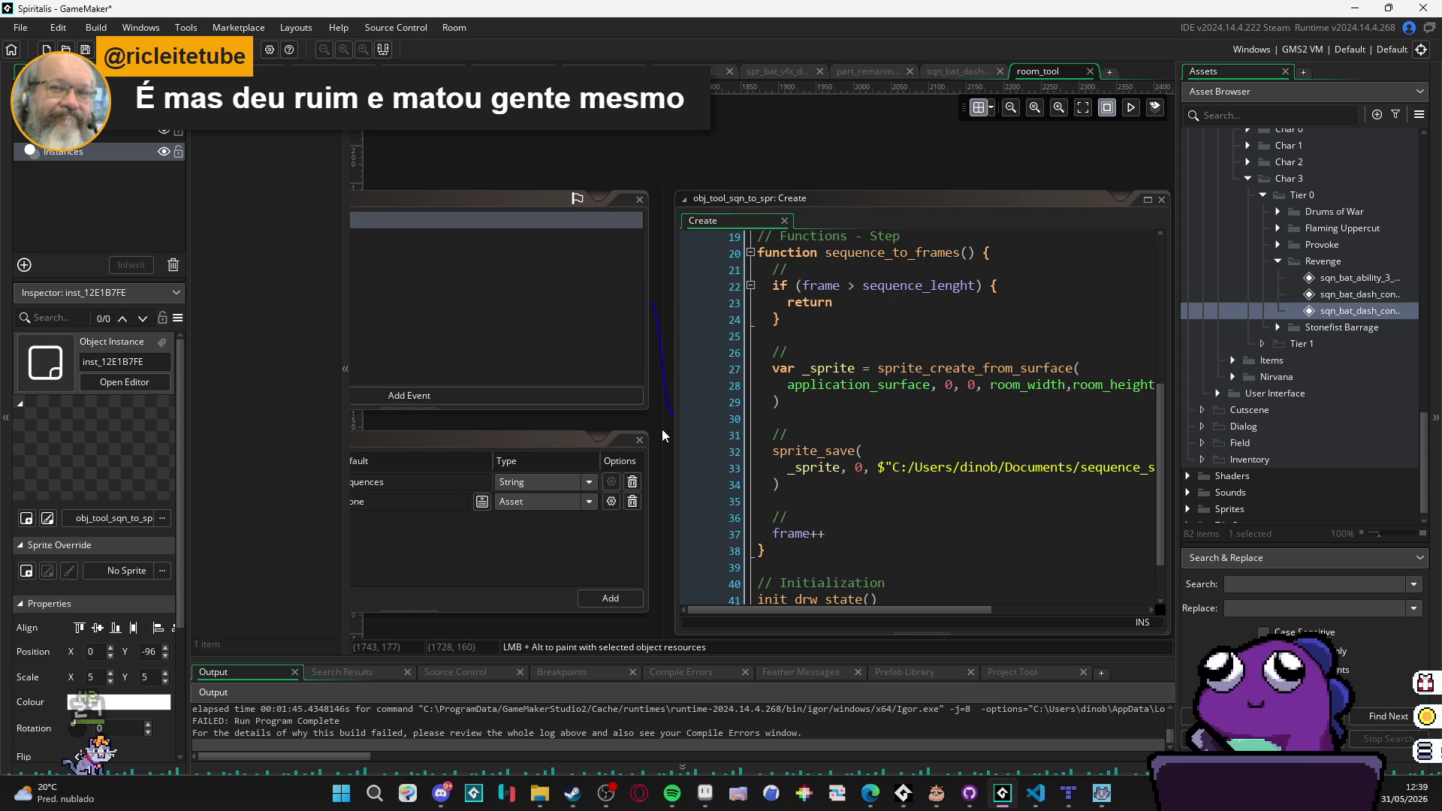
{"action": "mouse_move", "coordinate": [598, 168]}
{"action": "left_mouse_down"}
{"action": "mouse_move", "coordinate": [705, 138]}
{"action": "mouse_move", "coordinate": [720, 173]}
{"action": "left_mouse_up"}
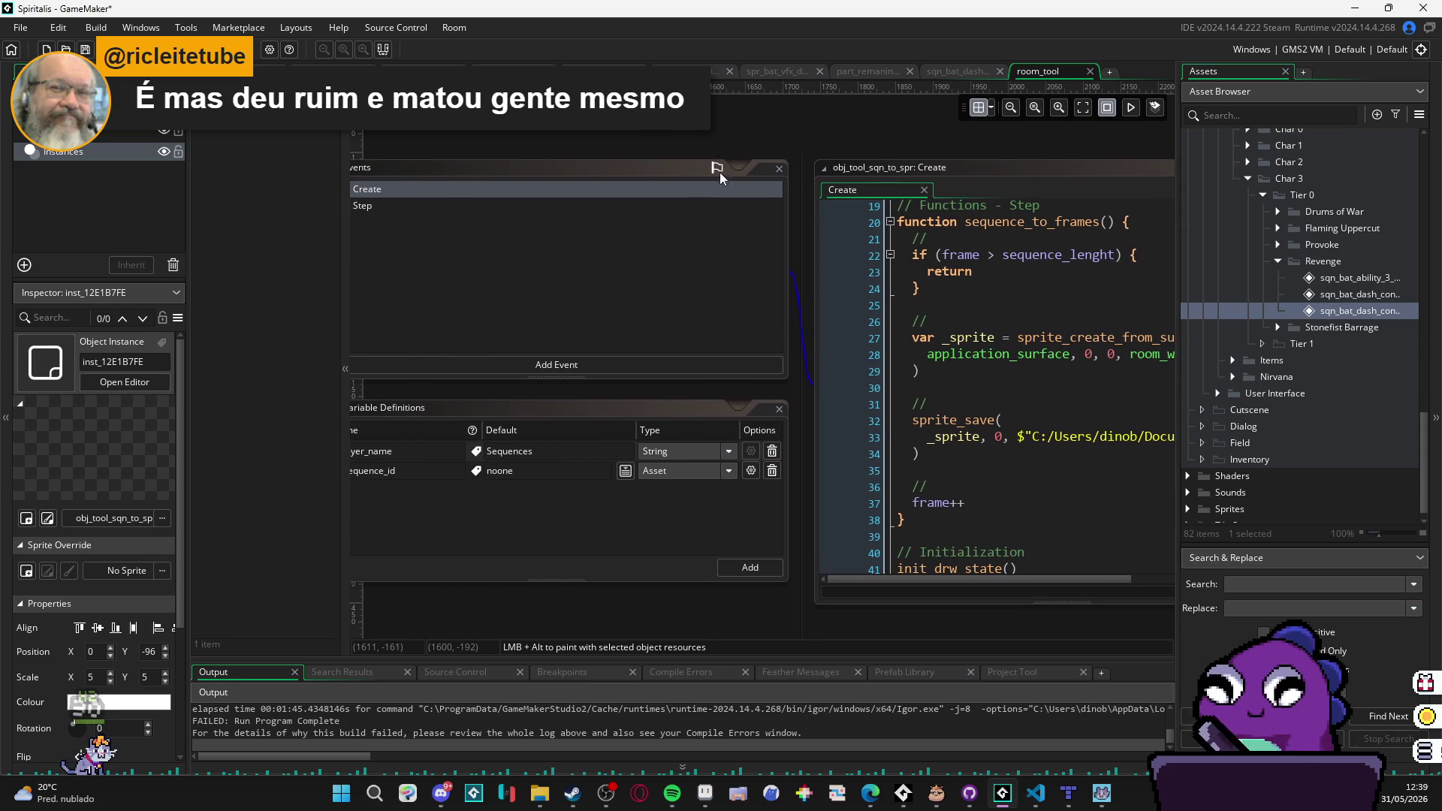
{"action": "left_click", "coordinate": [780, 410]}
{"action": "mouse_move", "coordinate": [687, 507]}
{"action": "left_mouse_down"}
{"action": "mouse_move", "coordinate": [1051, 453]}
{"action": "mouse_move", "coordinate": [499, 402]}
{"action": "left_mouse_up"}
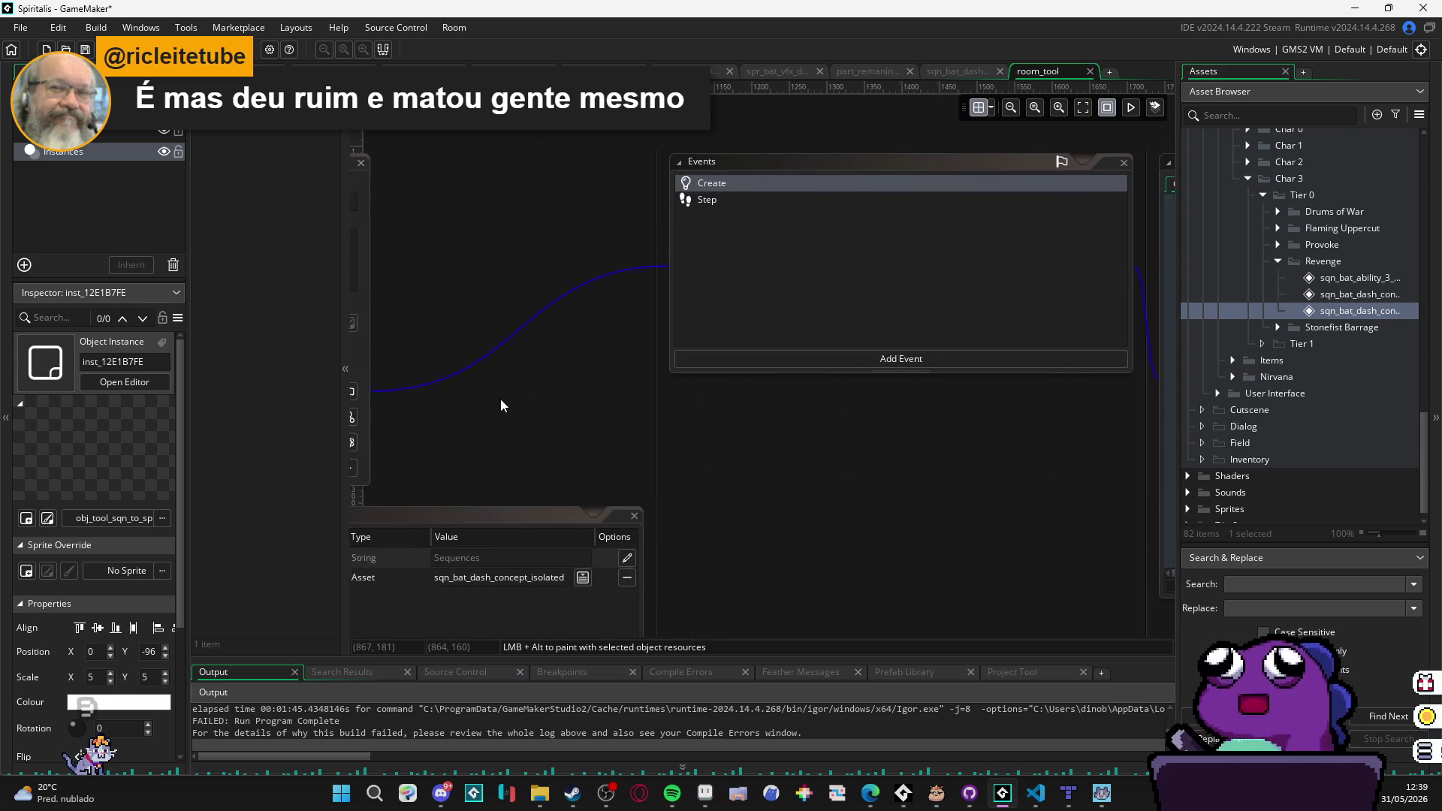
{"action": "left_click_drag", "start_coordinate": [1021, 416], "coordinate": [876, 277]}
{"action": "left_click", "coordinate": [796, 250]}
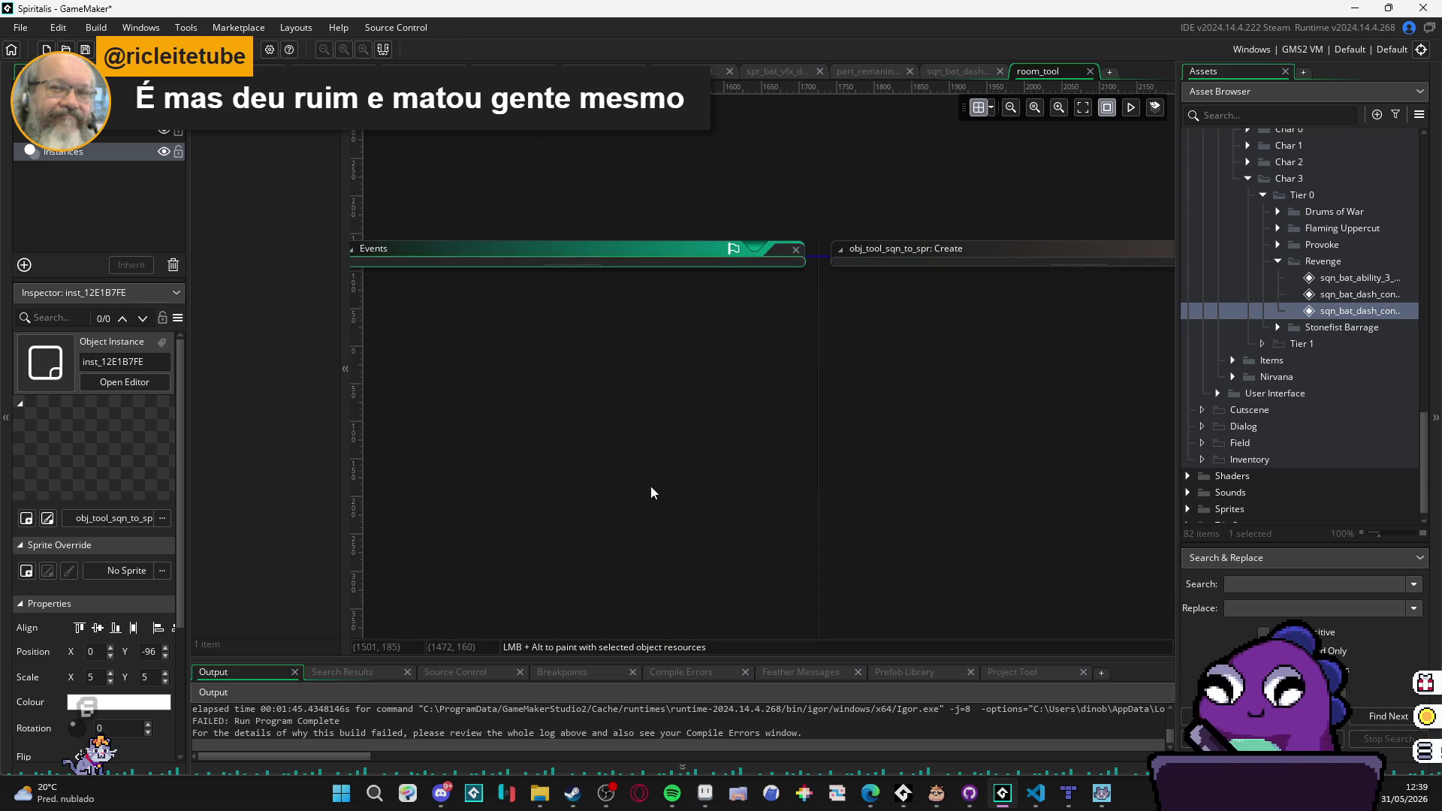
Step: Close the tool instance's variable values and the obj_tool_sqn_to_spr object properties
{"action": "mouse_move", "coordinate": [591, 443]}
{"action": "left_mouse_down"}
{"action": "mouse_move", "coordinate": [741, 420]}
{"action": "mouse_move", "coordinate": [890, 322]}
{"action": "mouse_move", "coordinate": [858, 247]}
{"action": "left_mouse_up"}
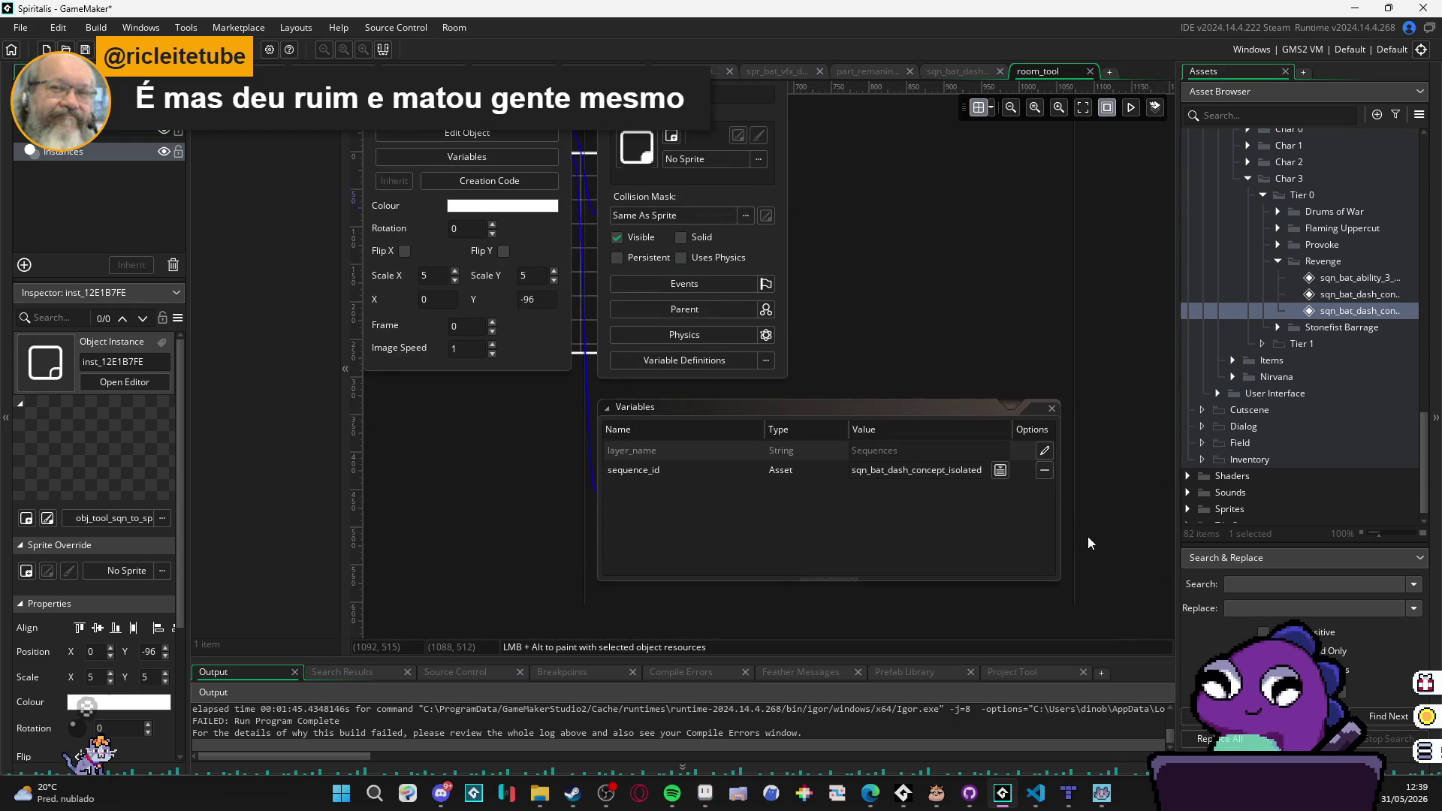
{"action": "left_click", "coordinate": [1051, 408]}
{"action": "left_click_drag", "start_coordinate": [857, 268], "coordinate": [1150, 417]}
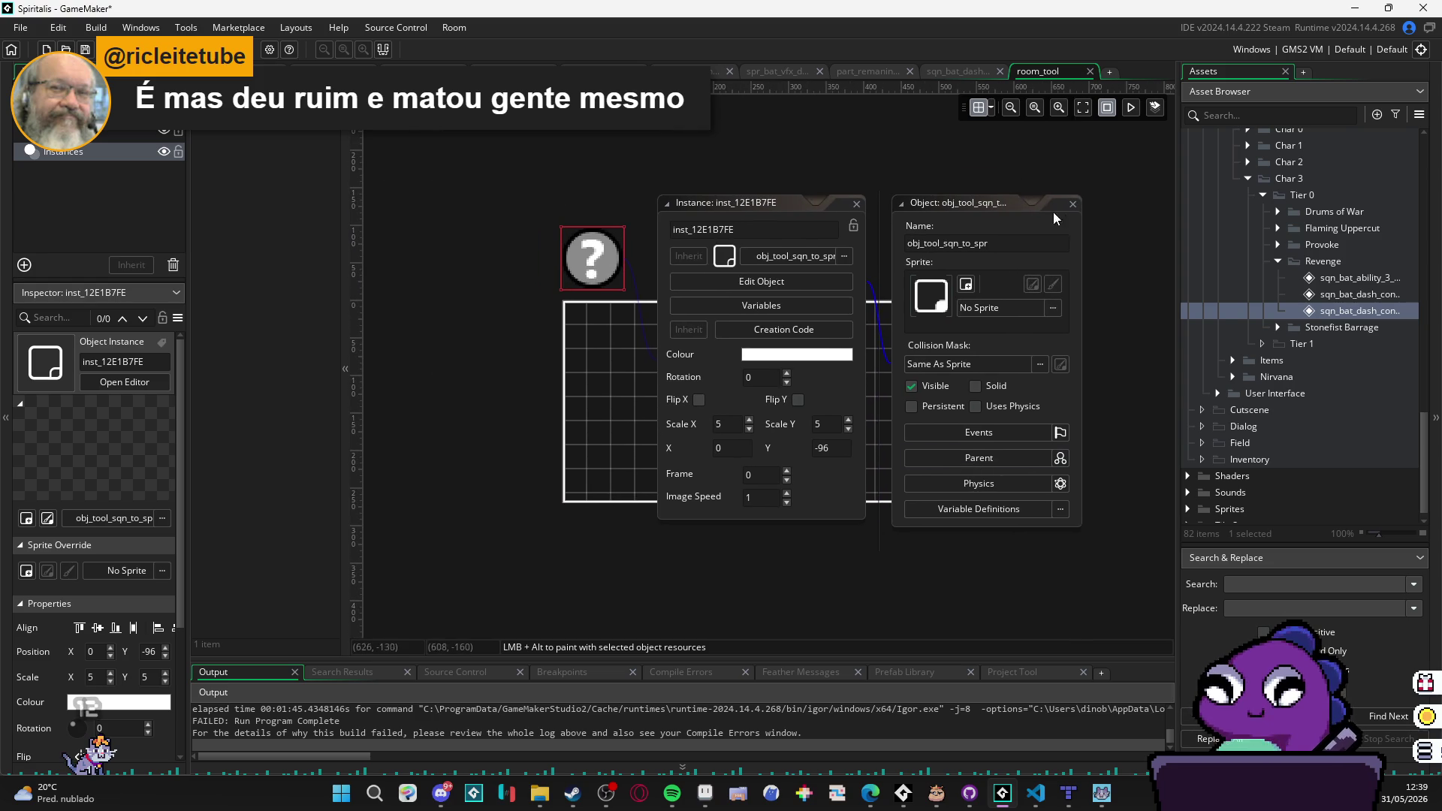
{"action": "left_click", "coordinate": [1073, 204]}
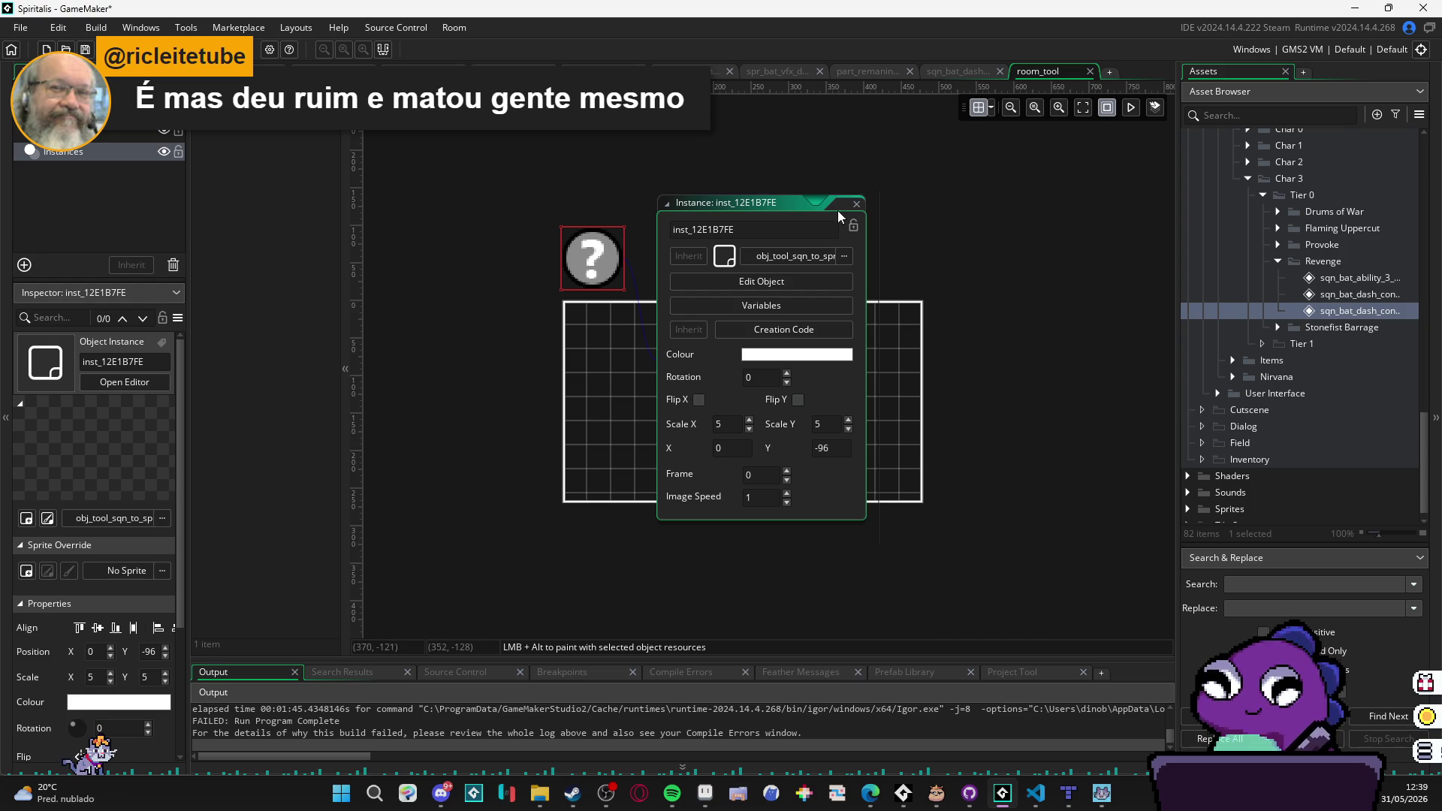
Step: Move the Instance properties window up and pan the room view upward
{"action": "mouse_move", "coordinate": [735, 192]}
{"action": "left_mouse_down"}
{"action": "mouse_move", "coordinate": [620, 379]}
{"action": "mouse_move", "coordinate": [603, 258]}
{"action": "mouse_move", "coordinate": [682, 166]}
{"action": "mouse_move", "coordinate": [674, 149]}
{"action": "left_mouse_up"}
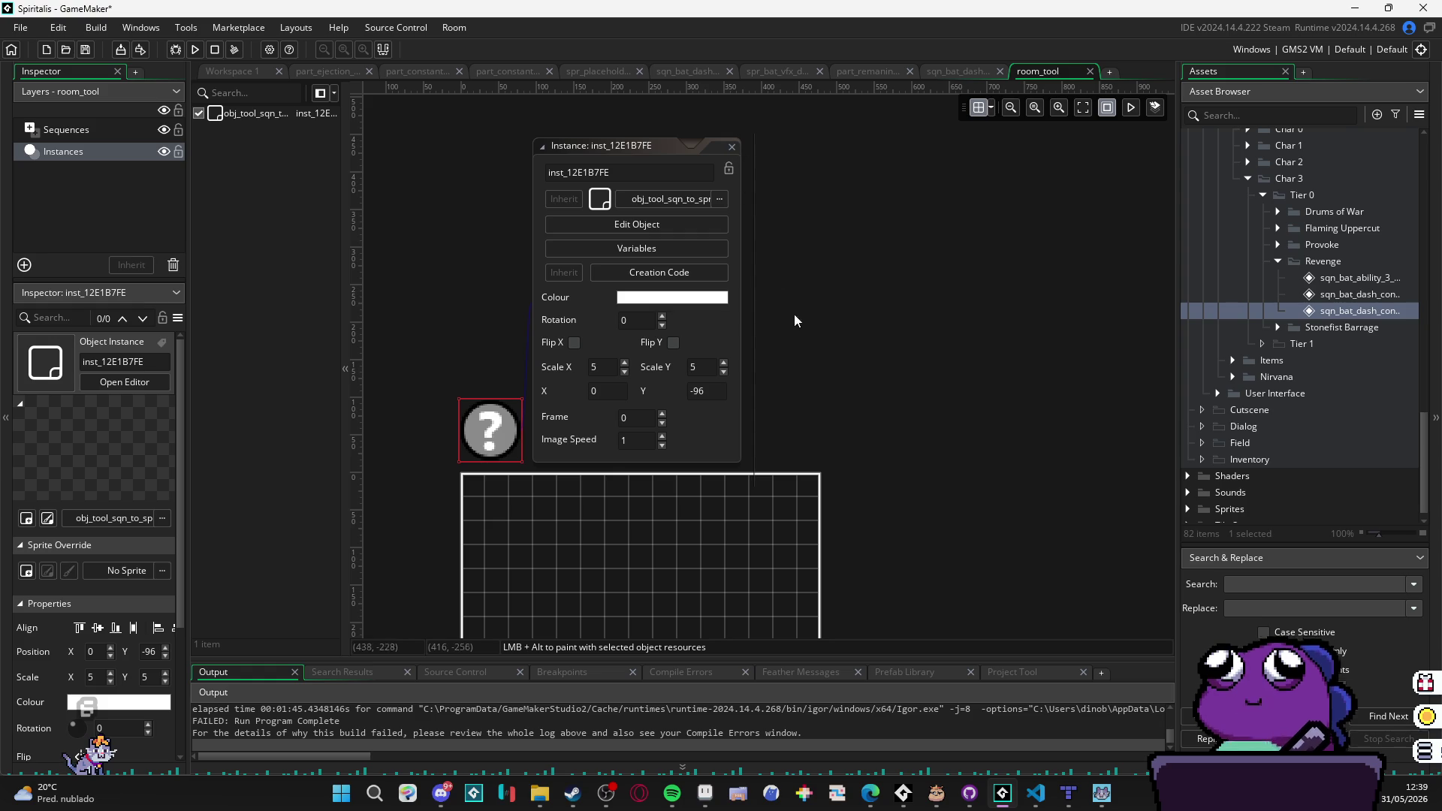
{"action": "left_click_drag", "start_coordinate": [658, 146], "coordinate": [659, 146]}
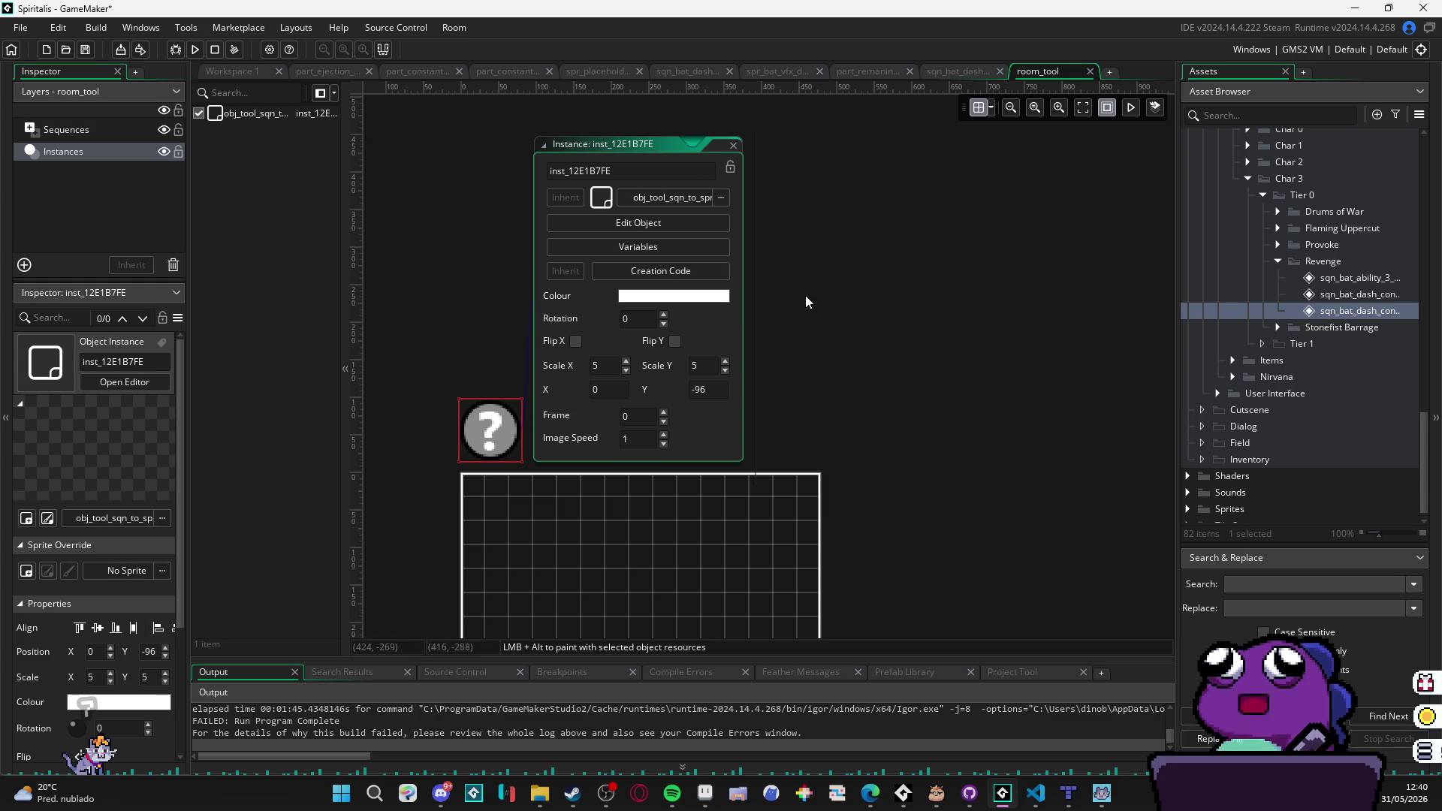
{"action": "mouse_move", "coordinate": [863, 460]}
{"action": "left_mouse_down"}
{"action": "mouse_move", "coordinate": [804, 433]}
{"action": "mouse_move", "coordinate": [835, 377]}
{"action": "left_mouse_up"}
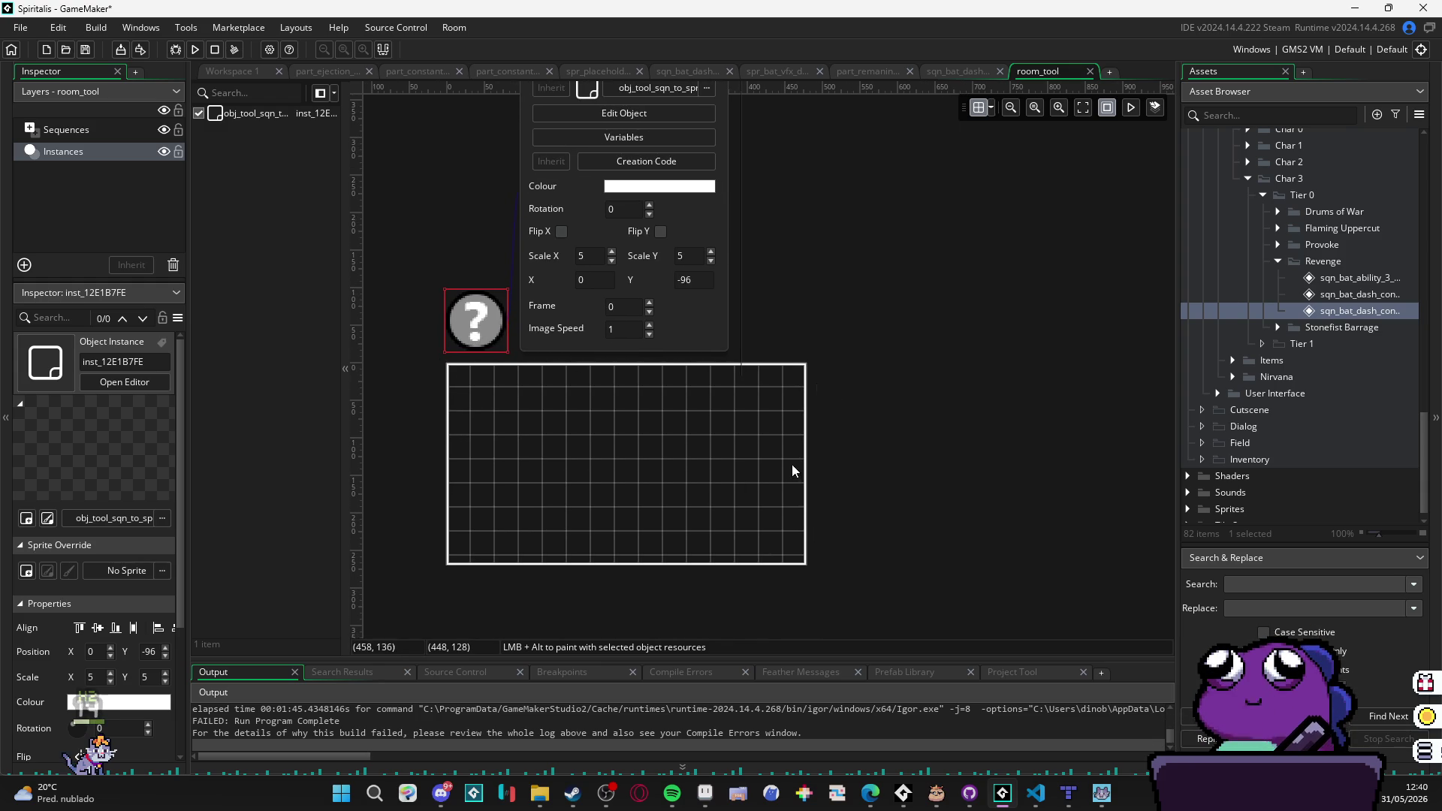
{"action": "left_click_drag", "start_coordinate": [783, 272], "coordinate": [802, 431]}
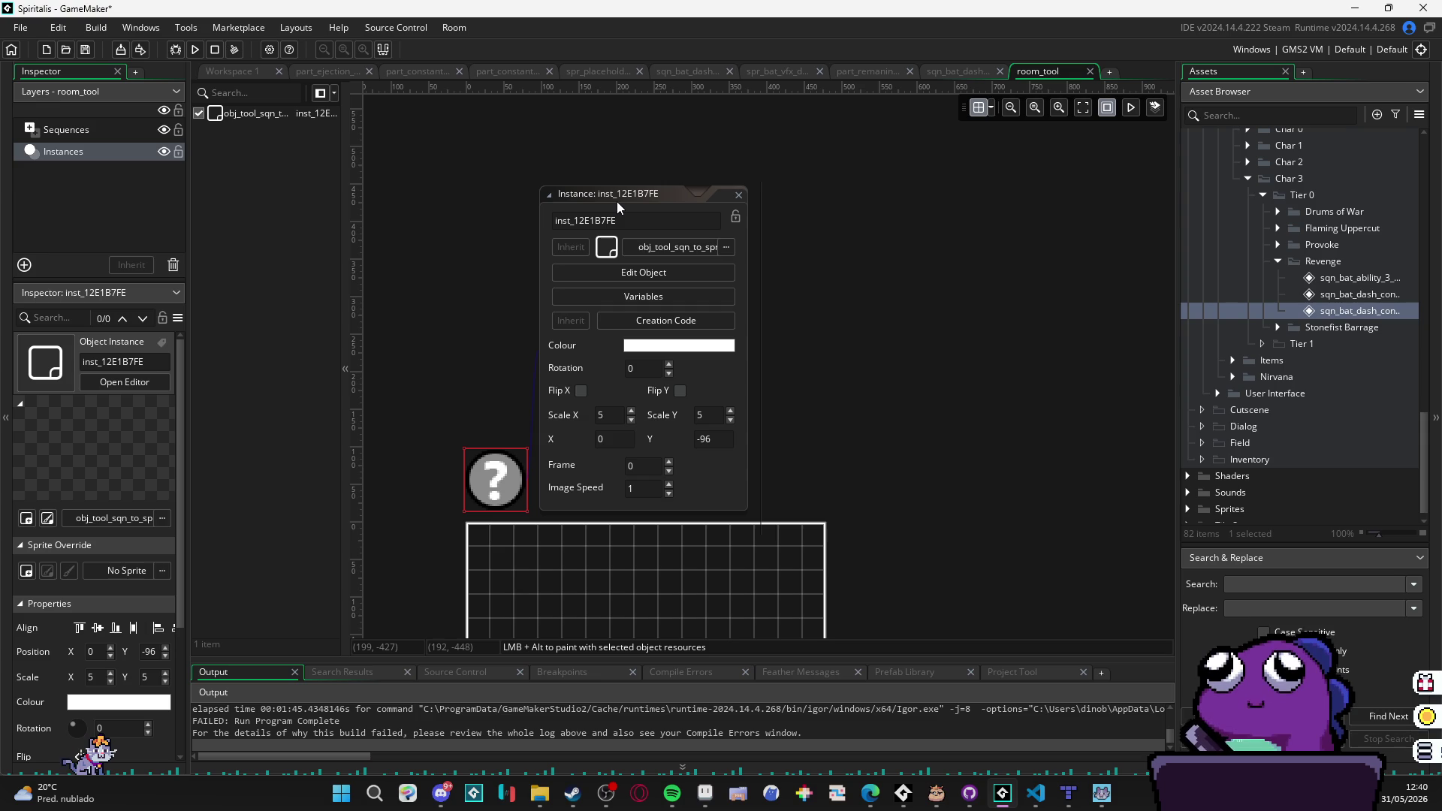
Step: Reposition the Instance window, select then deselect the tool instance, and close the Instance window
{"action": "left_click_drag", "start_coordinate": [616, 195], "coordinate": [624, 195]}
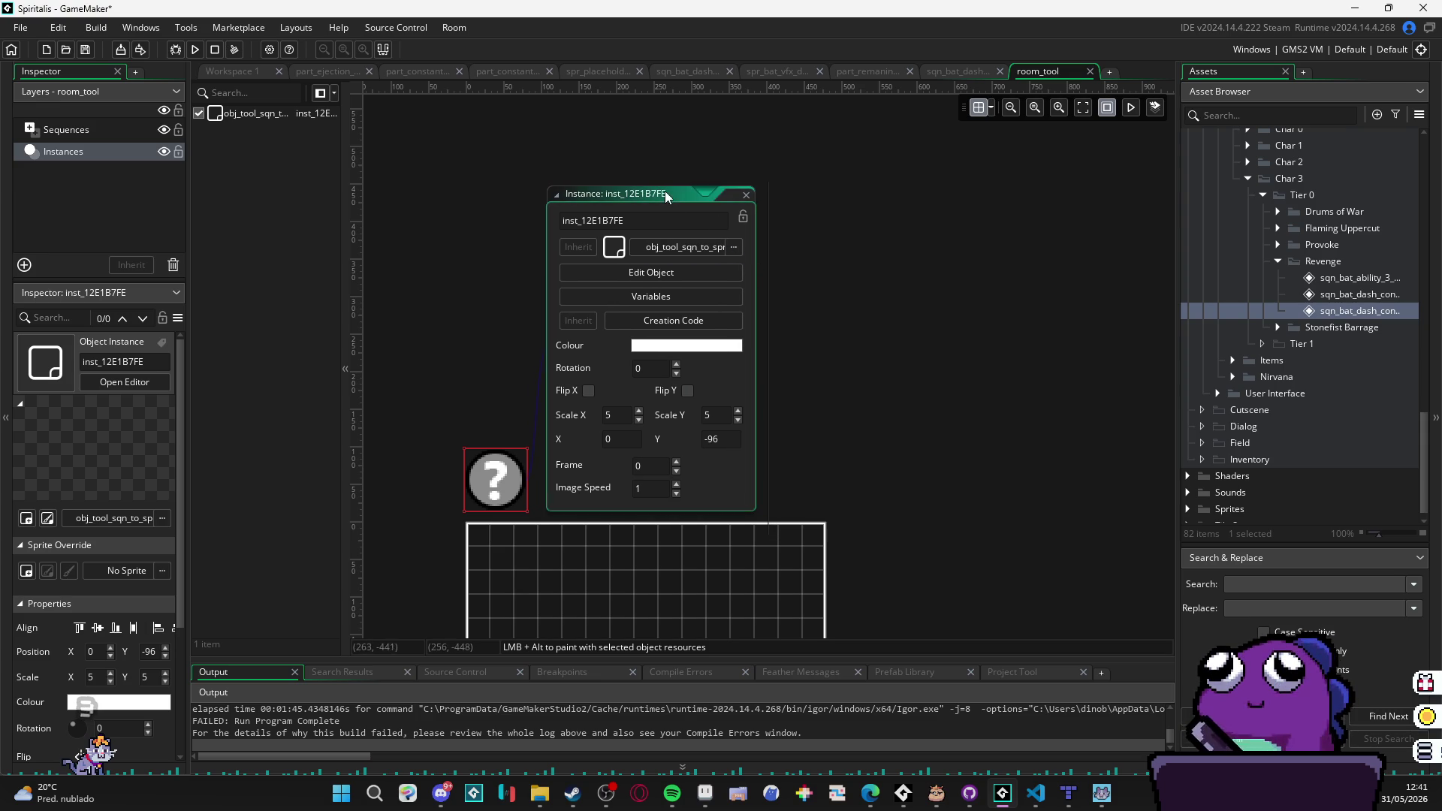
{"action": "left_click", "coordinate": [496, 482]}
{"action": "left_click", "coordinate": [477, 412]}
{"action": "left_click", "coordinate": [490, 484]}
{"action": "left_click", "coordinate": [488, 409]}
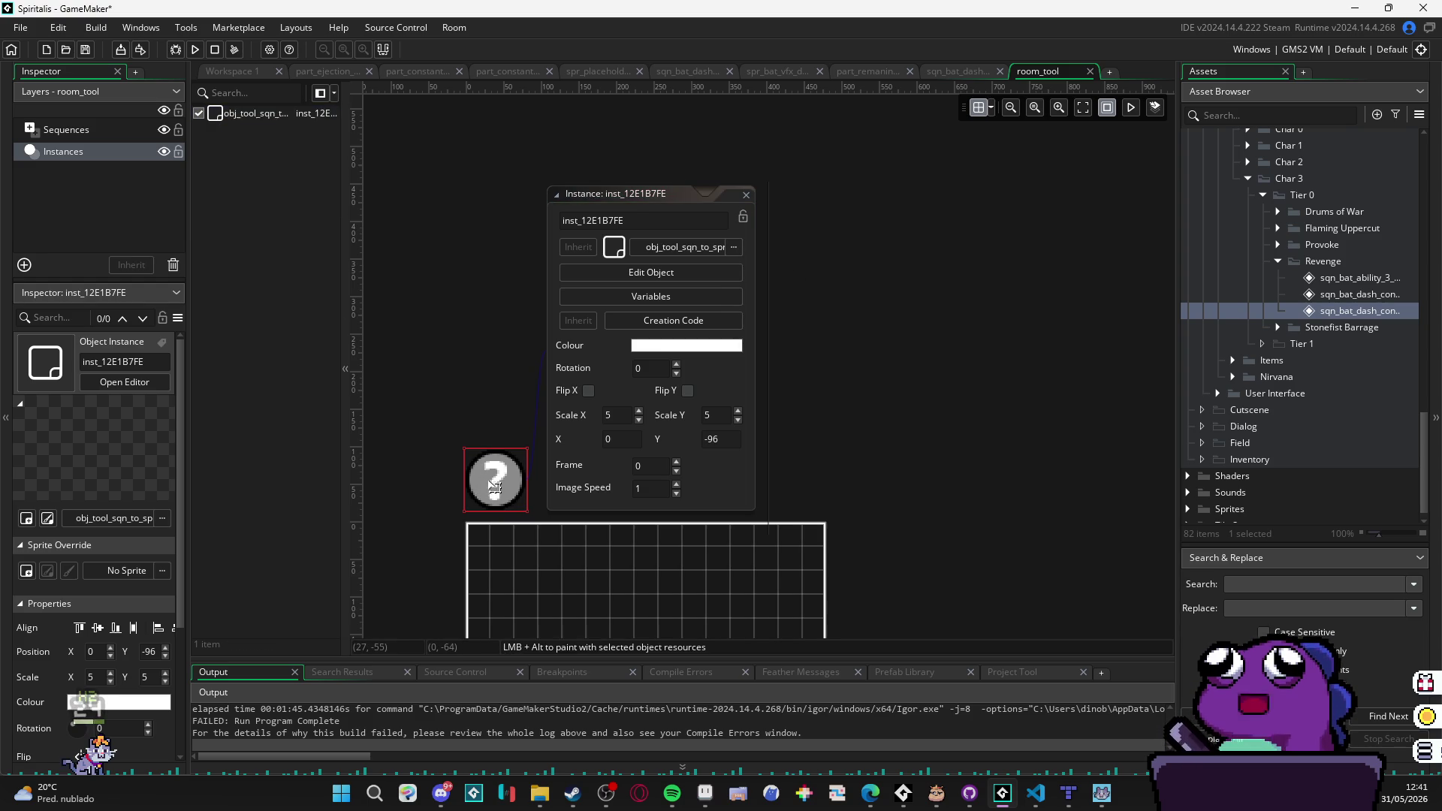
{"action": "left_click", "coordinate": [694, 191]}
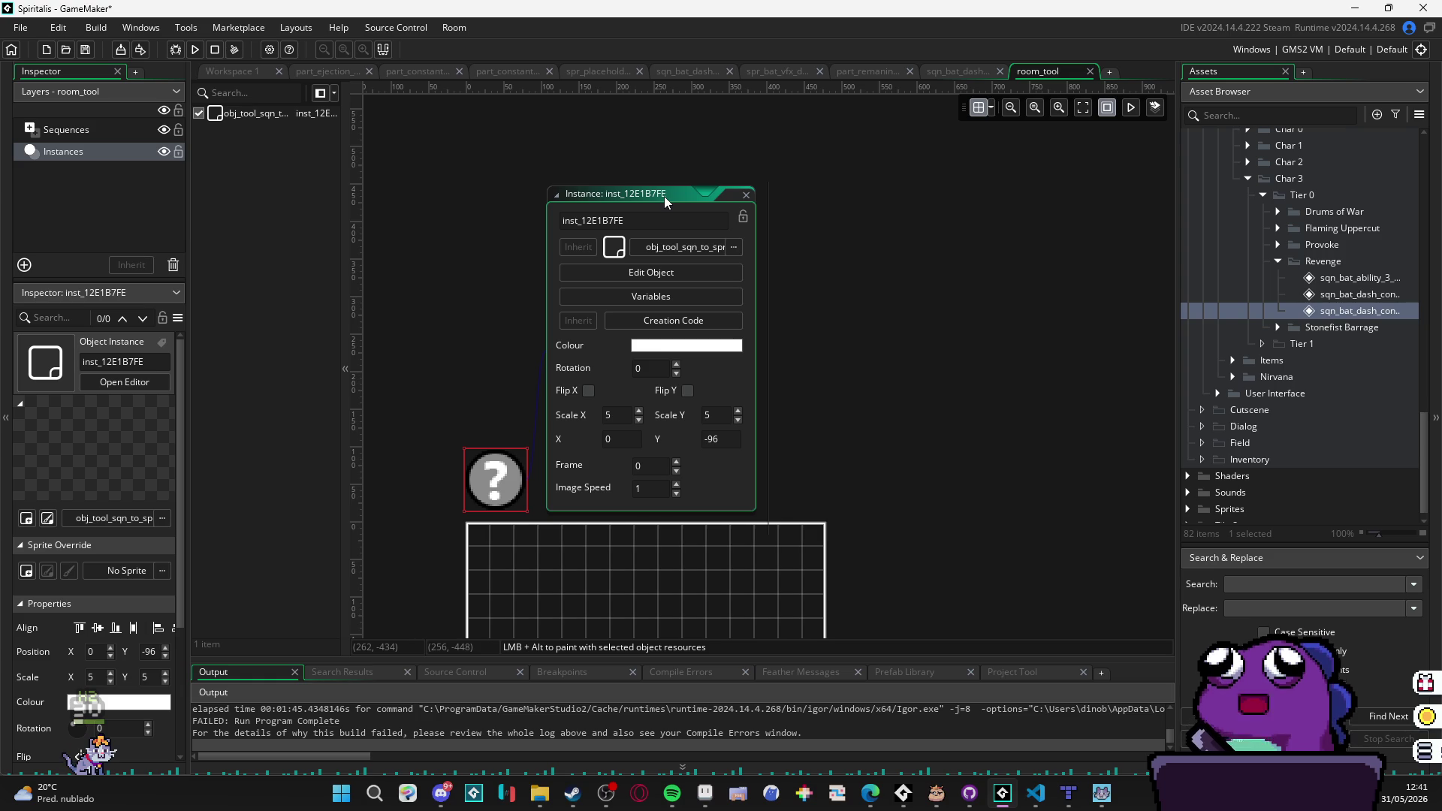
{"action": "left_click_drag", "start_coordinate": [664, 196], "coordinate": [704, 195]}
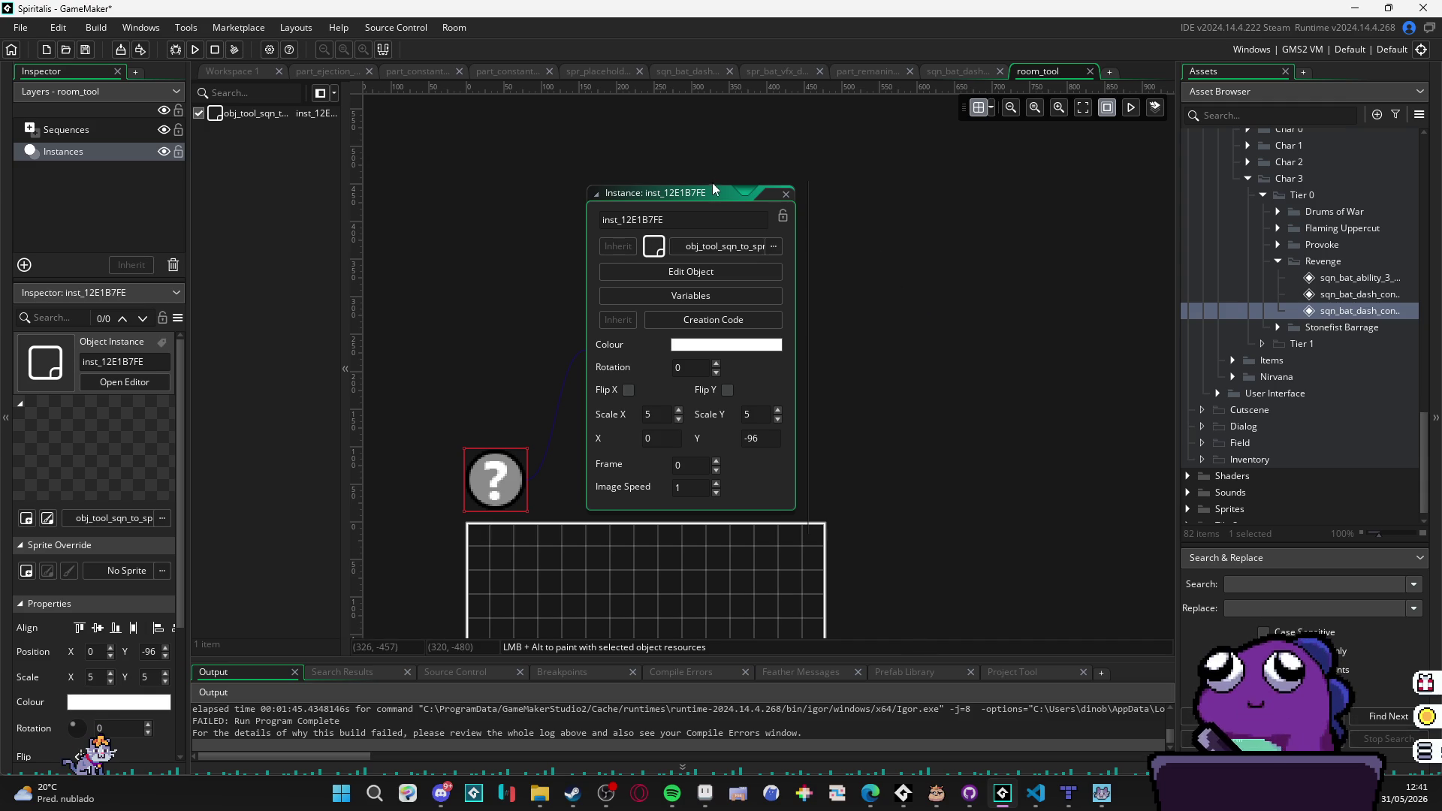
{"action": "left_click_drag", "start_coordinate": [702, 194], "coordinate": [680, 196]}
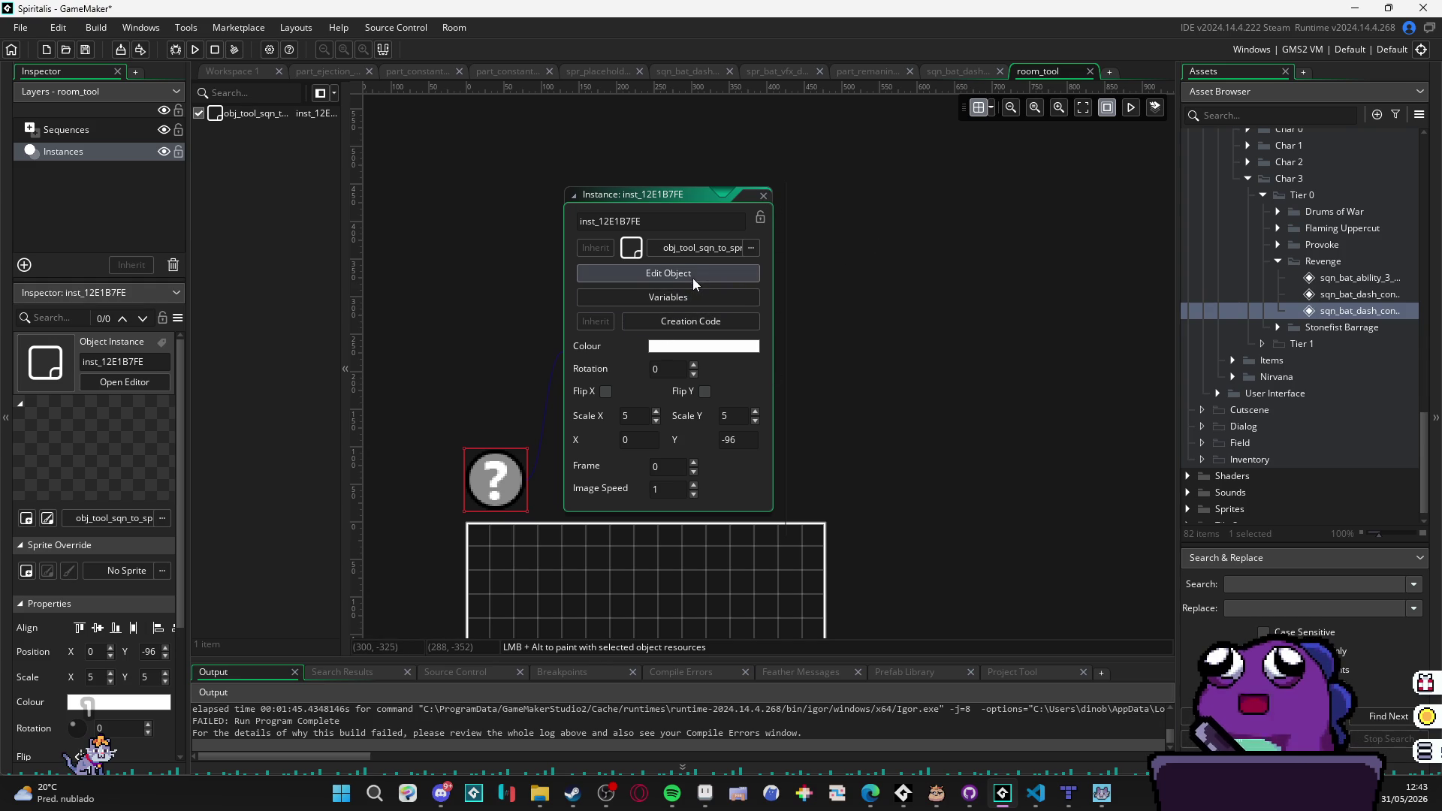
{"action": "left_click", "coordinate": [763, 196]}
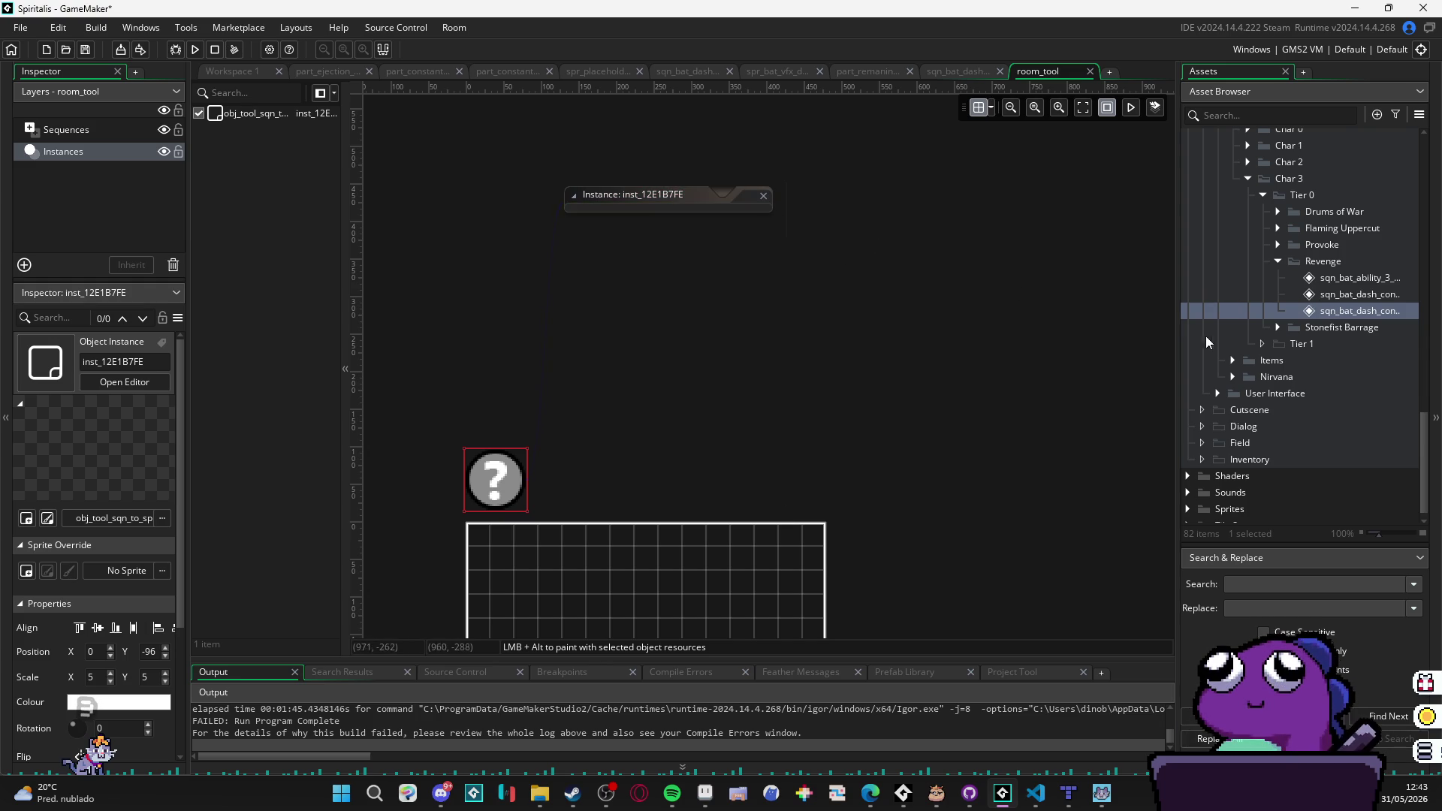
Step: Move room_tool to the top of the Room Order and run the game with F5
{"action": "scroll", "coordinate": [1277, 323], "scroll_direction": "up", "scroll_amount": 8}
{"action": "left_click", "coordinate": [1203, 368]}
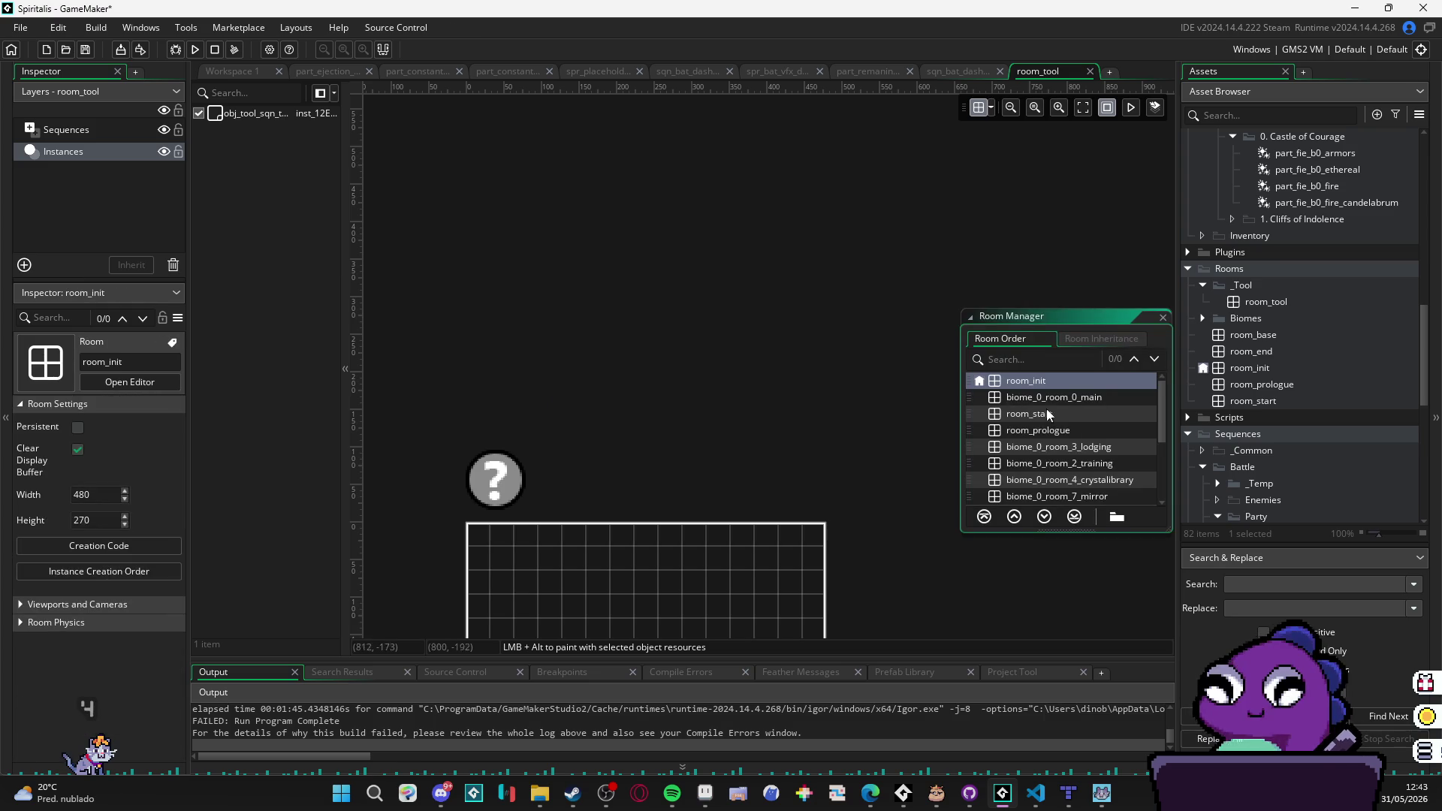
{"action": "scroll", "coordinate": [1073, 471], "scroll_direction": "down", "scroll_amount": 3}
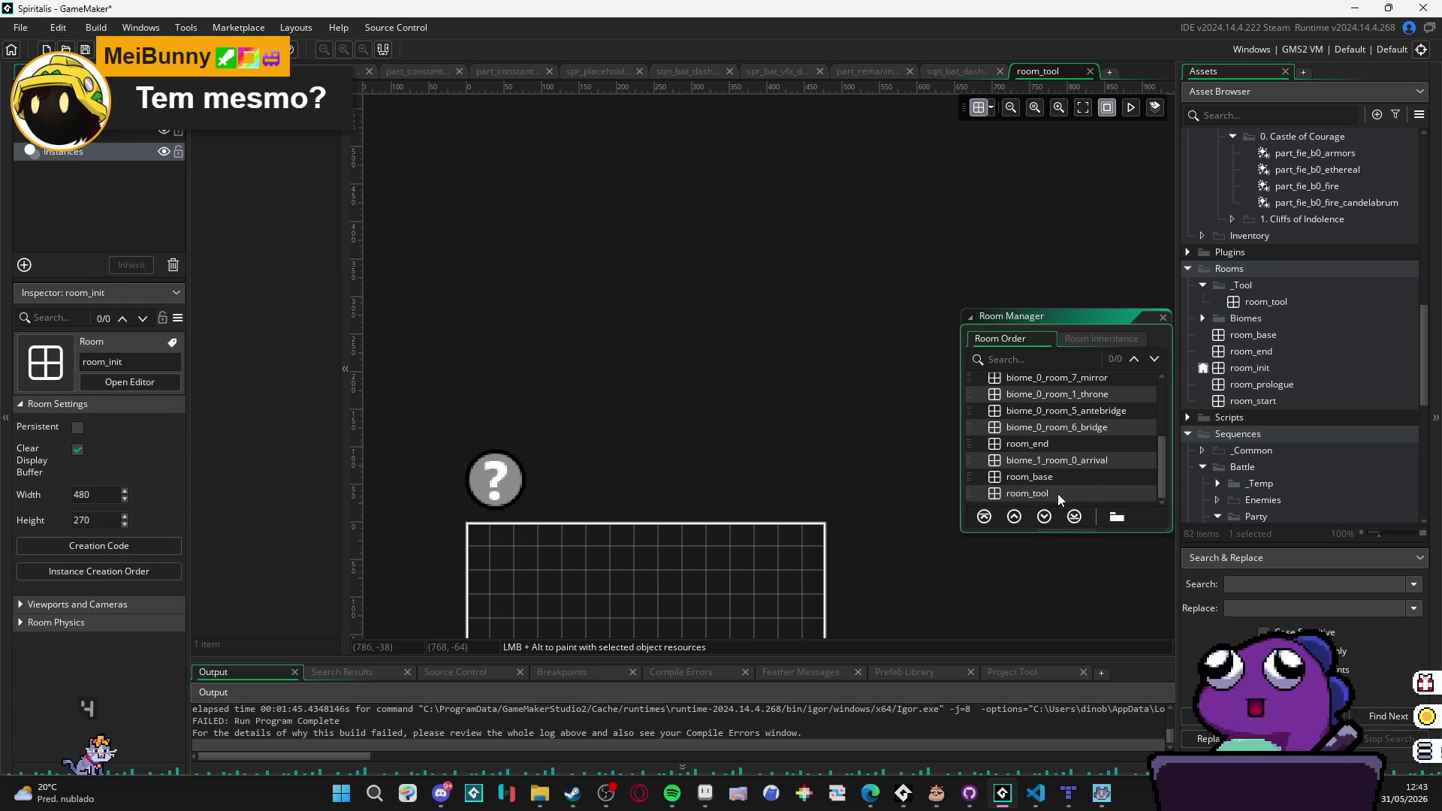
{"action": "left_click_drag", "start_coordinate": [1056, 493], "coordinate": [1042, 380]}
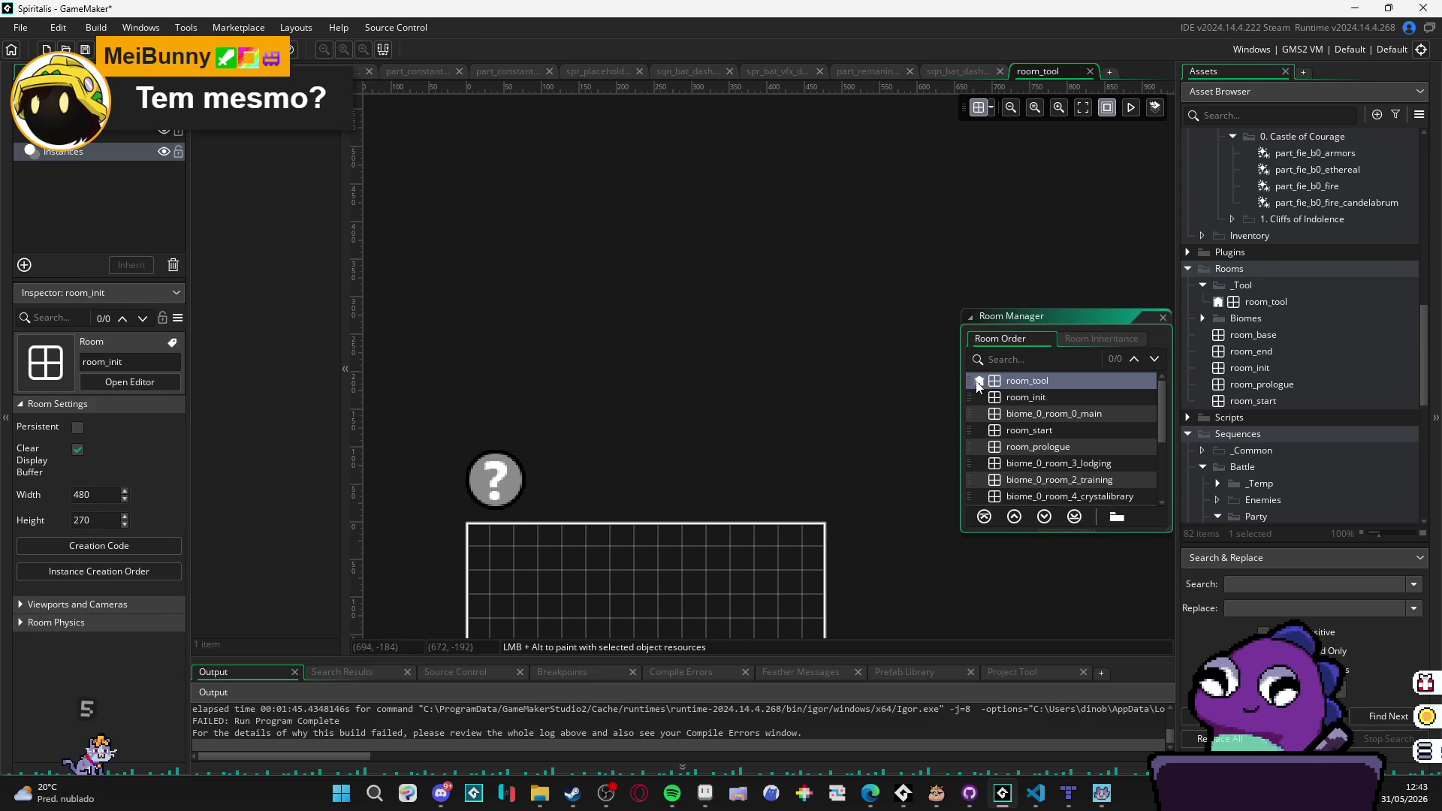
{"action": "left_click", "coordinate": [821, 332]}
{"action": "key", "text": "F5"}
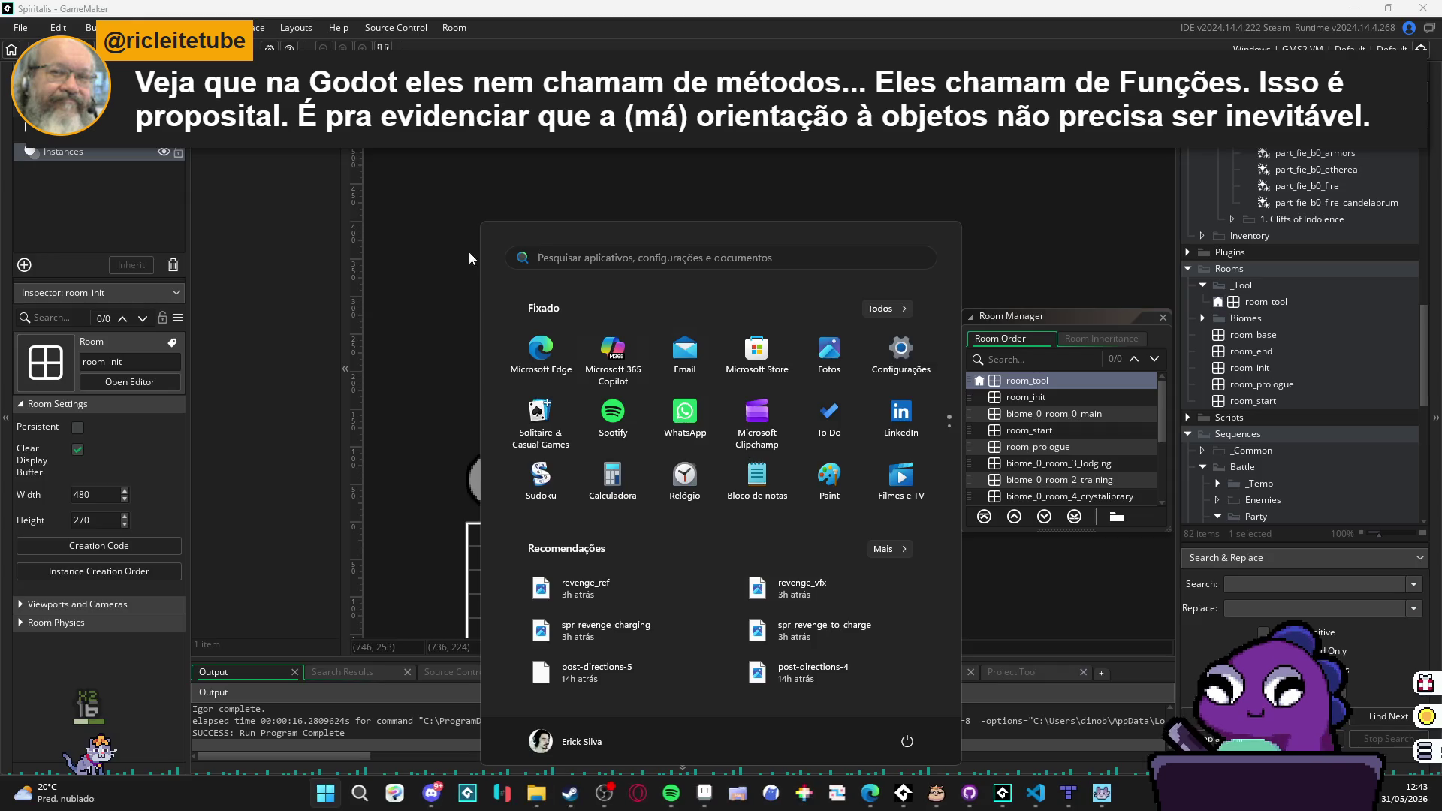
Step: Dismiss the Start menu and open Game Options on the Main Options – General page
{"action": "left_click", "coordinate": [417, 213]}
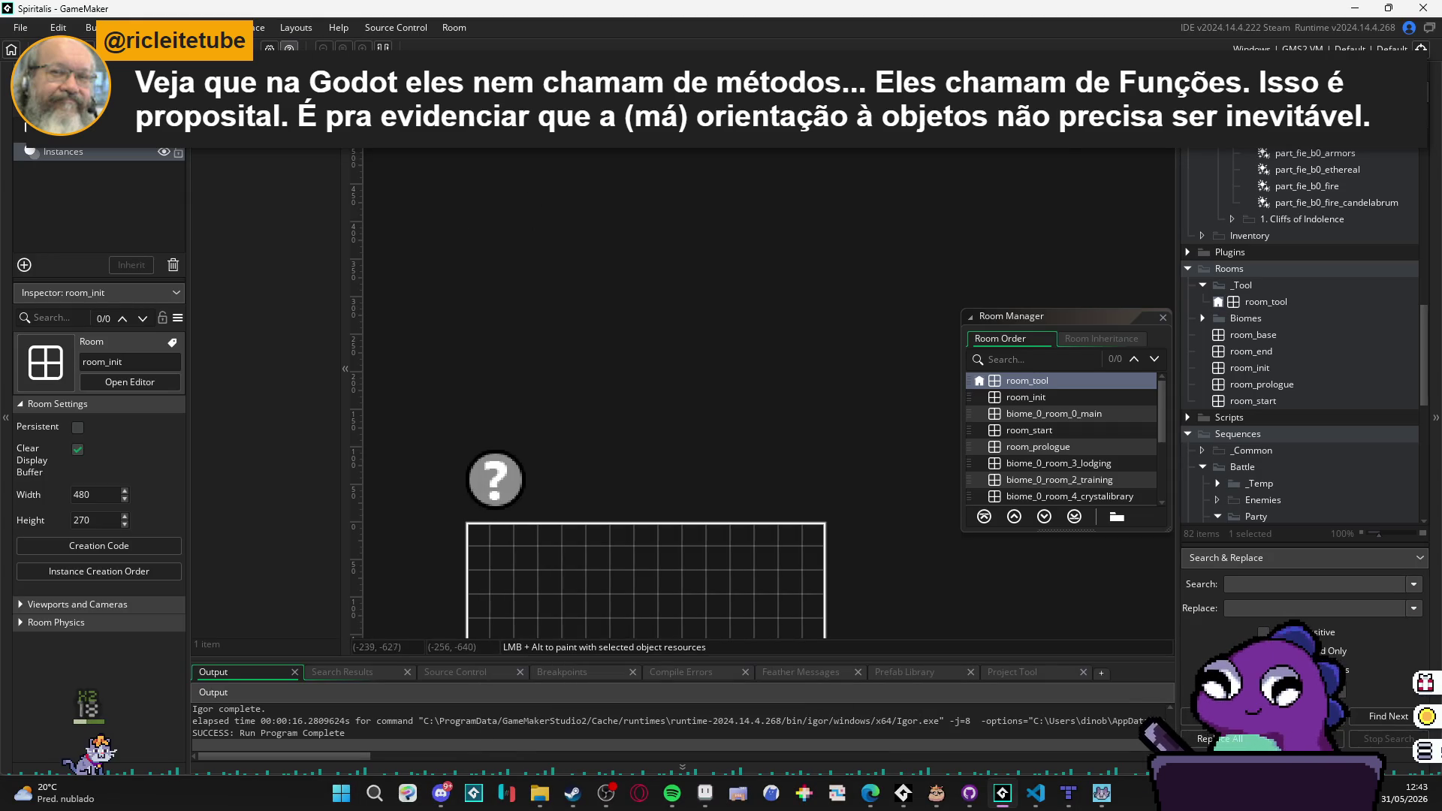
{"action": "left_click", "coordinate": [289, 47]}
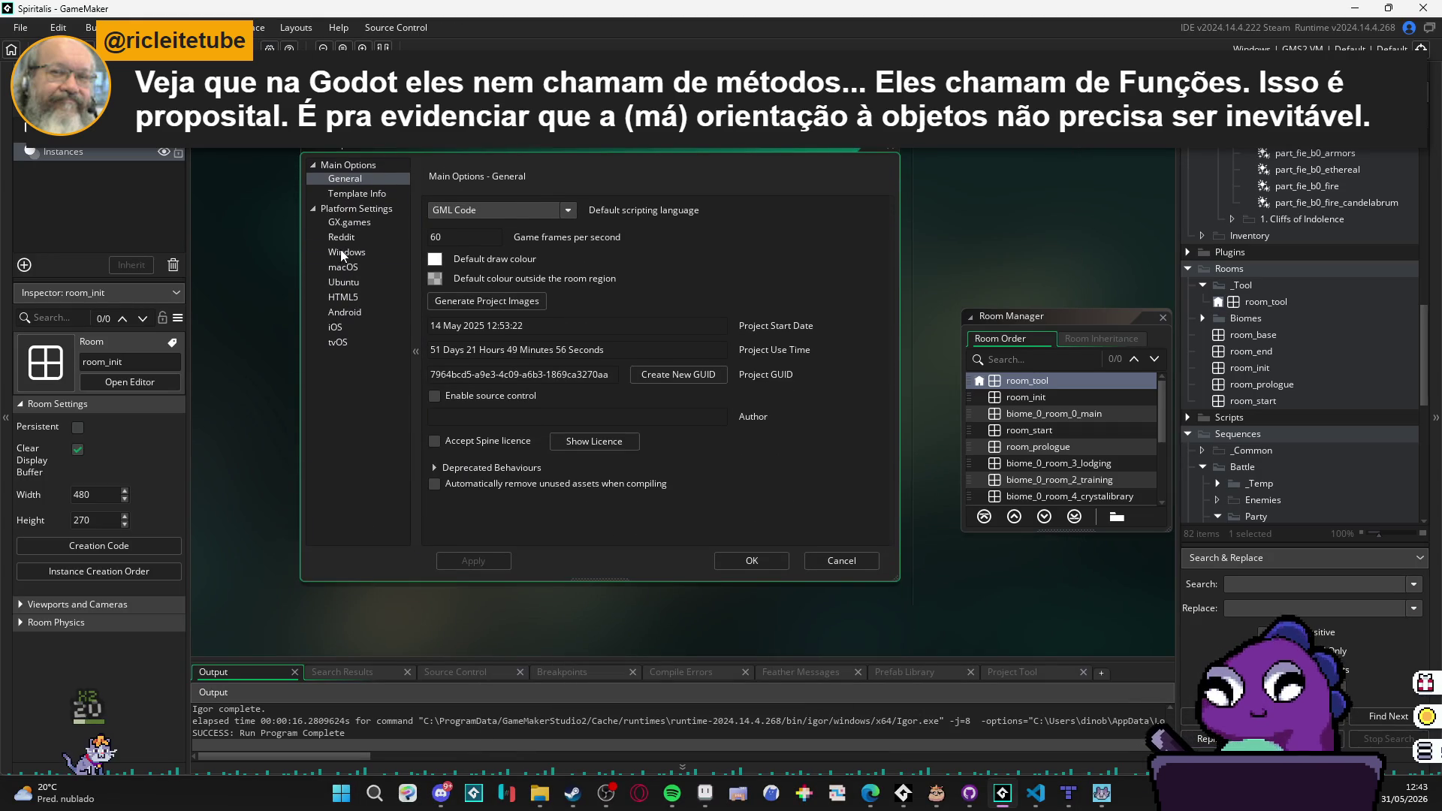
Step: In Windows Graphics options, turn off Start fullscreen and allow fullscreen switching, then apply and close
{"action": "left_click", "coordinate": [344, 253]}
{"action": "left_click", "coordinate": [357, 197]}
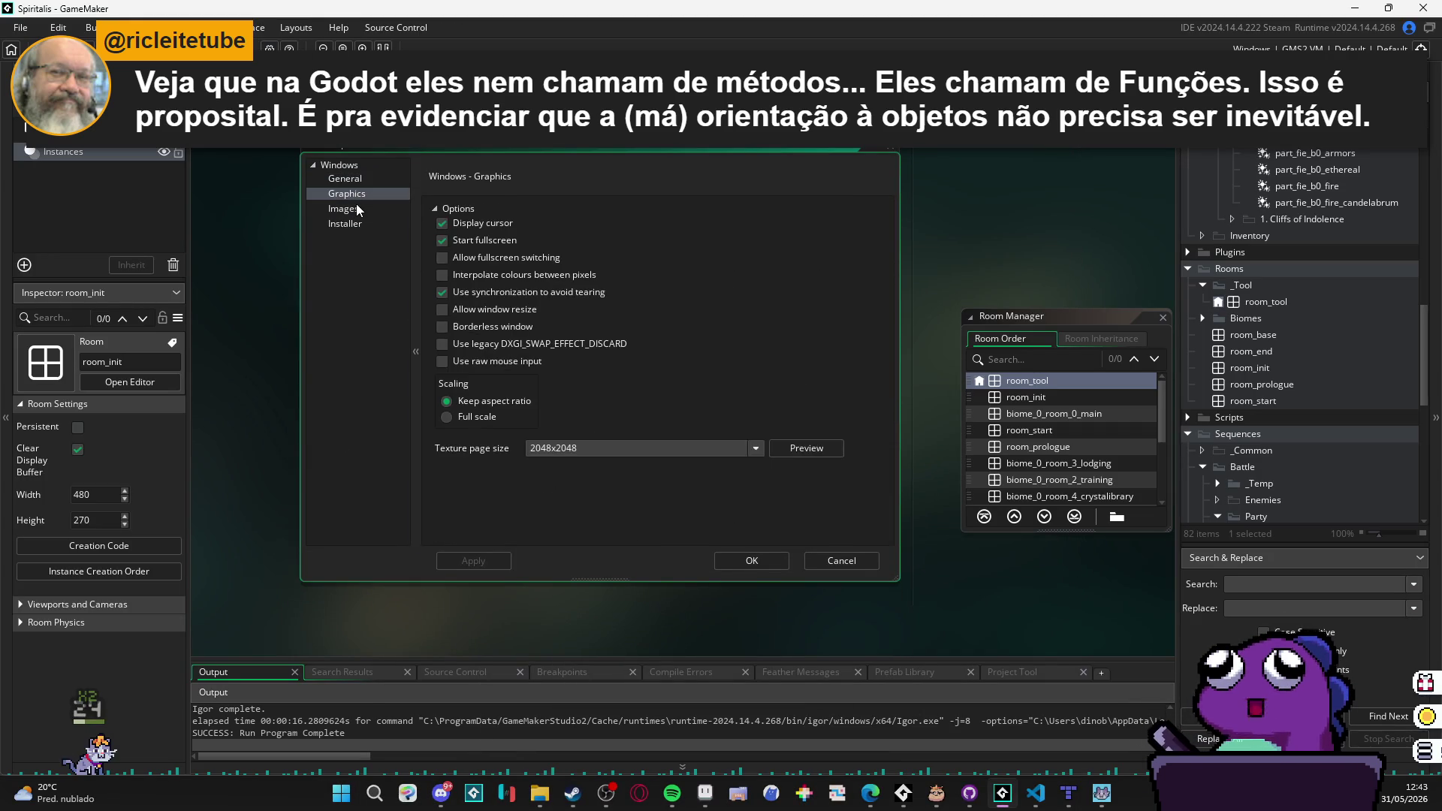
{"action": "left_click", "coordinate": [442, 240]}
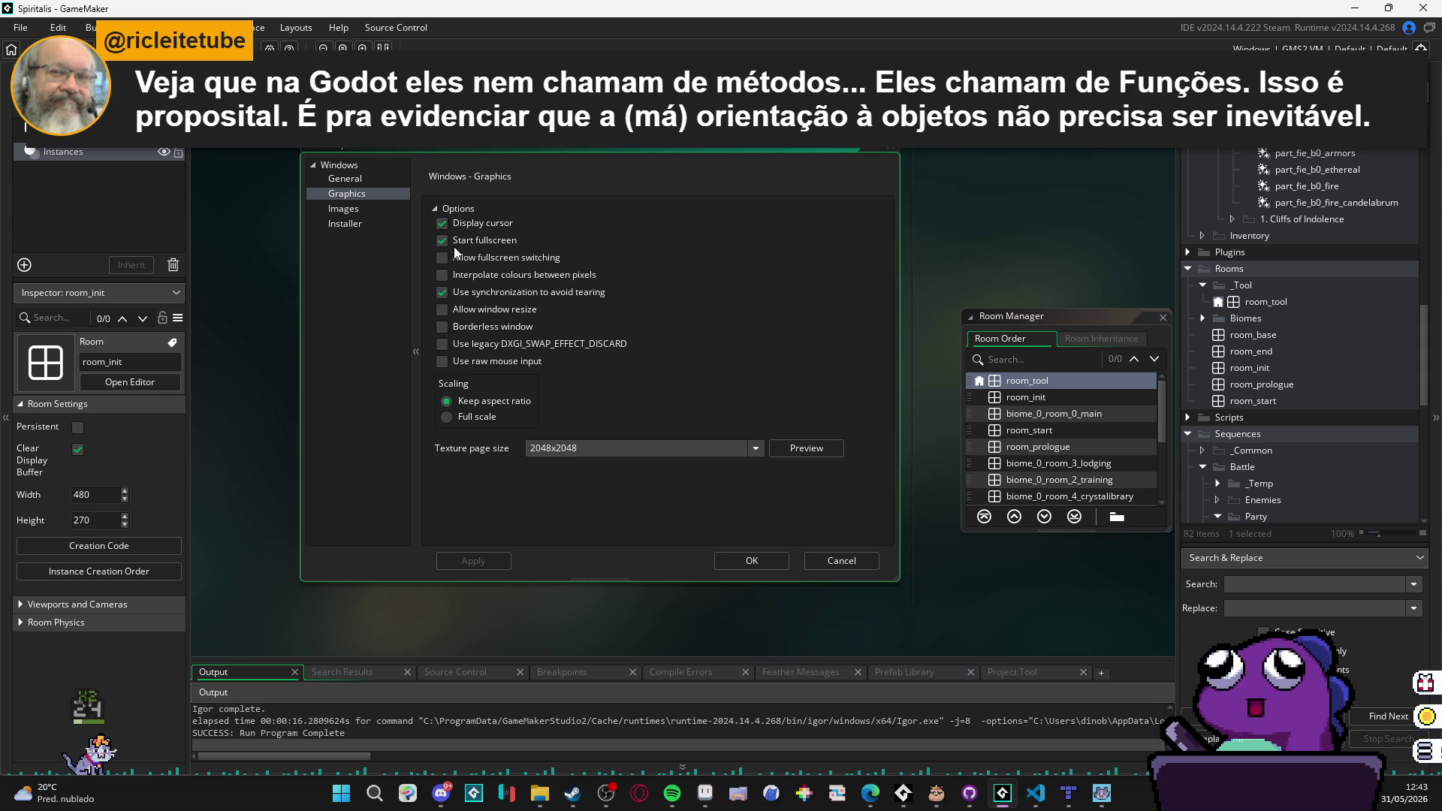
{"action": "left_click", "coordinate": [441, 257]}
{"action": "left_click", "coordinate": [474, 561]}
{"action": "left_click", "coordinate": [740, 561]}
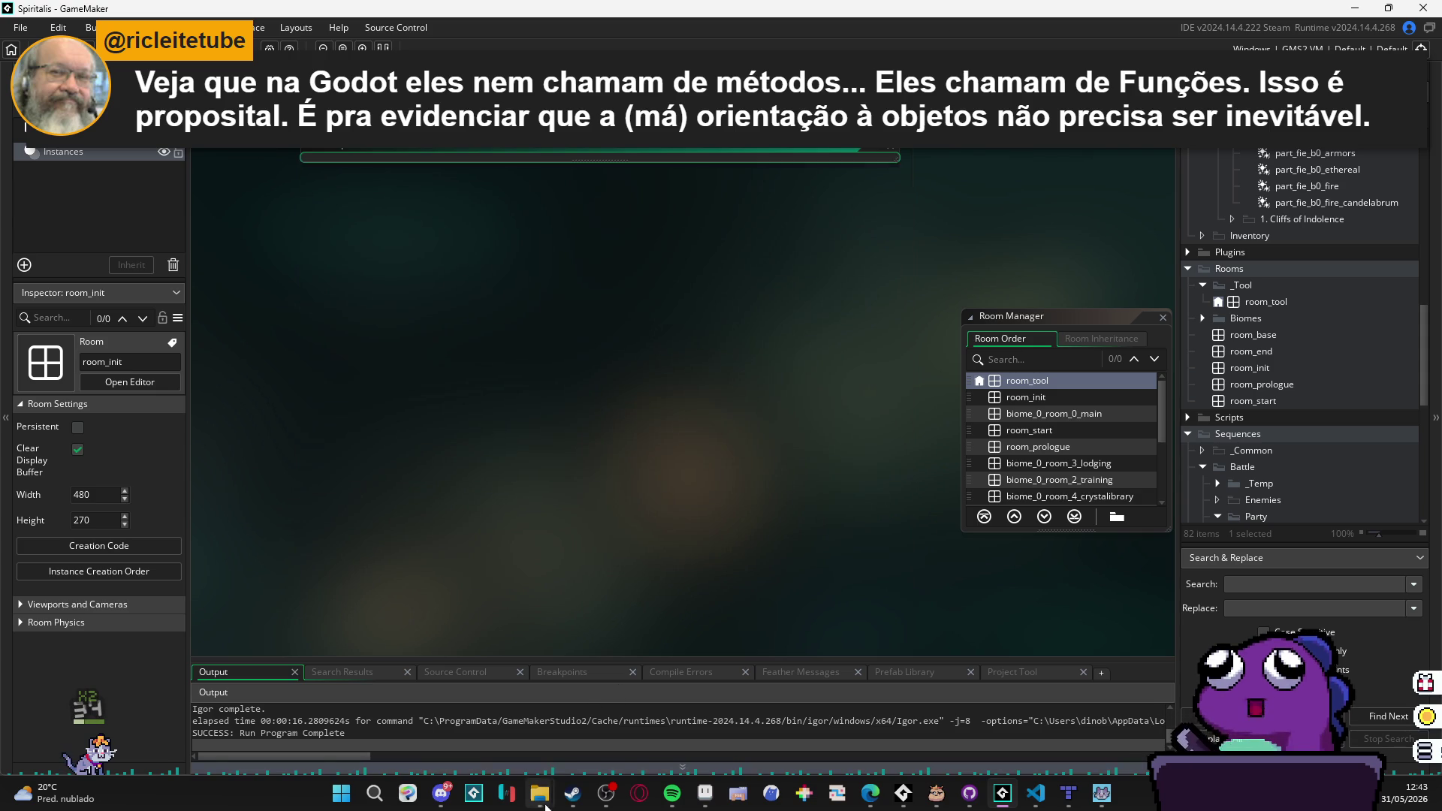
{"action": "mouse_move", "coordinate": [540, 793]}
{"action": "left_click", "coordinate": [530, 718]}
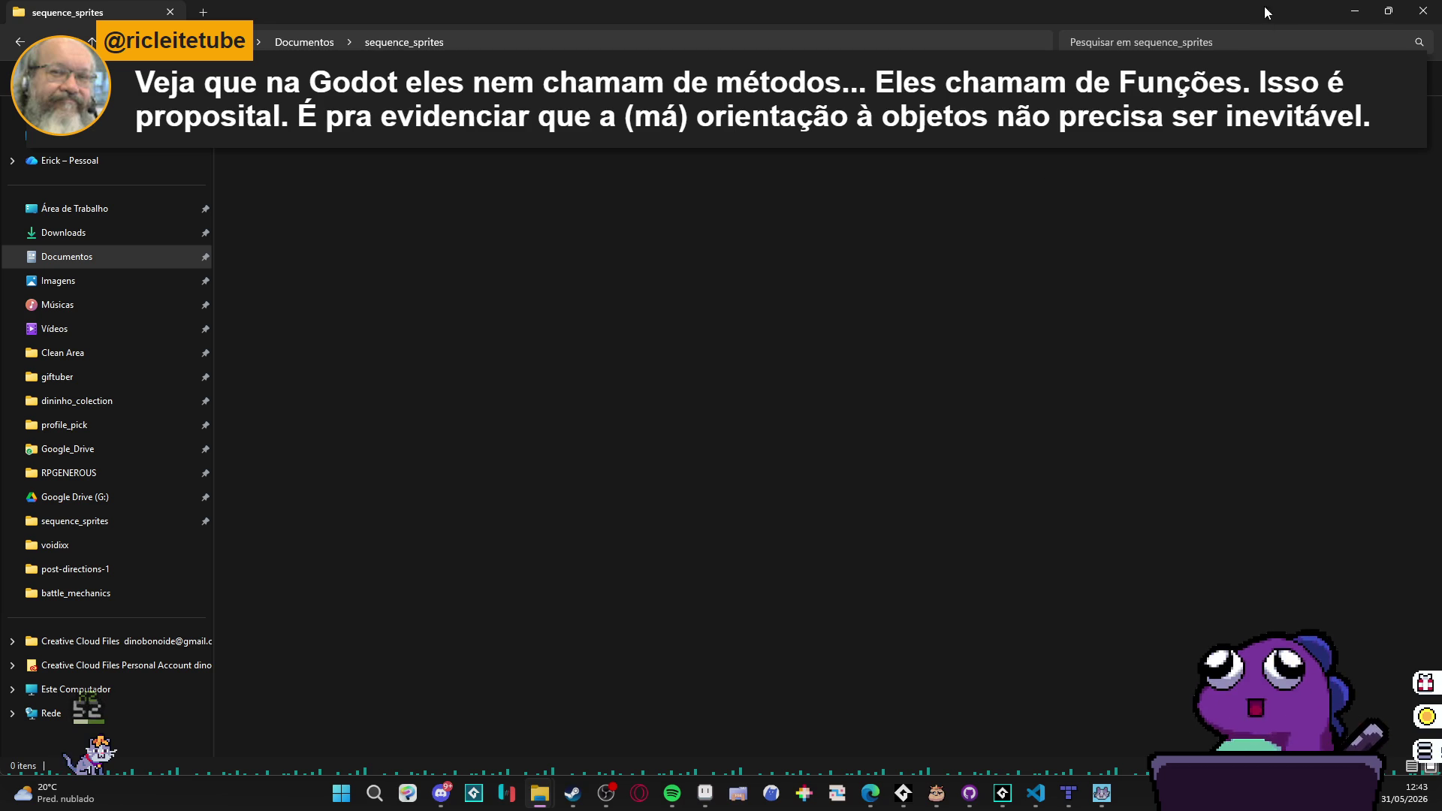
{"action": "left_click", "coordinate": [1355, 12]}
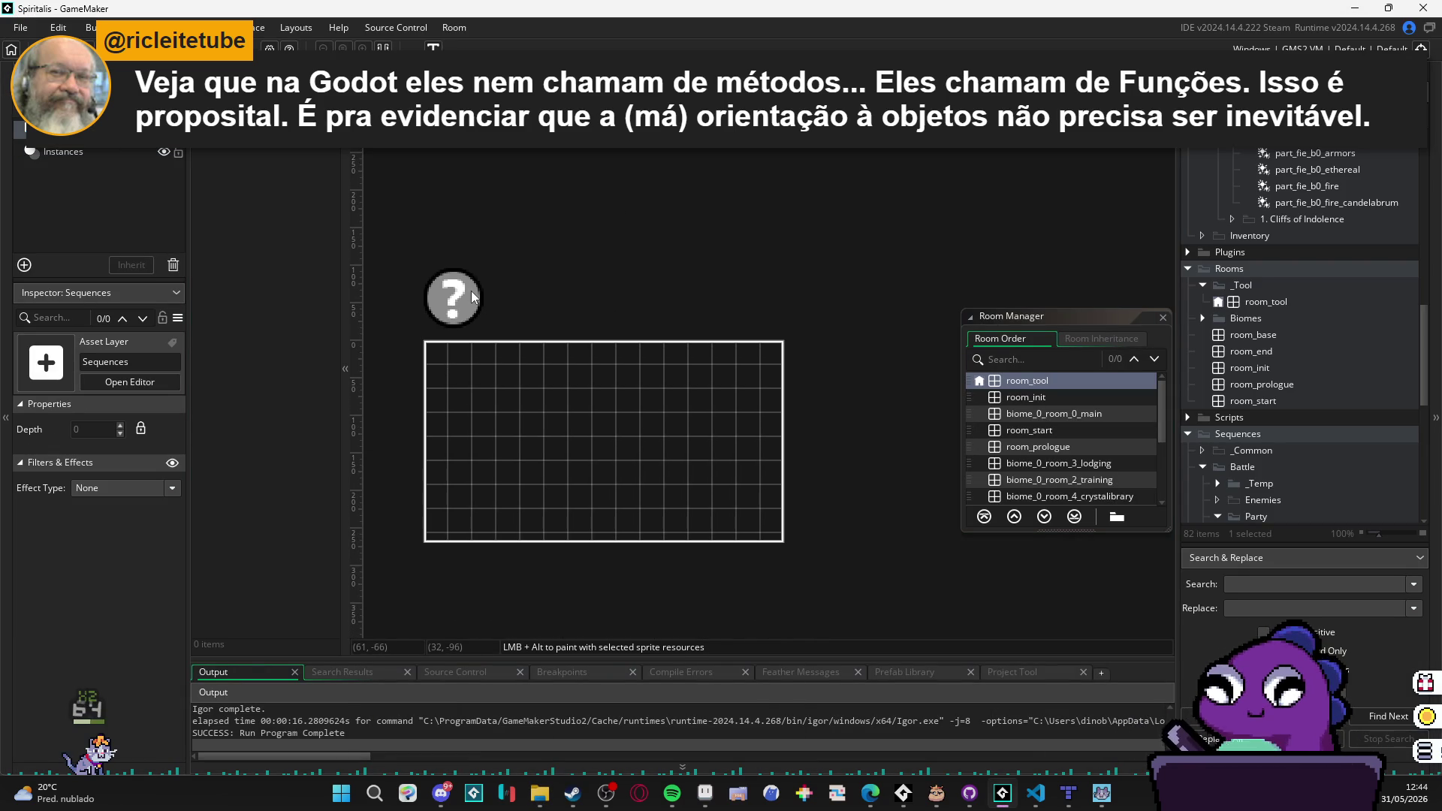
{"action": "left_click", "coordinate": [473, 296]}
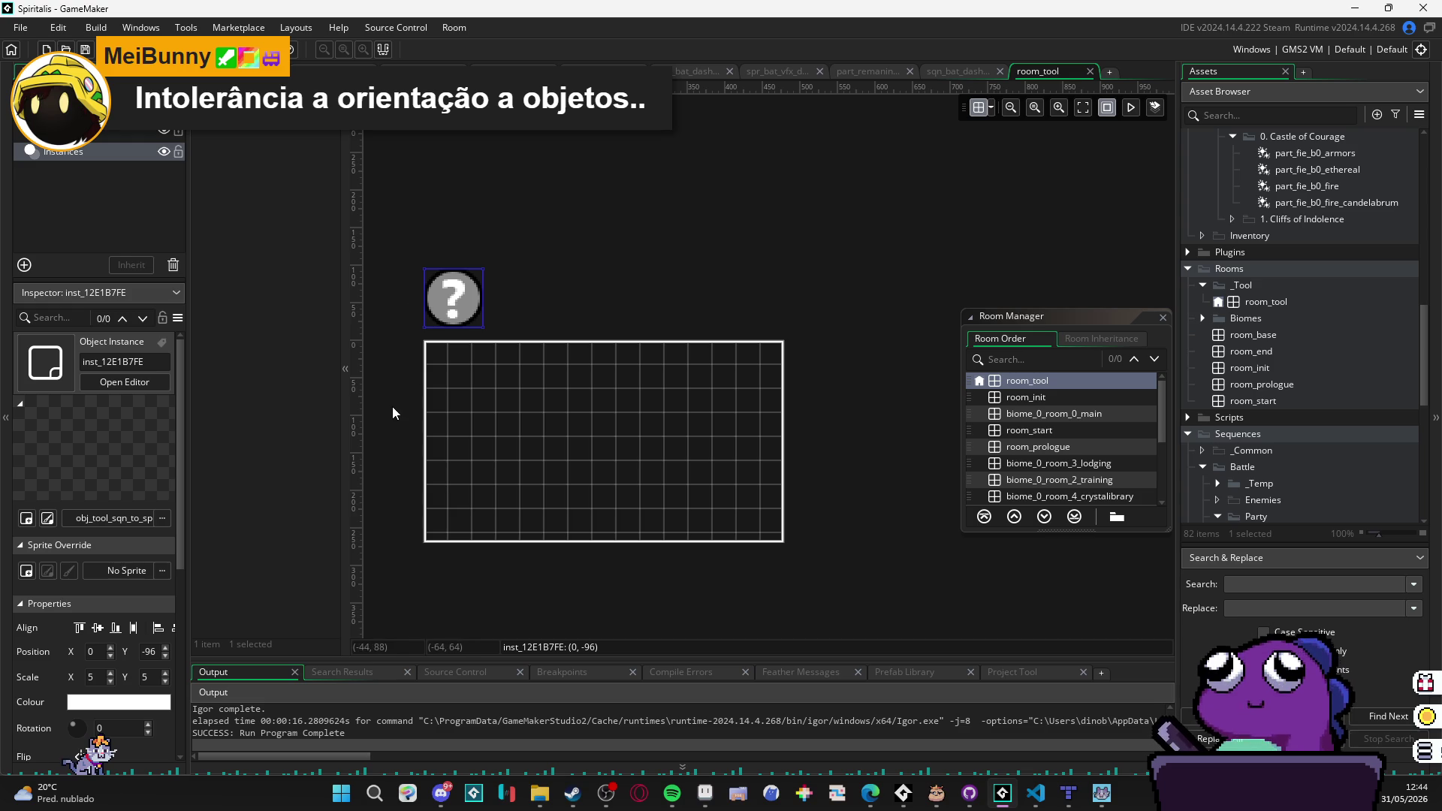
Step: Pan the room view and open the obj_tool_sqn_to_spr instance's properties window
{"action": "mouse_move", "coordinate": [557, 795]}
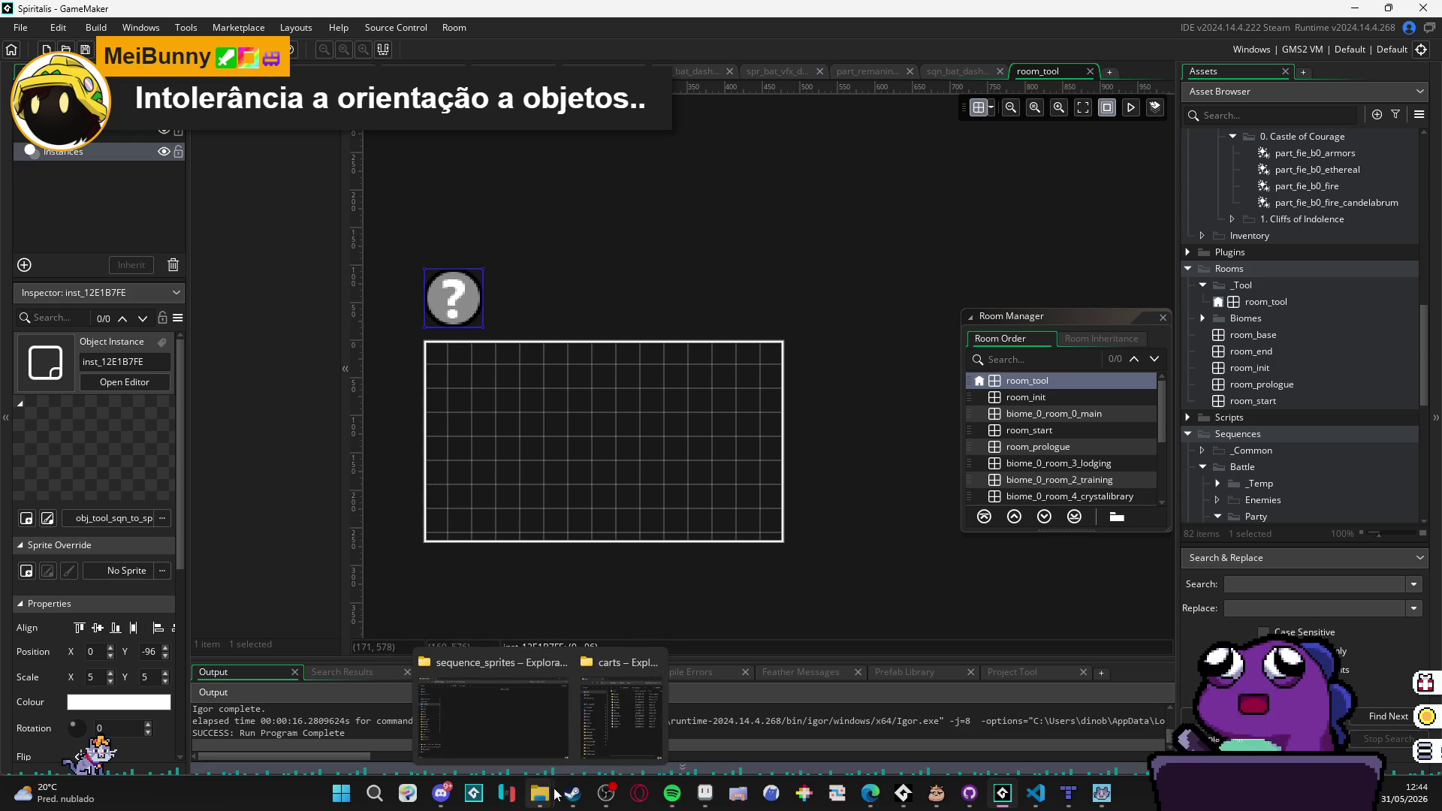
{"action": "left_click", "coordinate": [837, 402]}
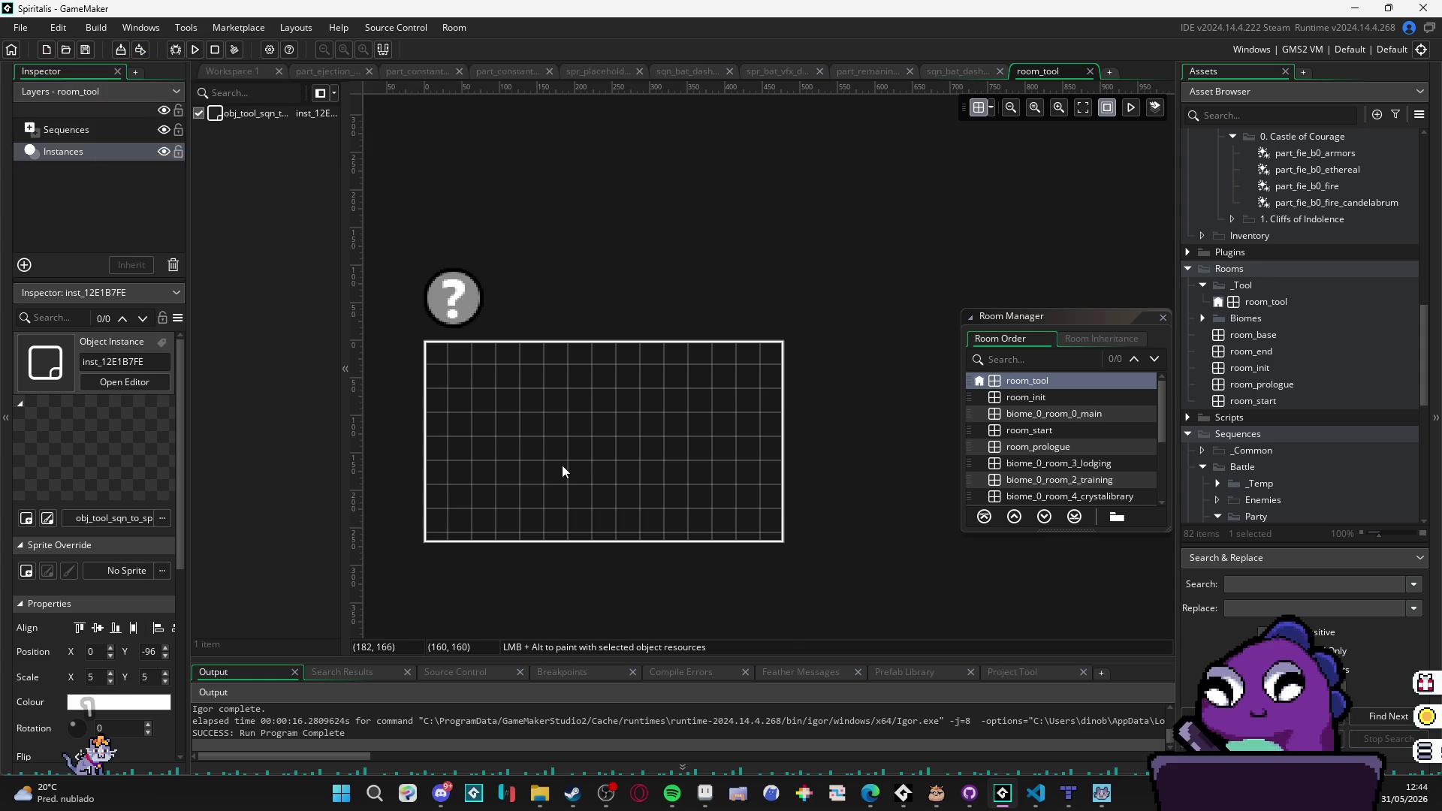
{"action": "left_click_drag", "start_coordinate": [721, 507], "coordinate": [827, 489]}
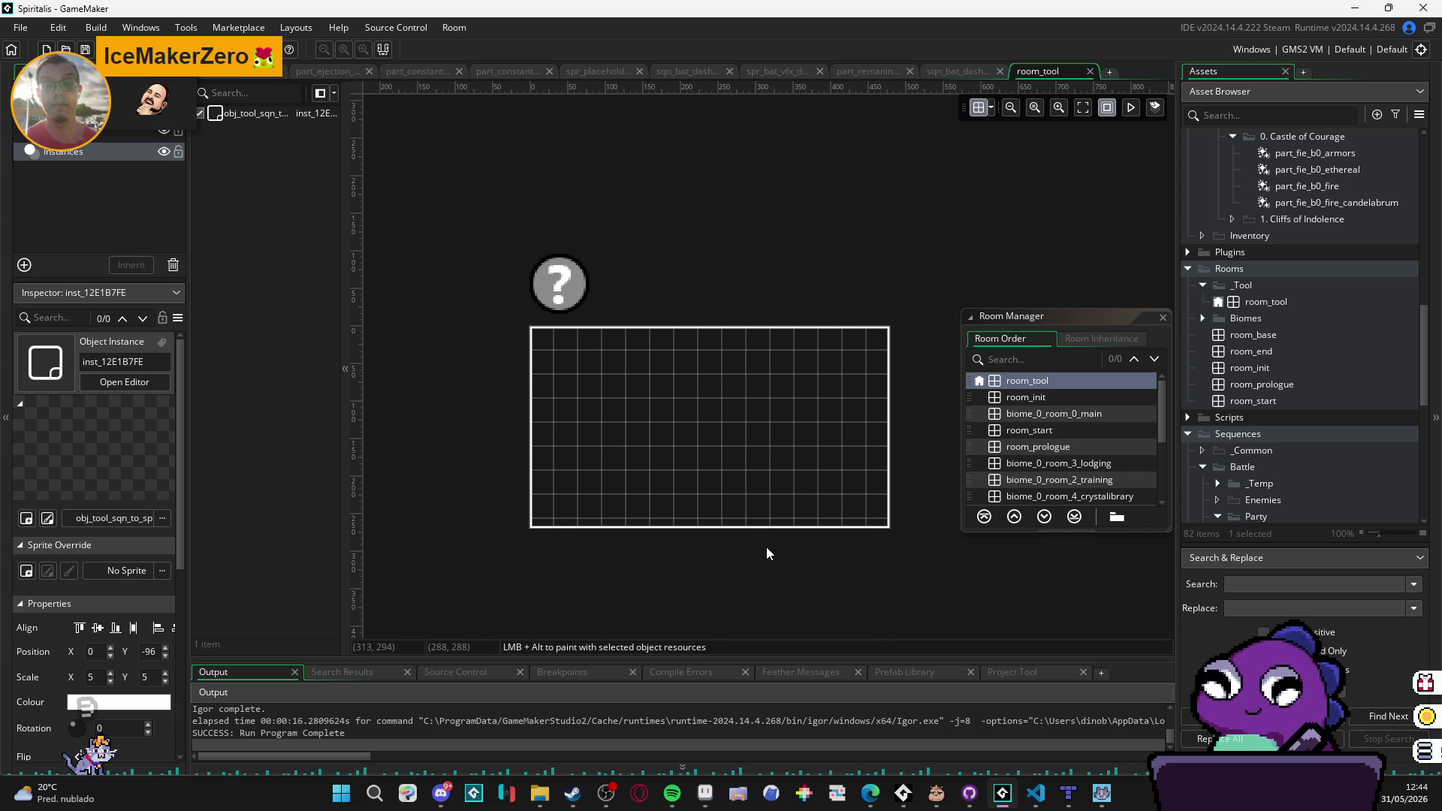
{"action": "mouse_move", "coordinate": [539, 793]}
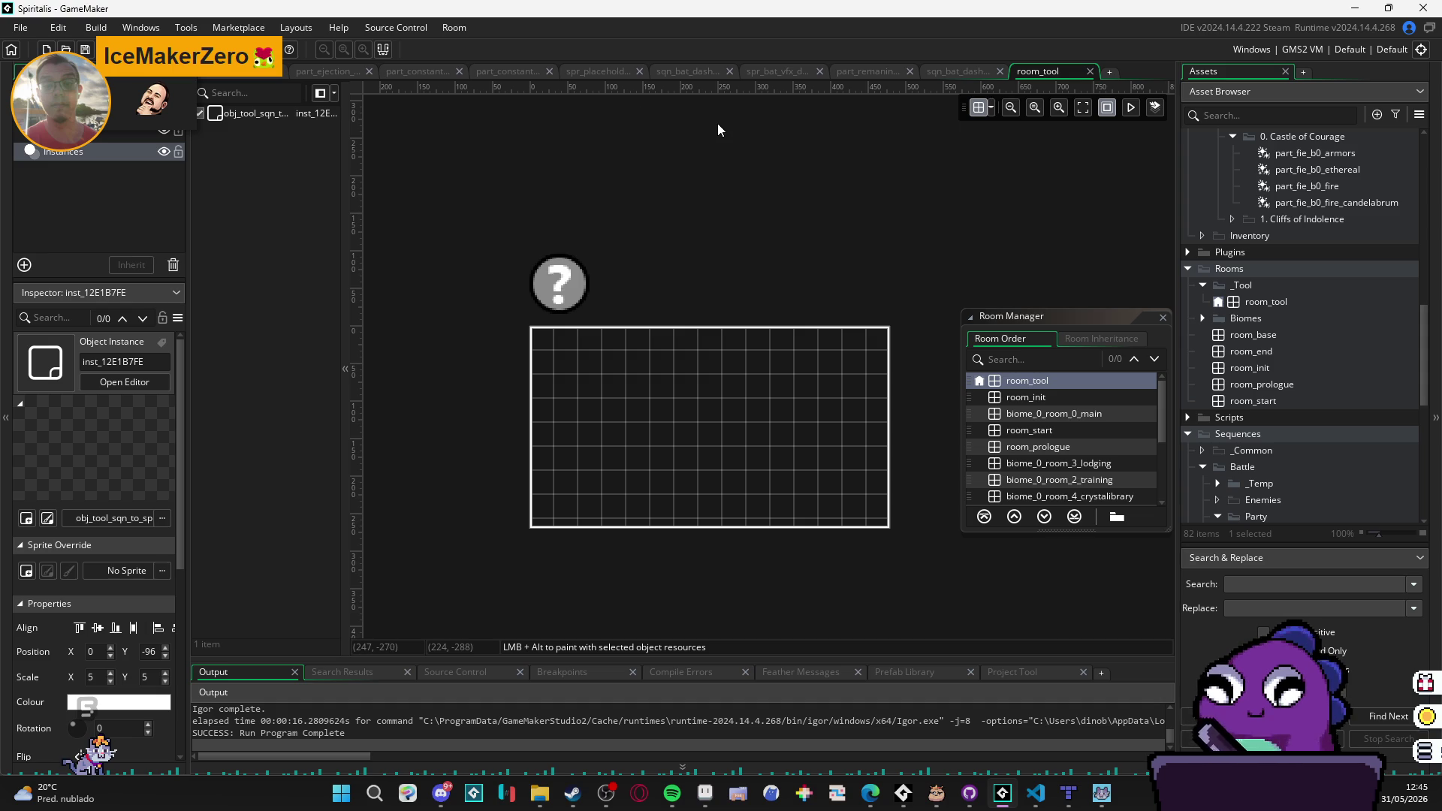
{"action": "double_click", "coordinate": [577, 289]}
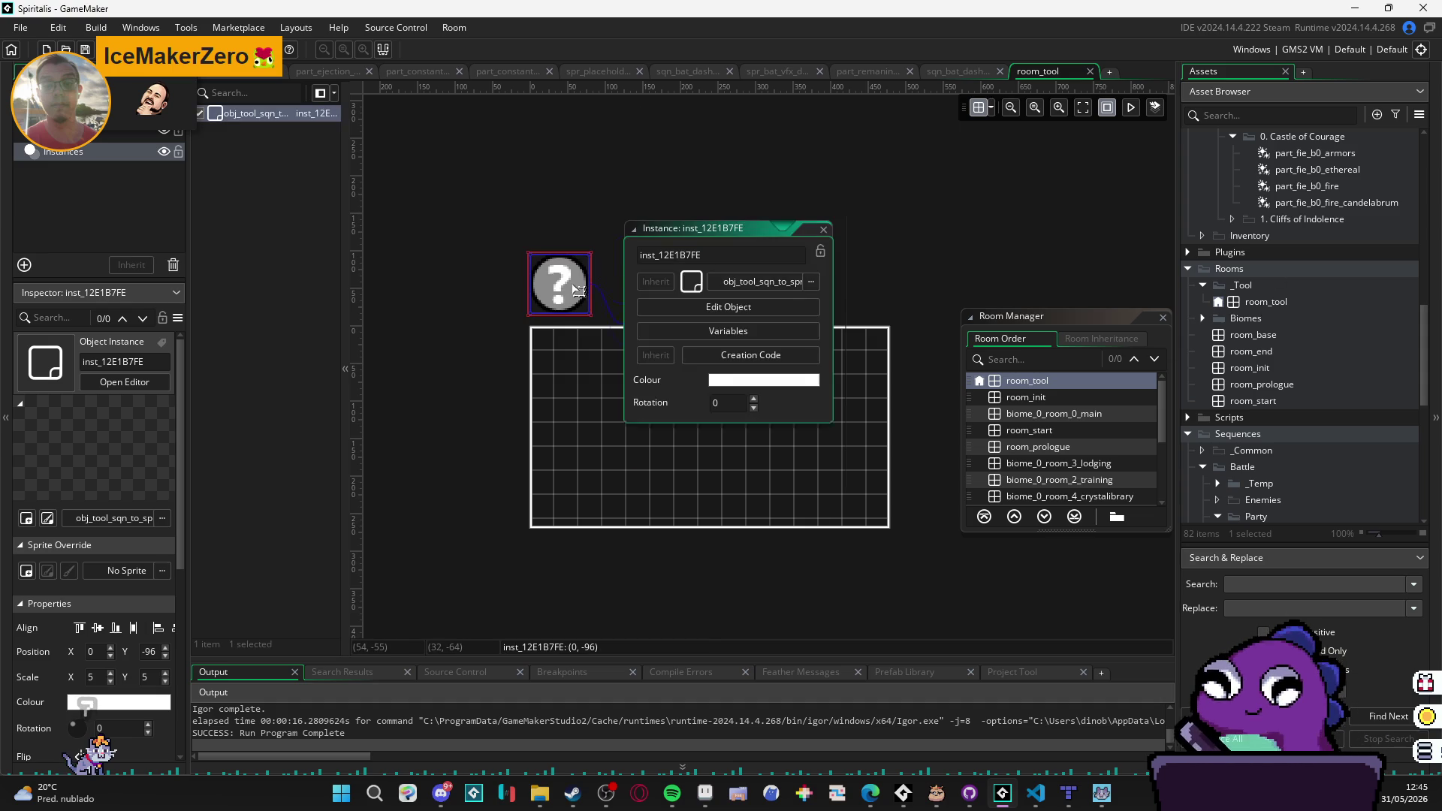
Step: Open the tool object's Create code and remove the extra spaces before '=' on the layer_id line
{"action": "left_click", "coordinate": [692, 308]}
{"action": "left_click", "coordinate": [800, 272]}
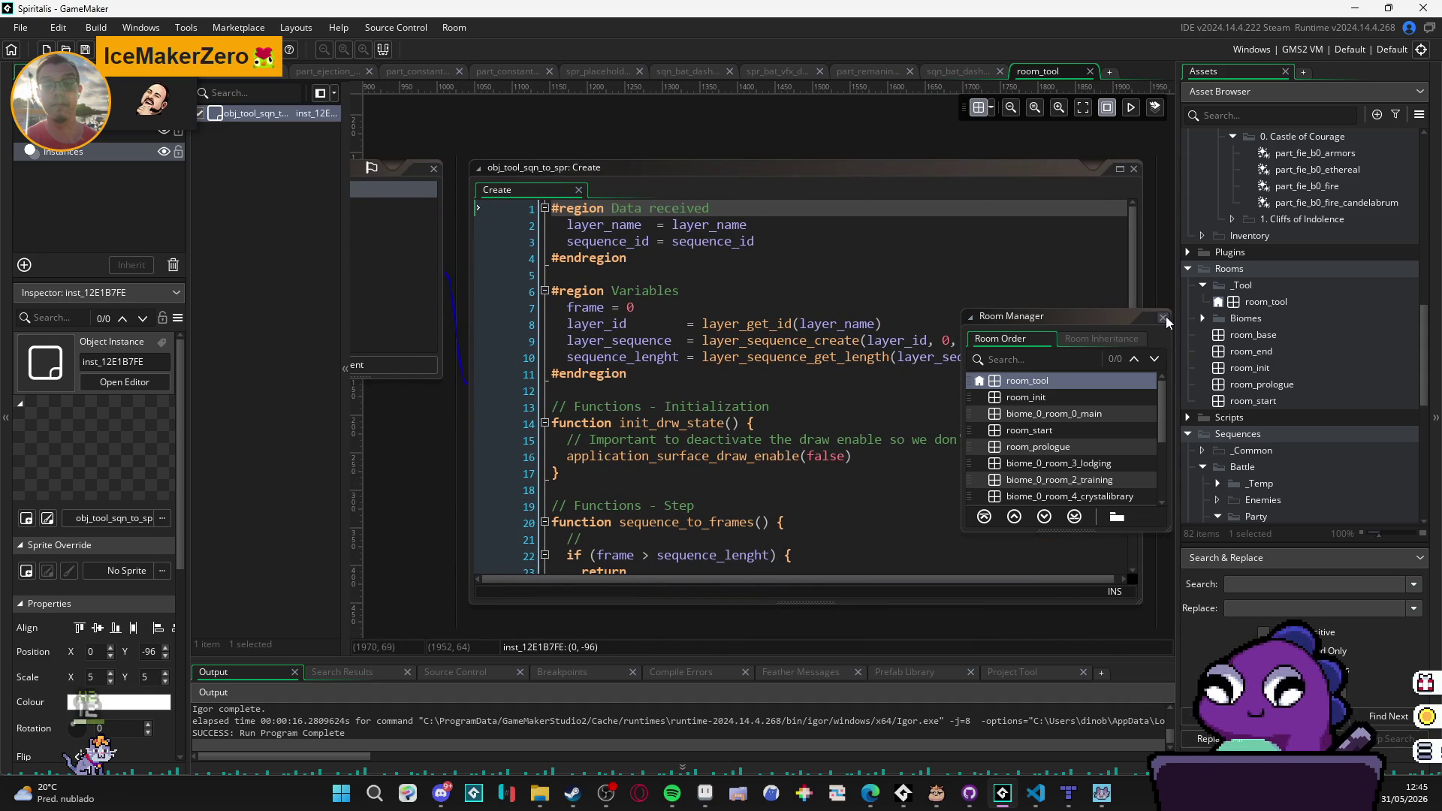
{"action": "left_click", "coordinate": [1164, 317]}
{"action": "left_click_drag", "start_coordinate": [422, 425], "coordinate": [445, 389]}
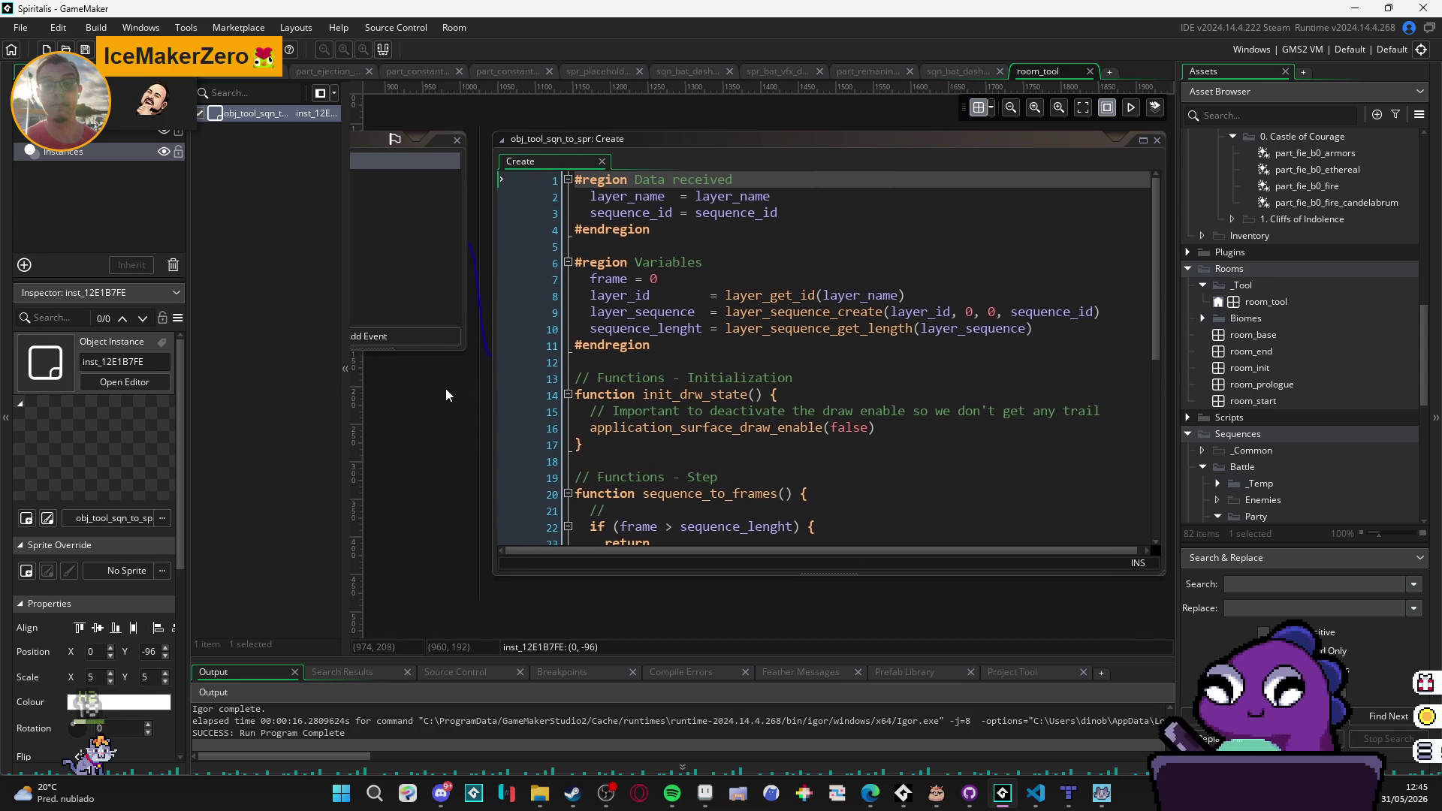
{"action": "left_click", "coordinate": [720, 296]}
{"action": "key", "text": "BackSpace"}
{"action": "key", "text": "BackSpace"}
{"action": "key", "text": "BackSpace"}
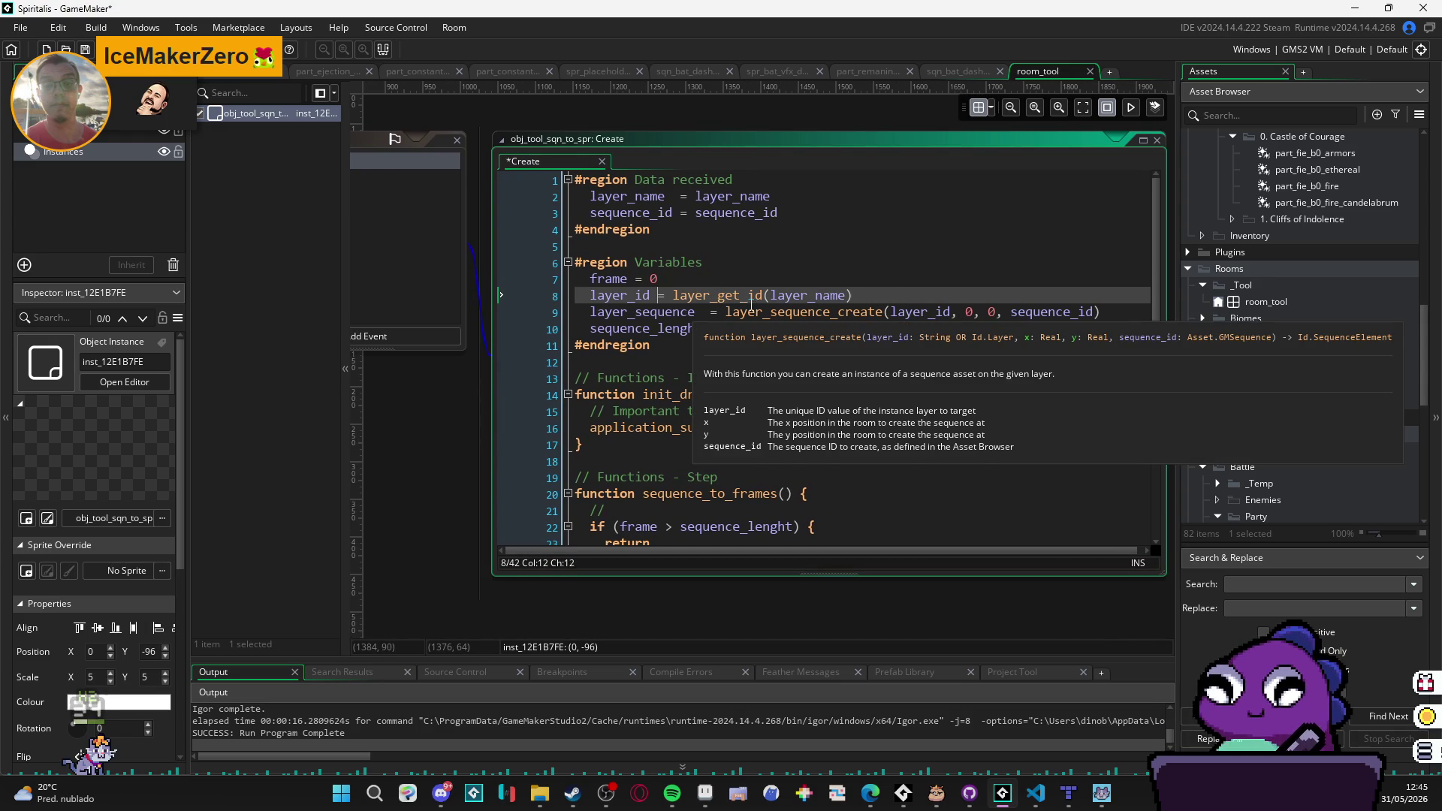
{"action": "key", "text": "Up"}
Step: Review the Create code and glance at the Step event before returning to Create
{"action": "scroll", "coordinate": [815, 419], "scroll_direction": "down", "scroll_amount": 3}
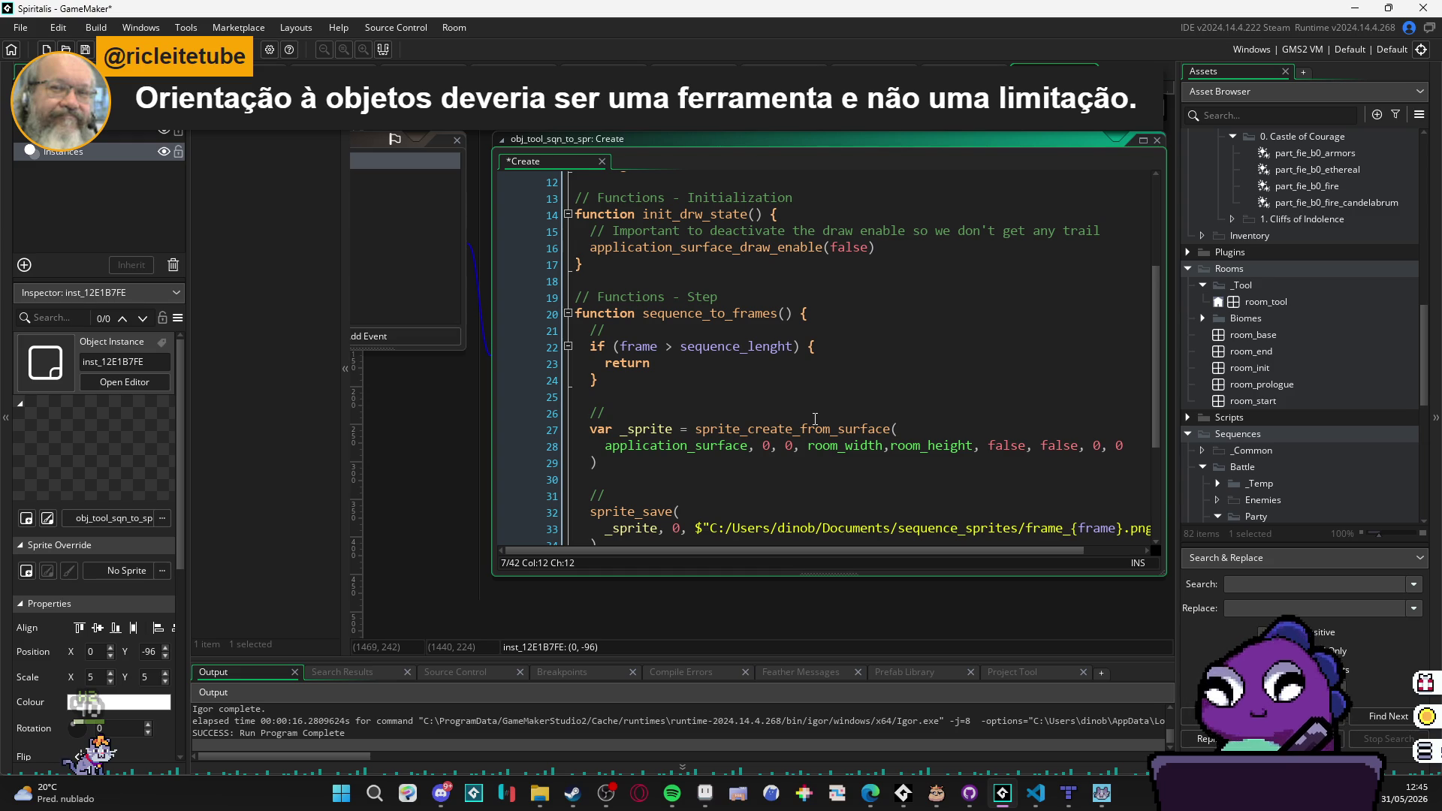
{"action": "scroll", "coordinate": [796, 402], "scroll_direction": "down", "scroll_amount": 1}
{"action": "scroll", "coordinate": [788, 391], "scroll_direction": "down", "scroll_amount": 2}
{"action": "scroll", "coordinate": [786, 395], "scroll_direction": "up", "scroll_amount": 3}
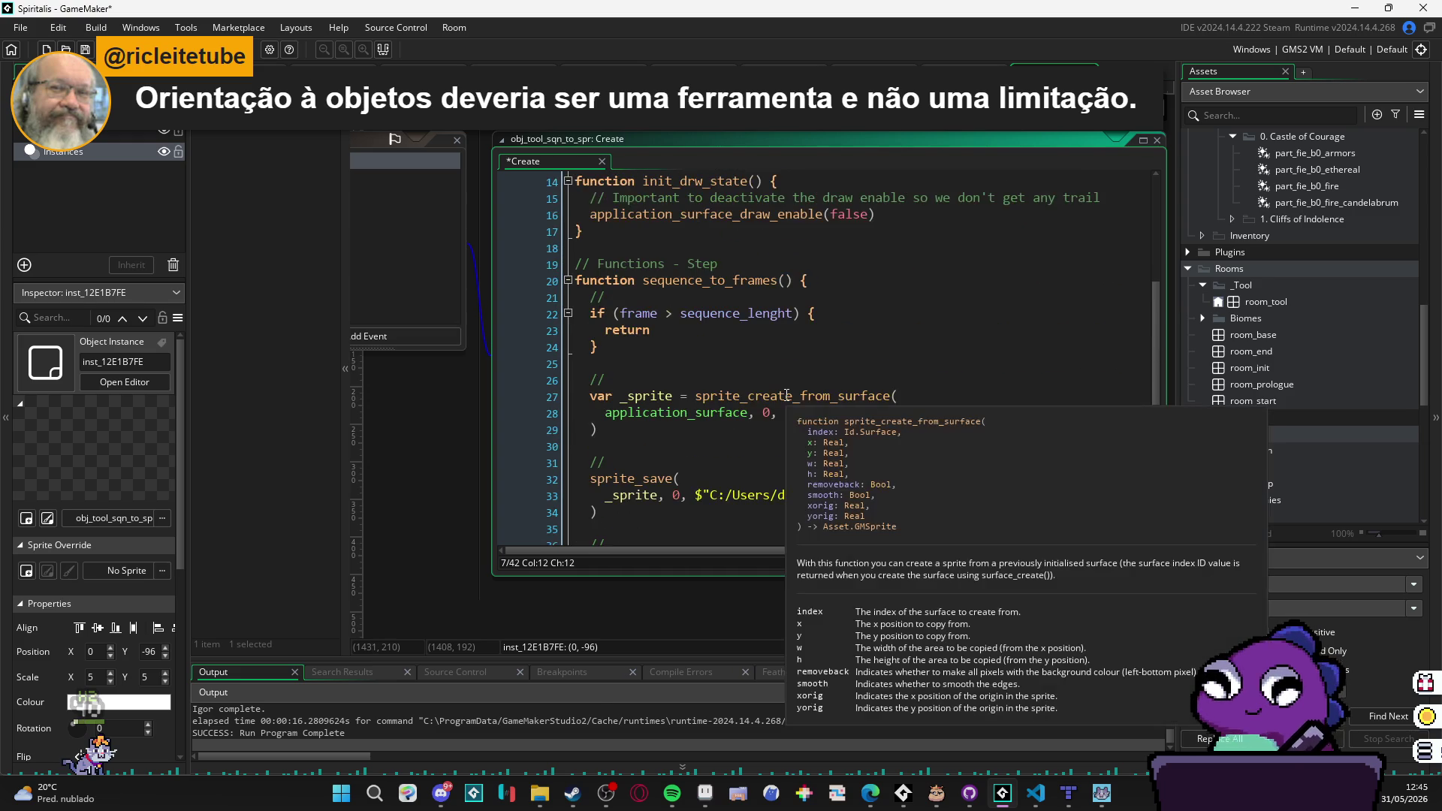
{"action": "scroll", "coordinate": [786, 395], "scroll_direction": "down", "scroll_amount": 3}
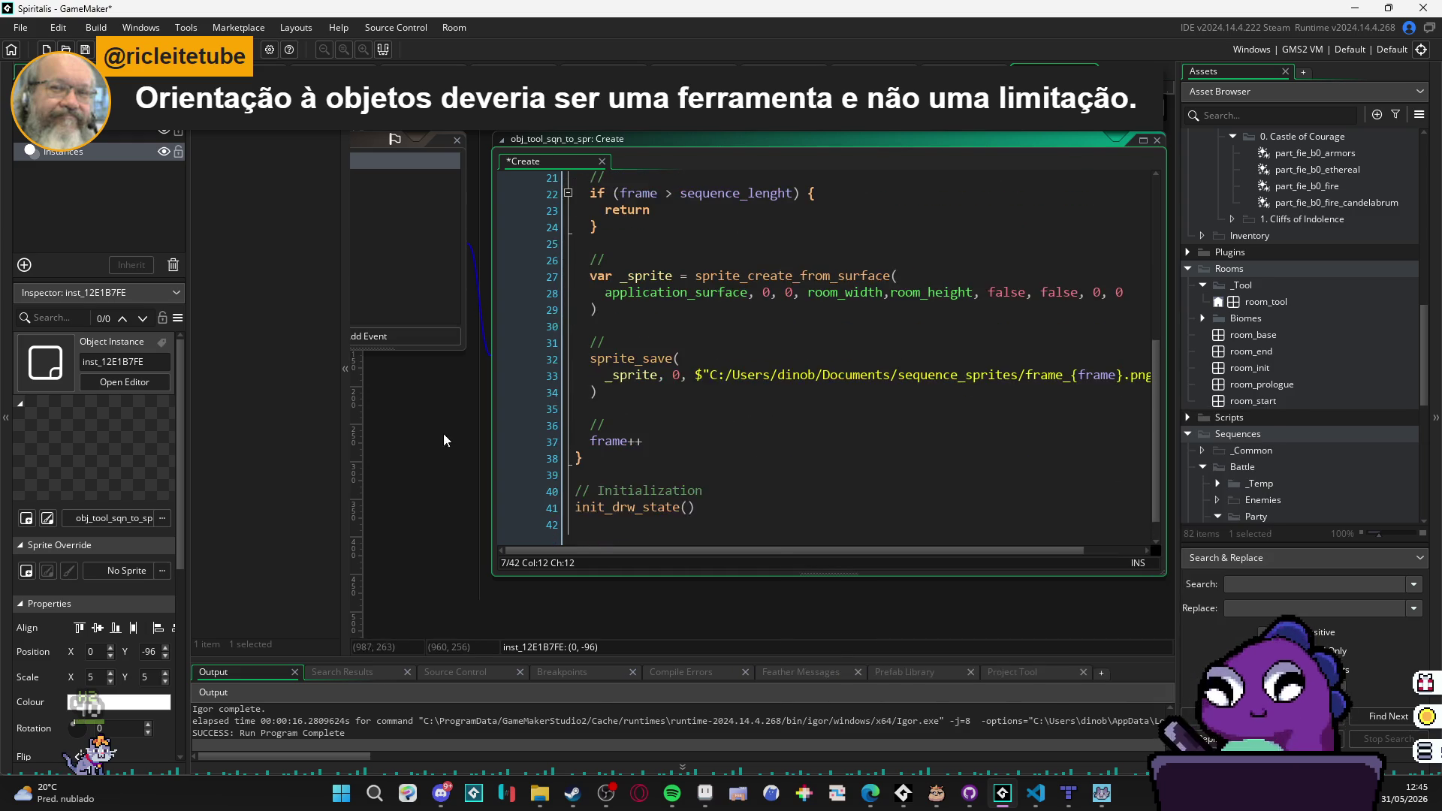
{"action": "left_click_drag", "start_coordinate": [454, 434], "coordinate": [636, 499]}
{"action": "left_click", "coordinate": [533, 242]}
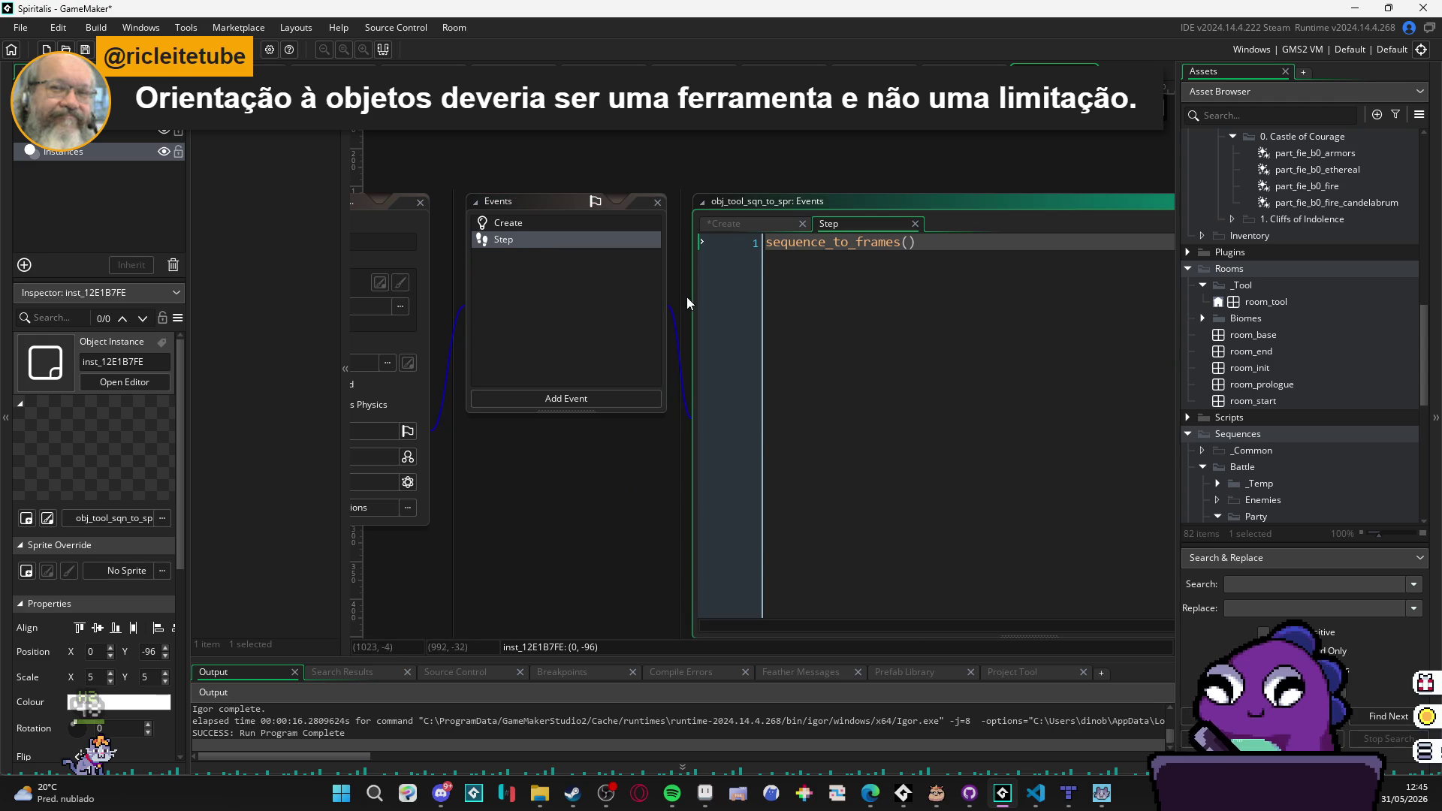
{"action": "left_click", "coordinate": [577, 222]}
{"action": "scroll", "coordinate": [689, 423], "scroll_direction": "down", "scroll_amount": 1}
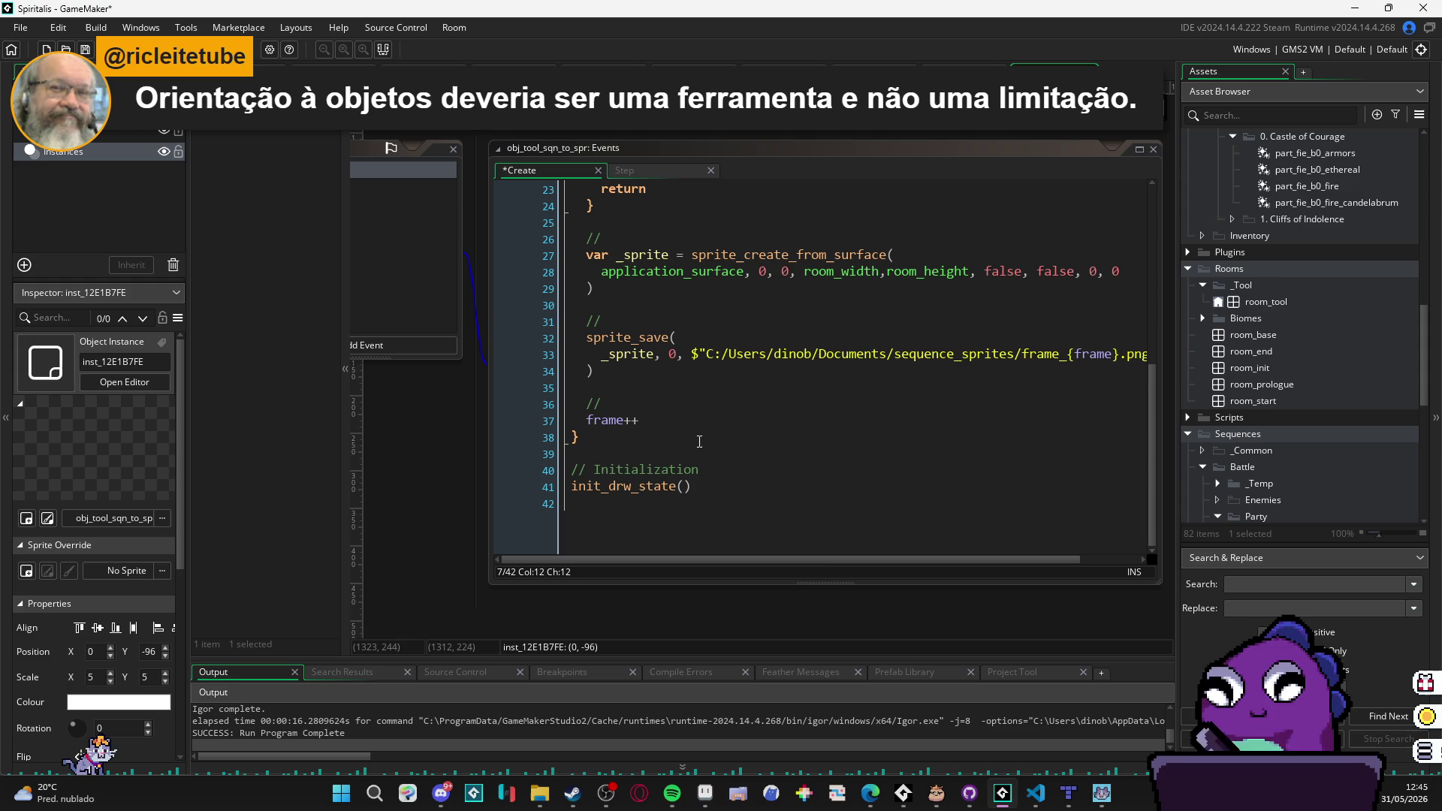
{"action": "left_click", "coordinate": [819, 559]}
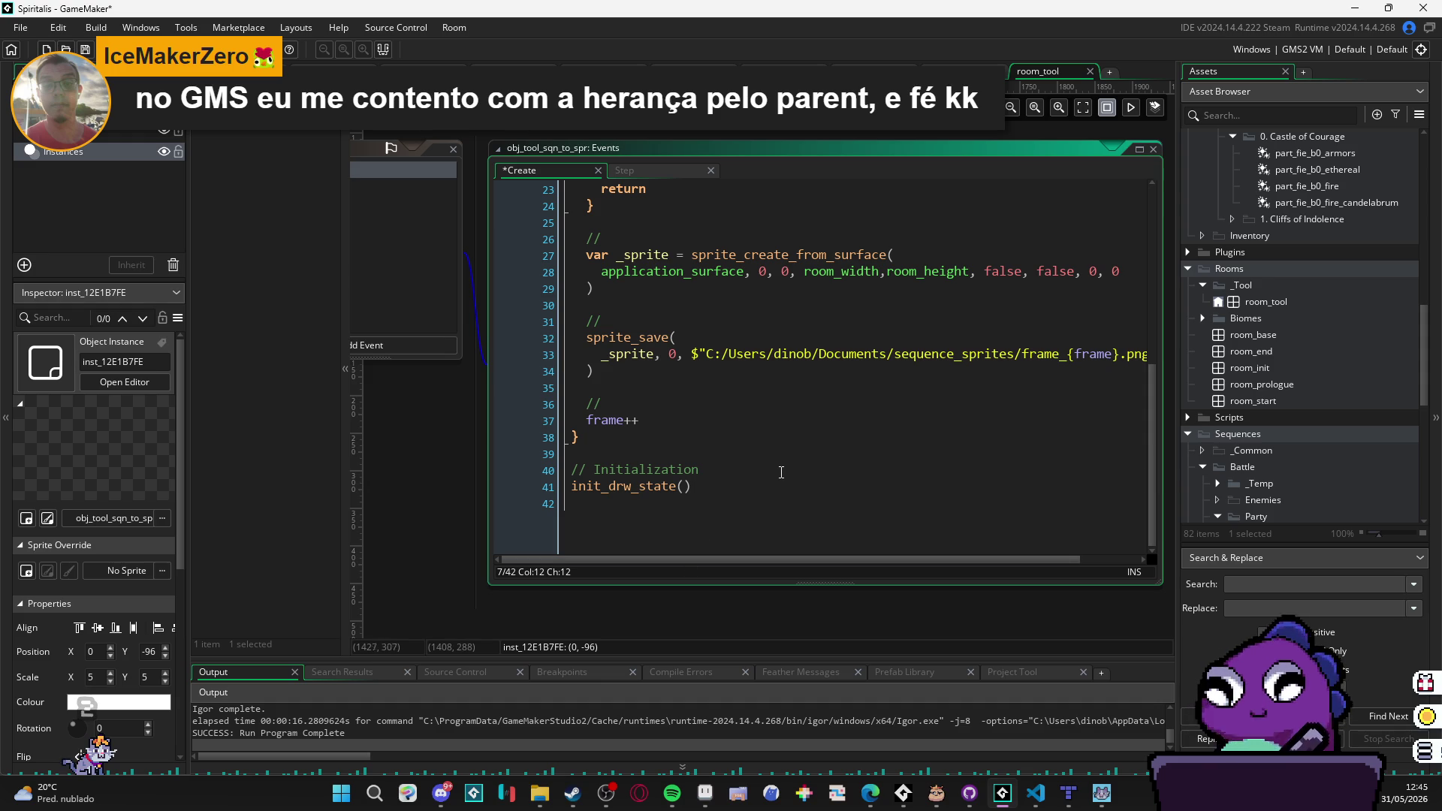
{"action": "scroll", "coordinate": [781, 475], "scroll_direction": "up", "scroll_amount": 4}
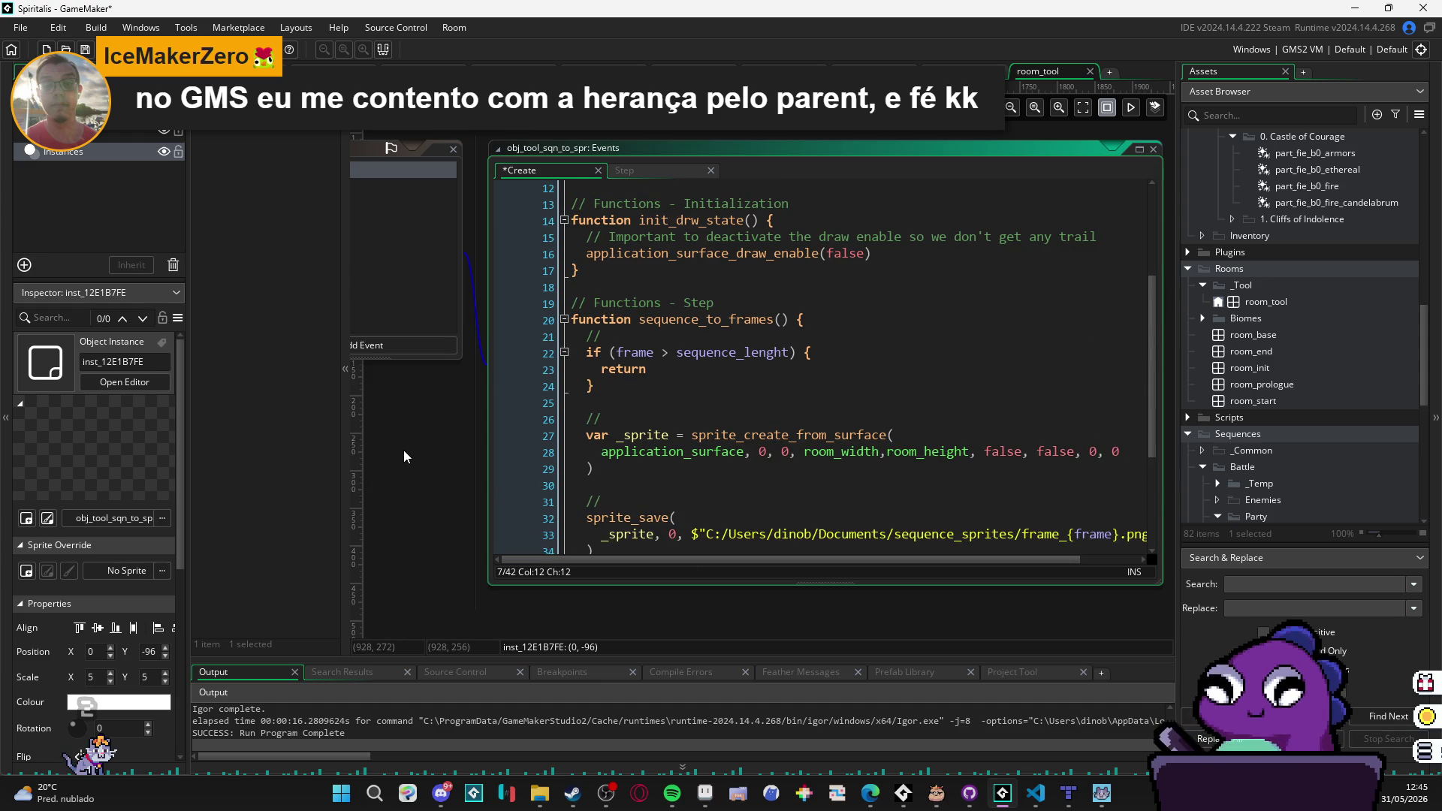
{"action": "scroll", "coordinate": [757, 430], "scroll_direction": "up", "scroll_amount": 4}
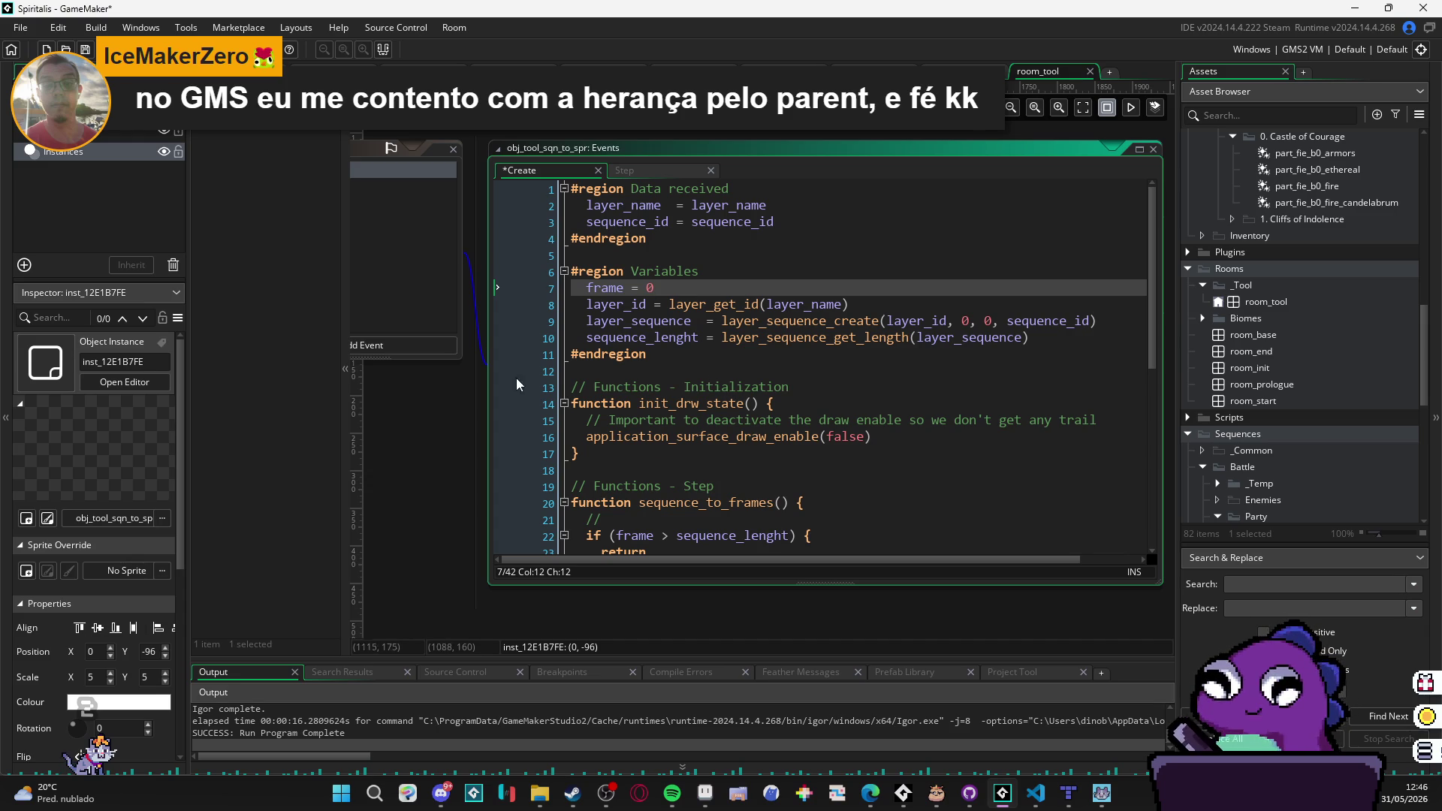
Step: Clear the Object and Events windows away and pan back to the room_tool canvas
{"action": "mouse_move", "coordinate": [391, 408]}
{"action": "left_mouse_down"}
{"action": "mouse_move", "coordinate": [713, 462]}
{"action": "mouse_move", "coordinate": [416, 353]}
{"action": "mouse_move", "coordinate": [467, 371]}
{"action": "left_mouse_up"}
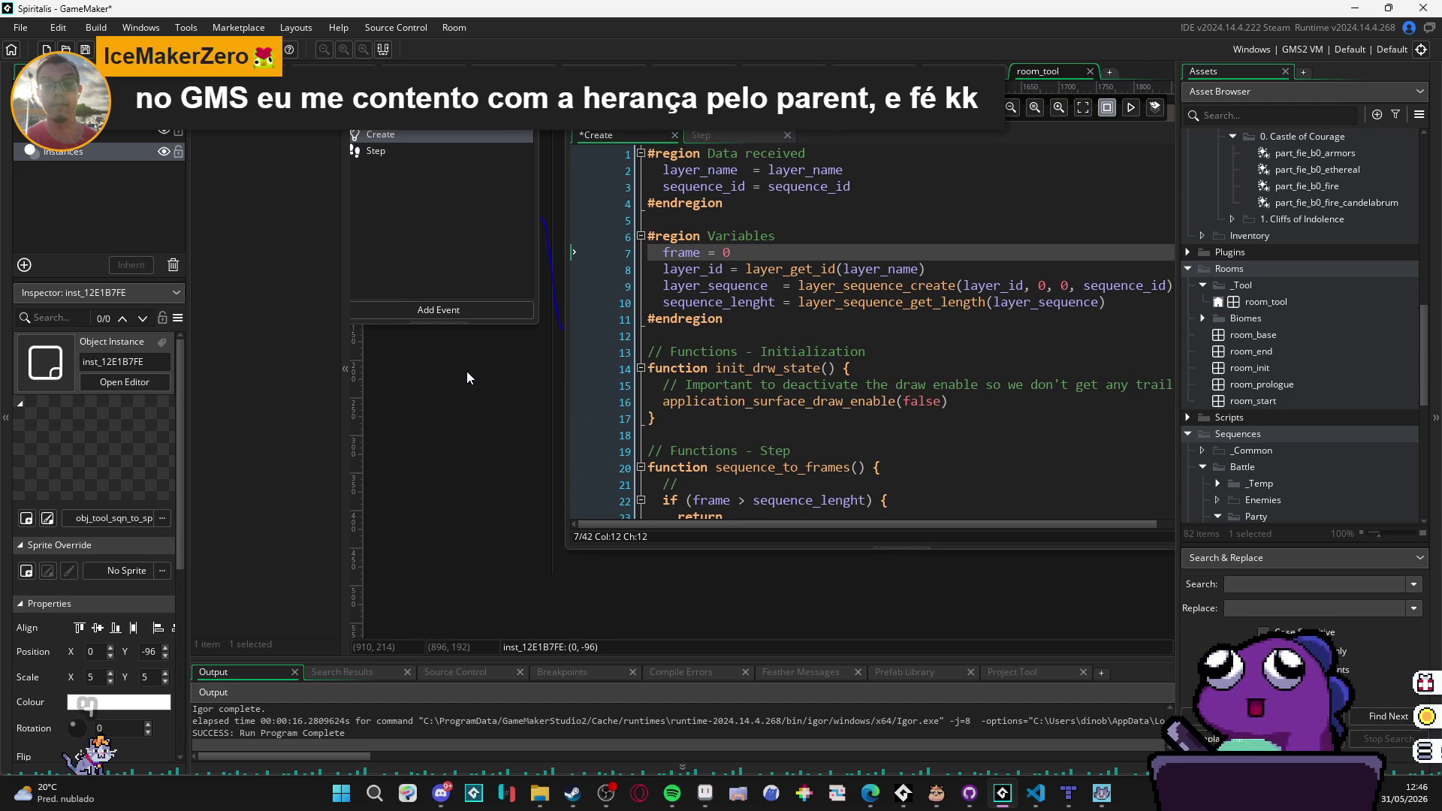
{"action": "left_click_drag", "start_coordinate": [466, 371], "coordinate": [475, 373]}
{"action": "mouse_move", "coordinate": [474, 372]}
{"action": "left_mouse_down"}
{"action": "mouse_move", "coordinate": [479, 263]}
{"action": "mouse_move", "coordinate": [515, 330]}
{"action": "mouse_move", "coordinate": [609, 409]}
{"action": "mouse_move", "coordinate": [817, 452]}
{"action": "mouse_move", "coordinate": [882, 417]}
{"action": "left_mouse_up"}
{"action": "left_click", "coordinate": [823, 228]}
{"action": "left_click_drag", "start_coordinate": [792, 358], "coordinate": [954, 498]}
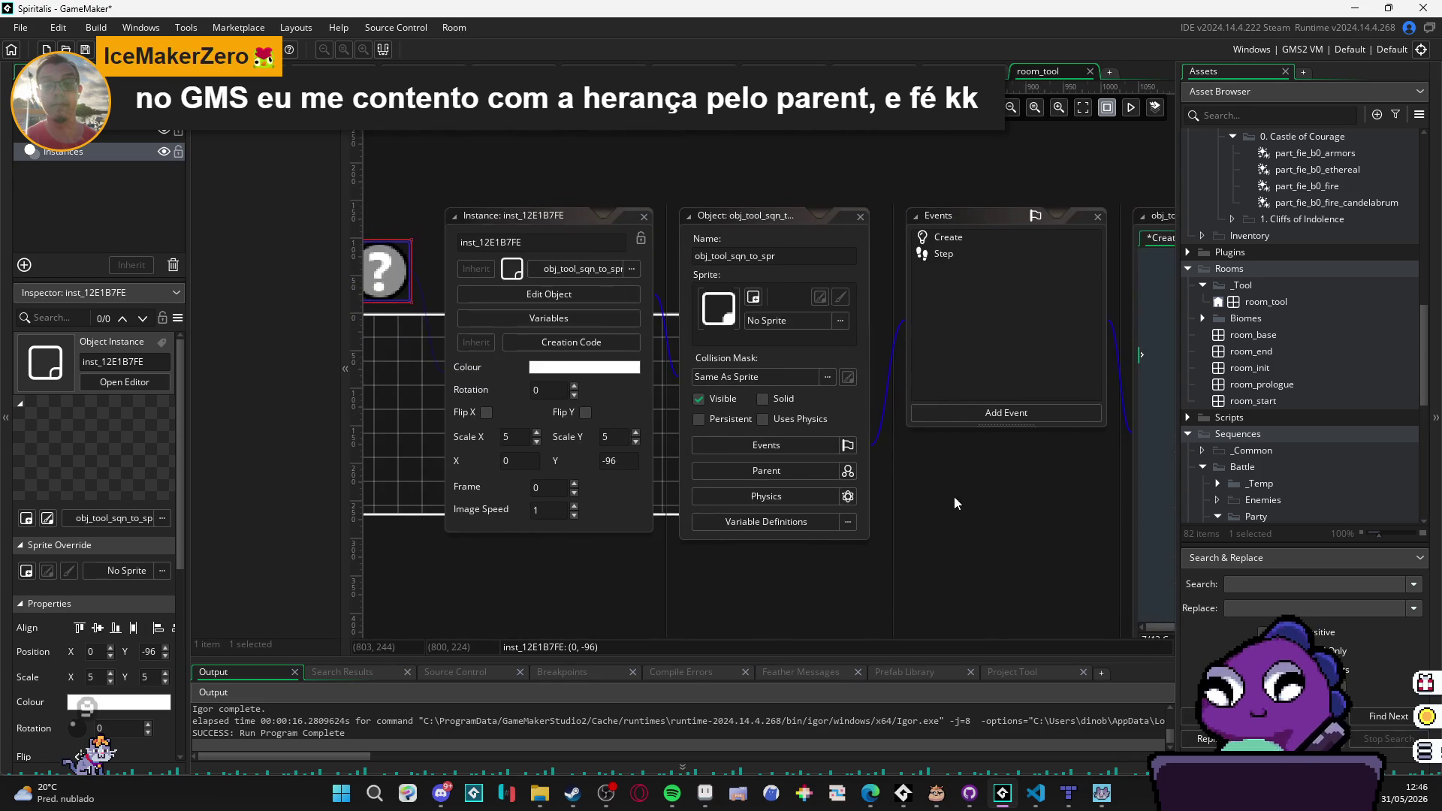
{"action": "left_click", "coordinate": [694, 437]}
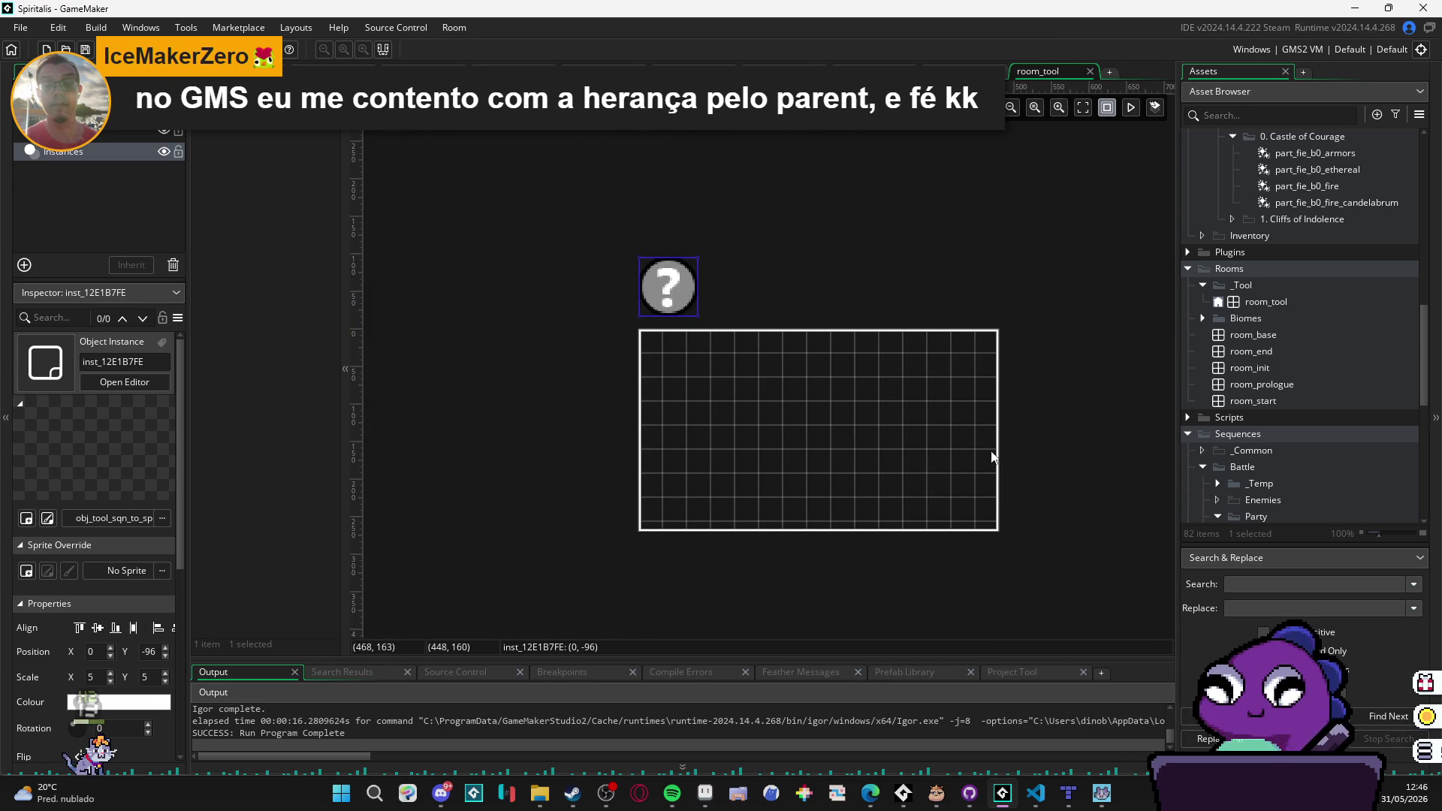
Step: Preview the bat dash sequence, pausing it at frame 49, and view the room boundary
{"action": "double_click", "coordinate": [853, 342]}
{"action": "left_click", "coordinate": [878, 385]}
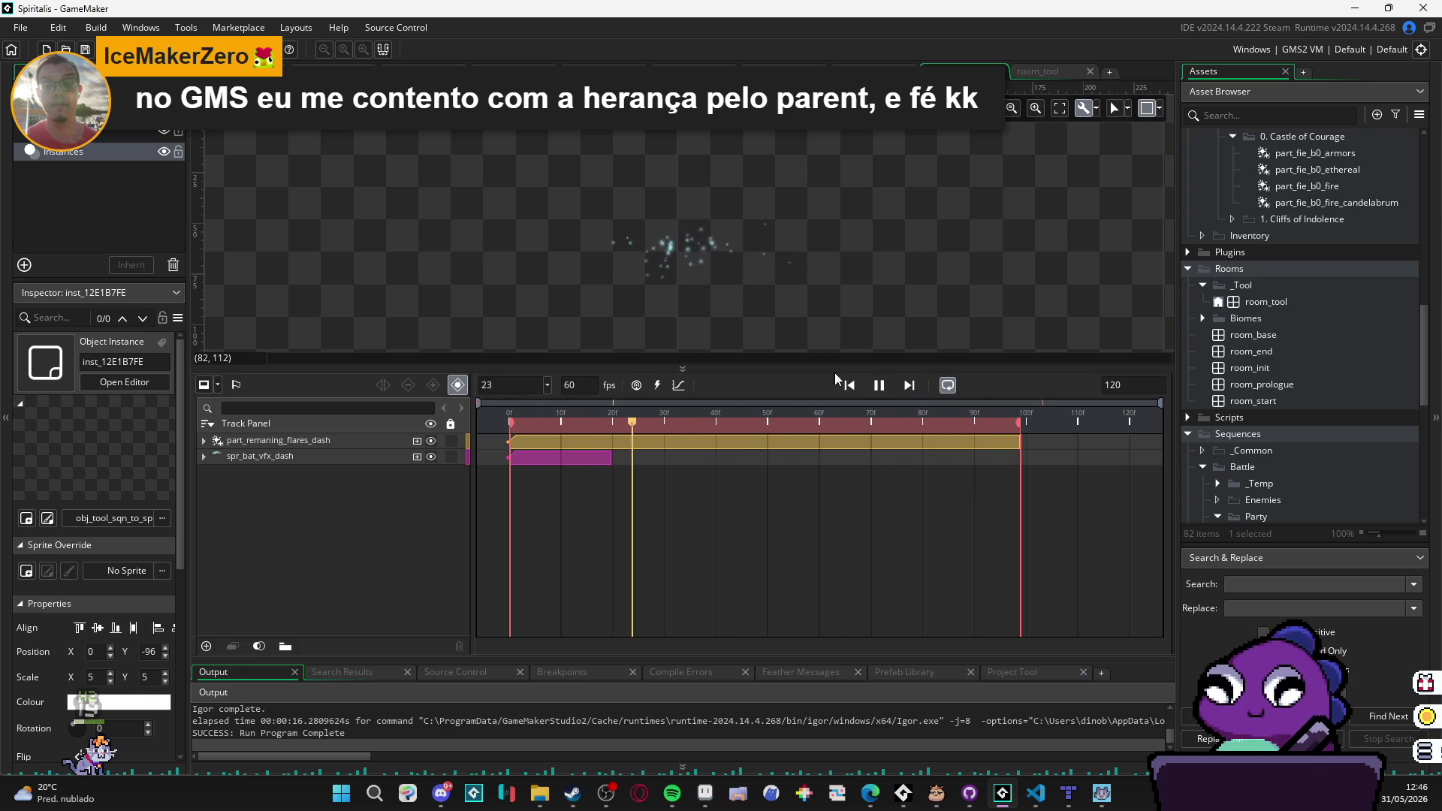
{"action": "left_click", "coordinate": [878, 385]}
{"action": "scroll", "coordinate": [843, 278], "scroll_direction": "down", "scroll_amount": 3}
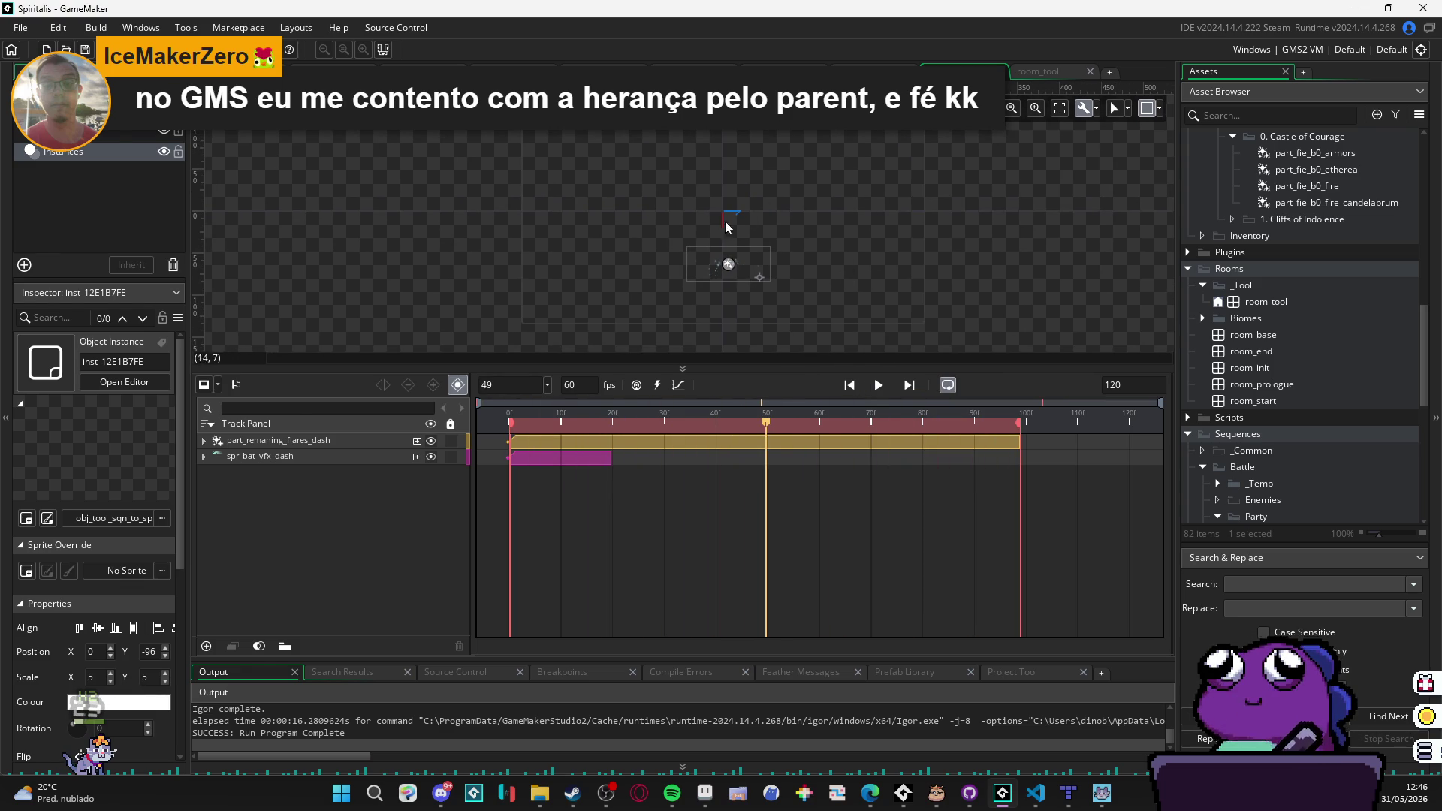
{"action": "mouse_move", "coordinate": [764, 283]}
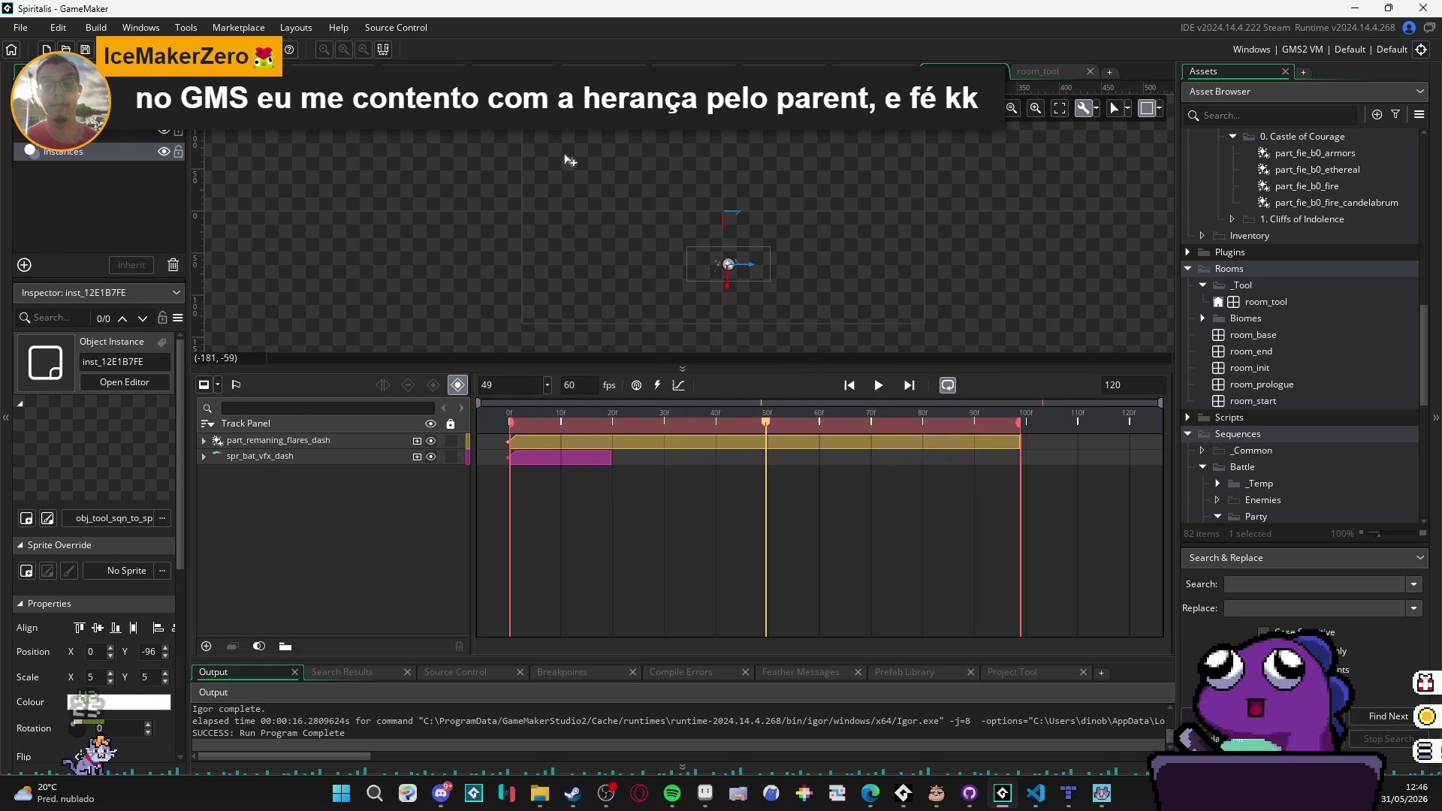
{"action": "scroll", "coordinate": [715, 258], "scroll_direction": "up", "scroll_amount": 3}
{"action": "scroll", "coordinate": [692, 259], "scroll_direction": "up", "scroll_amount": 3}
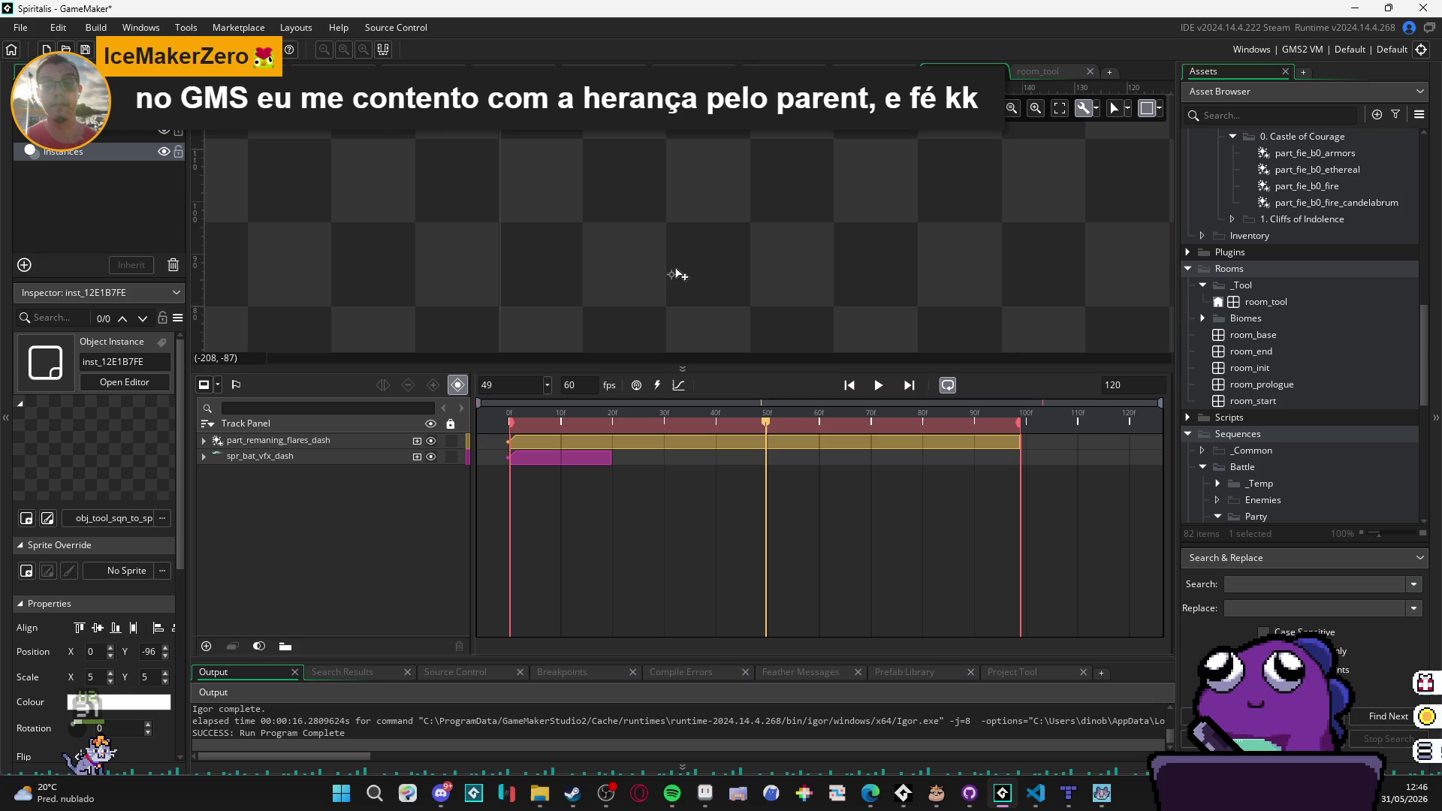
{"action": "scroll", "coordinate": [629, 235], "scroll_direction": "up", "scroll_amount": 1}
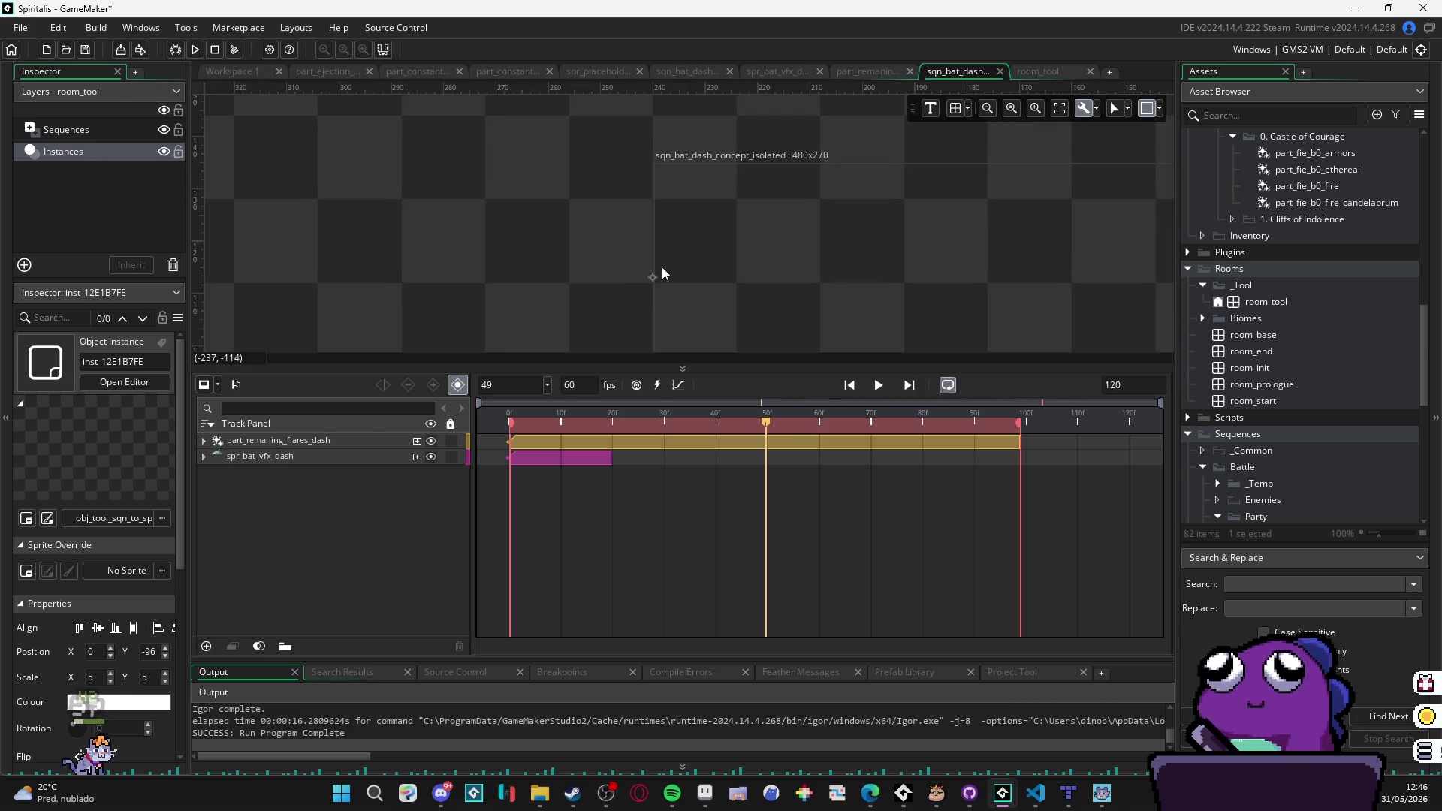
{"action": "scroll", "coordinate": [651, 234], "scroll_direction": "up", "scroll_amount": 2}
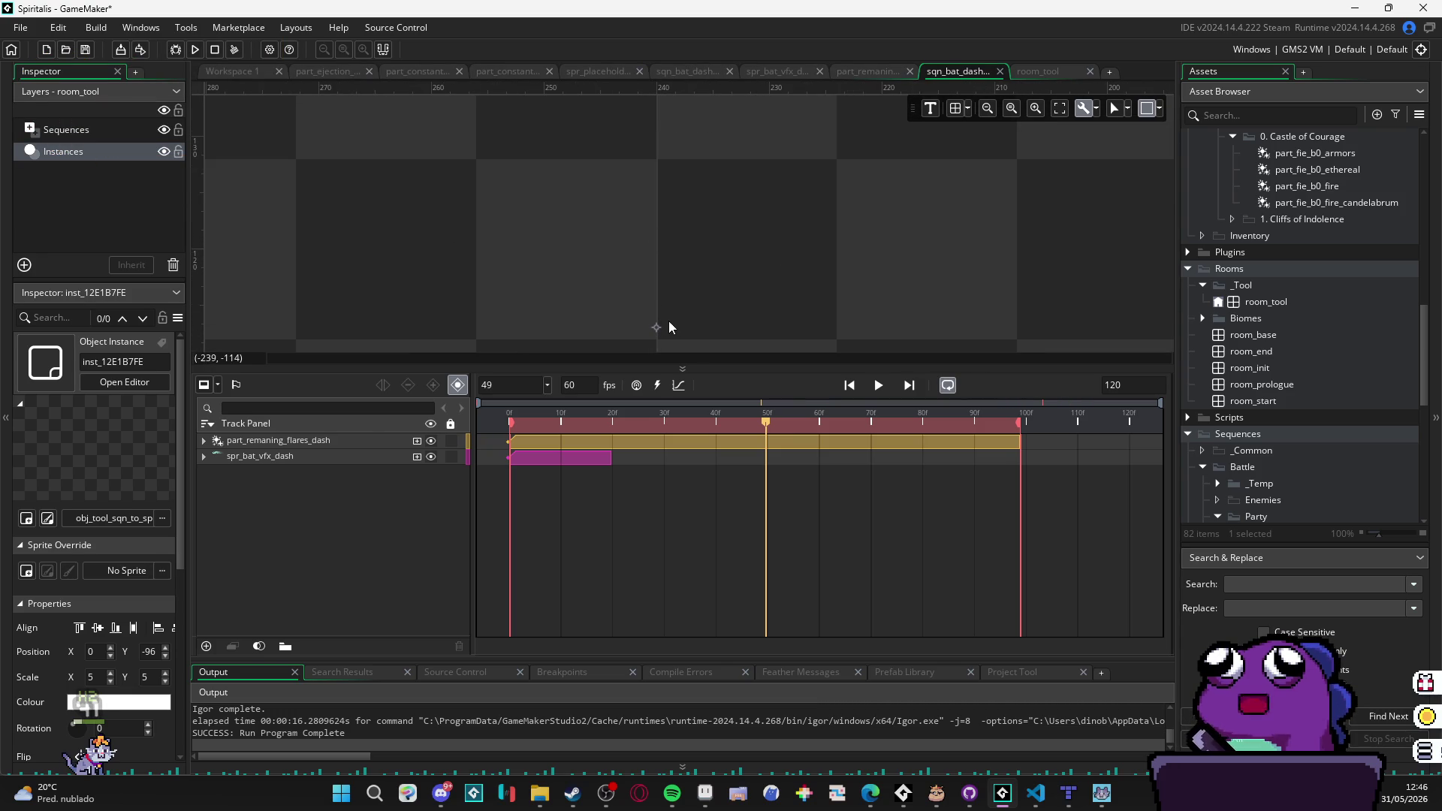
{"action": "mouse_move", "coordinate": [669, 184]}
{"action": "left_mouse_down"}
{"action": "mouse_move", "coordinate": [706, 345]}
{"action": "mouse_move", "coordinate": [698, 241]}
{"action": "left_mouse_up"}
Step: Save the project with Ctrl+S and run the game with F5
{"action": "key", "text": "ctrl+s"}
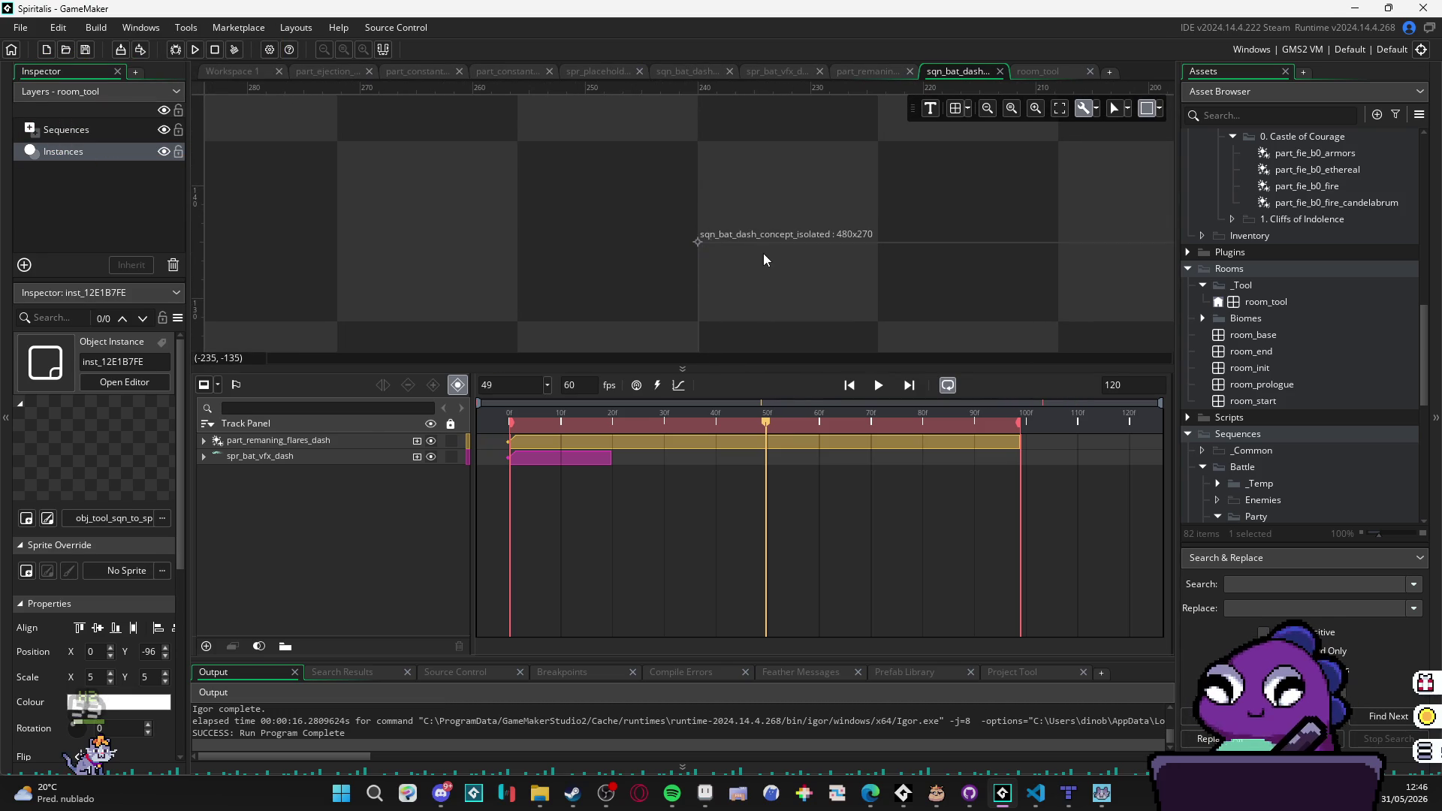
{"action": "scroll", "coordinate": [763, 254], "scroll_direction": "down", "scroll_amount": 5}
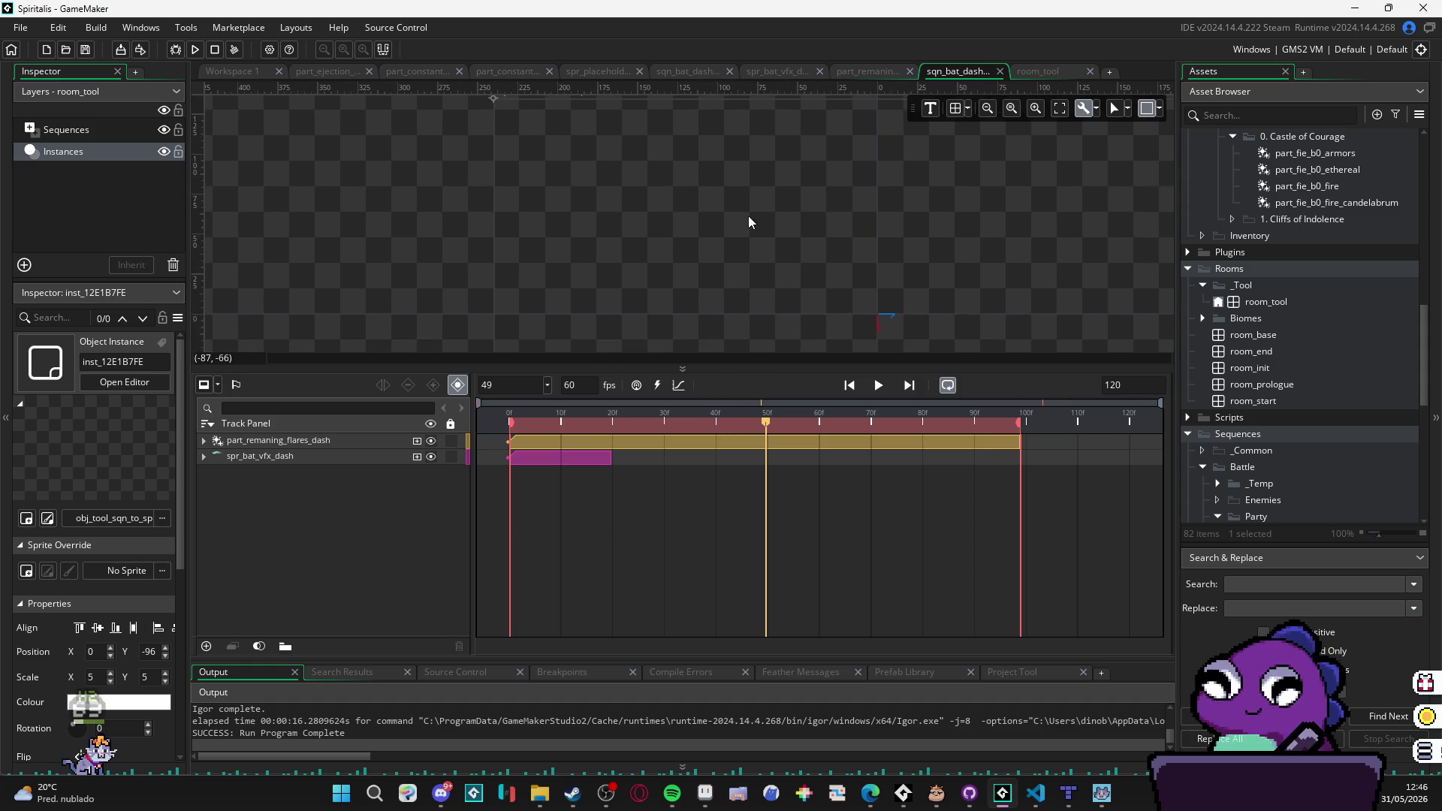
{"action": "scroll", "coordinate": [741, 216], "scroll_direction": "down", "scroll_amount": 2}
{"action": "key", "text": "F5"}
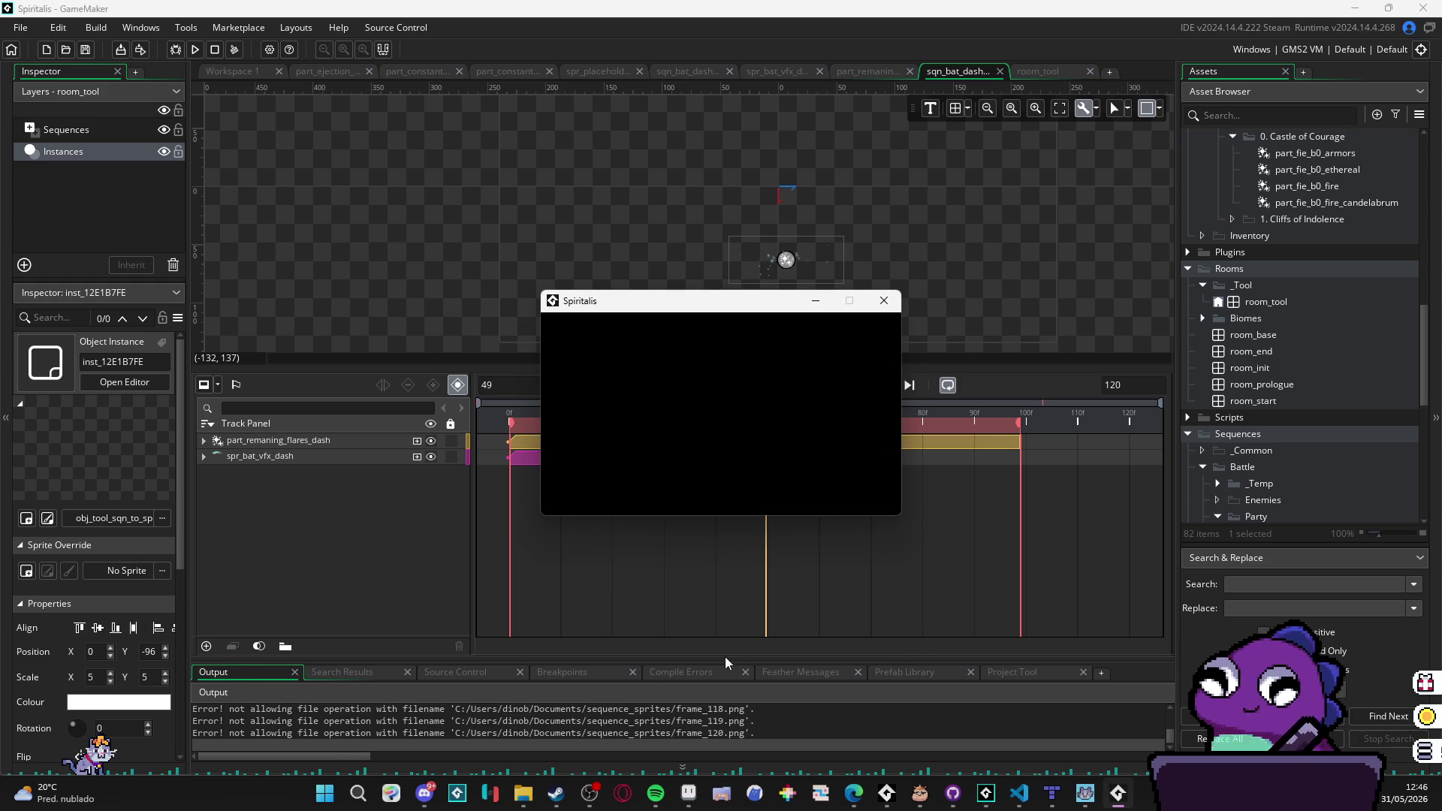
Step: Close the game, disable the Windows file system sandbox in Game Options, and rebuild
{"action": "left_click", "coordinate": [884, 300]}
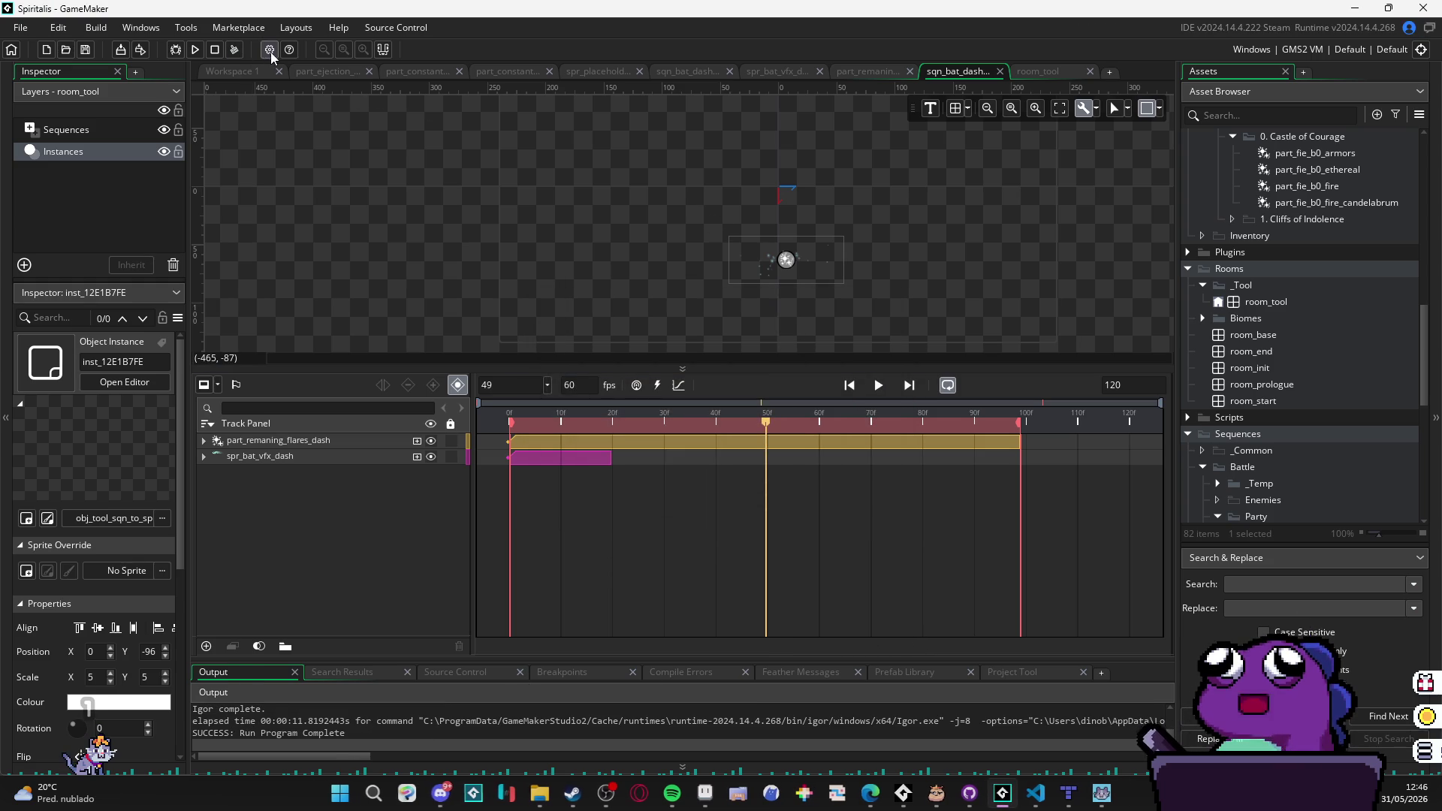
{"action": "left_click", "coordinate": [270, 49]}
{"action": "left_click", "coordinate": [347, 254]}
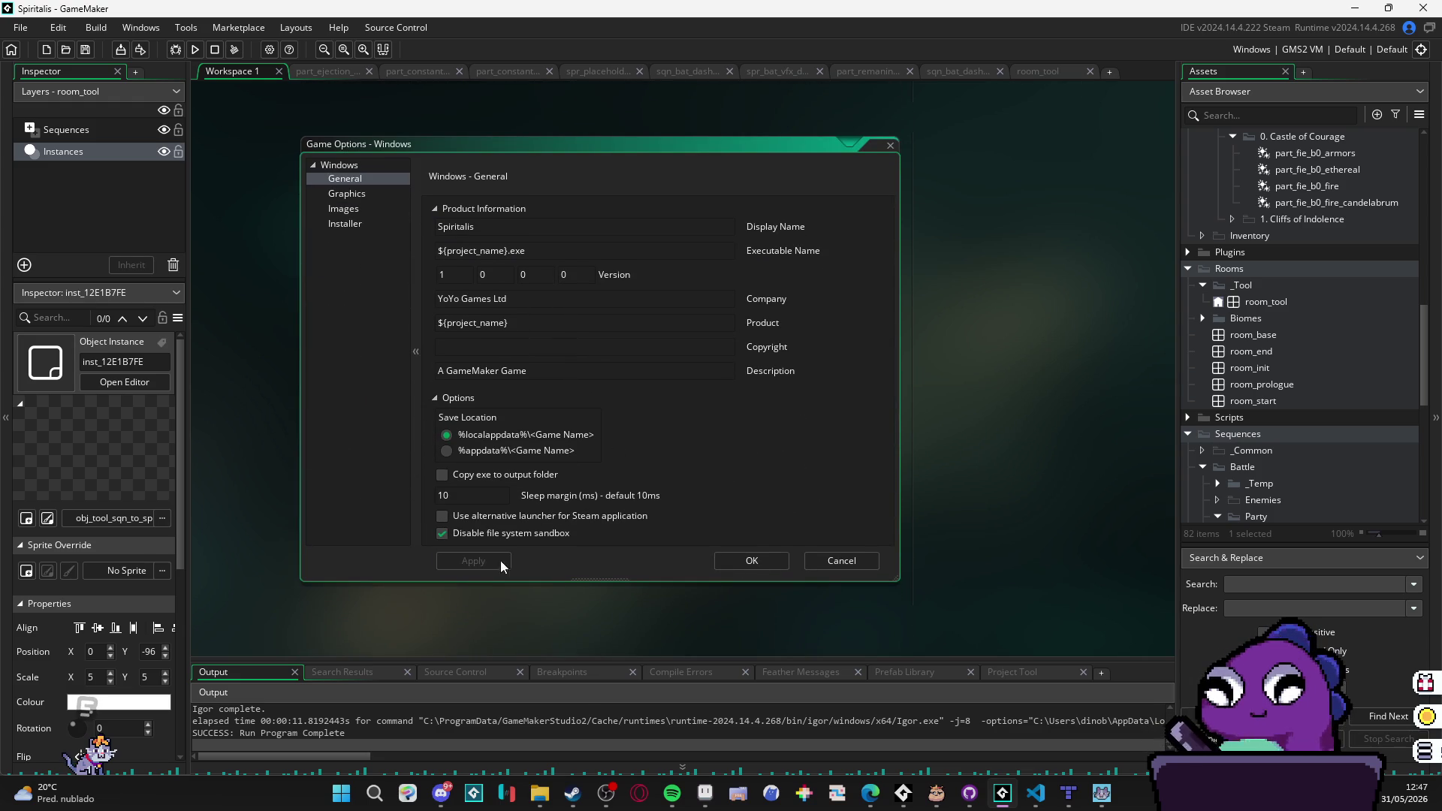
{"action": "left_click", "coordinate": [755, 560]}
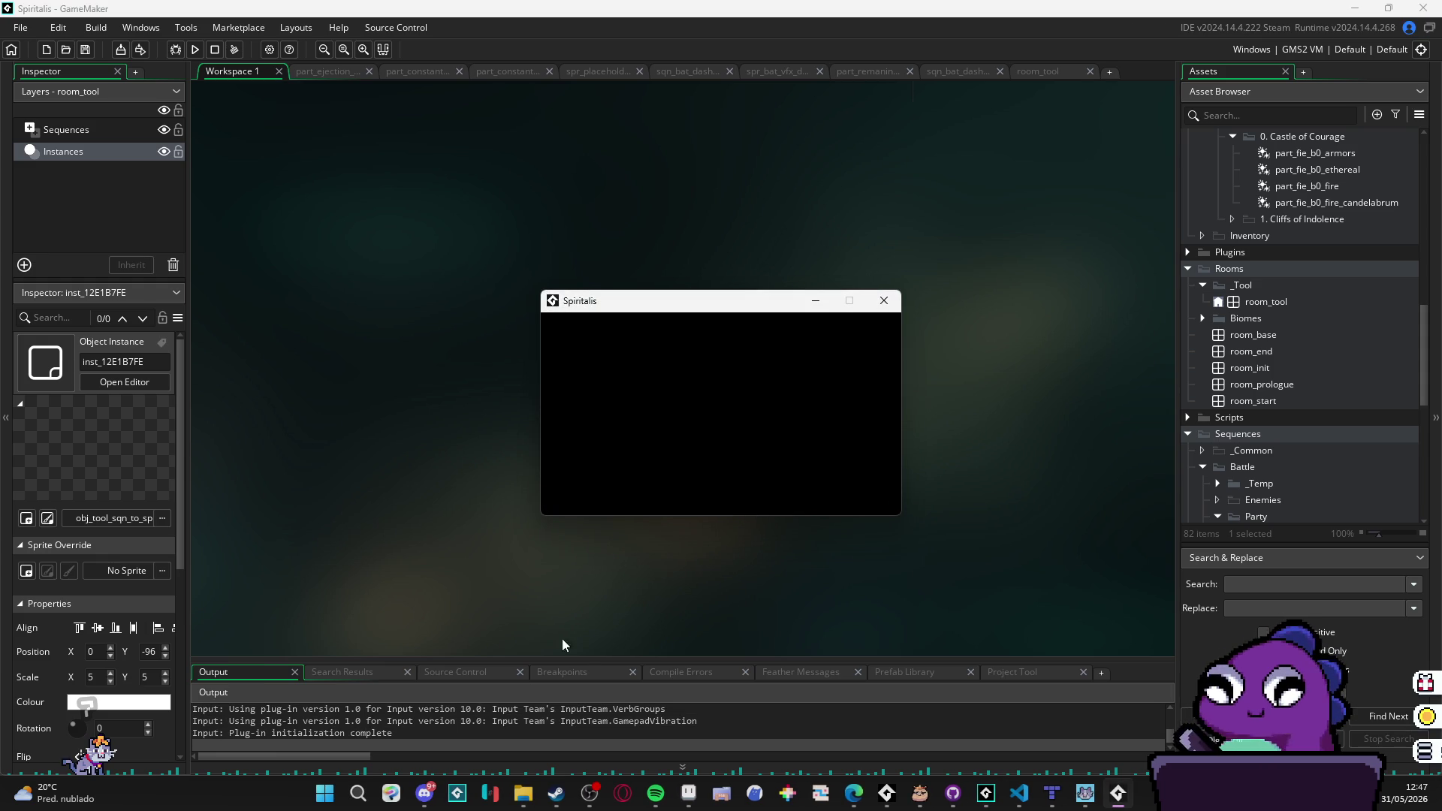
Step: Switch to the sequence_sprites File Explorer window showing frame_1 through frame_120
{"action": "mouse_move", "coordinate": [523, 793]}
{"action": "left_click", "coordinate": [488, 704]}
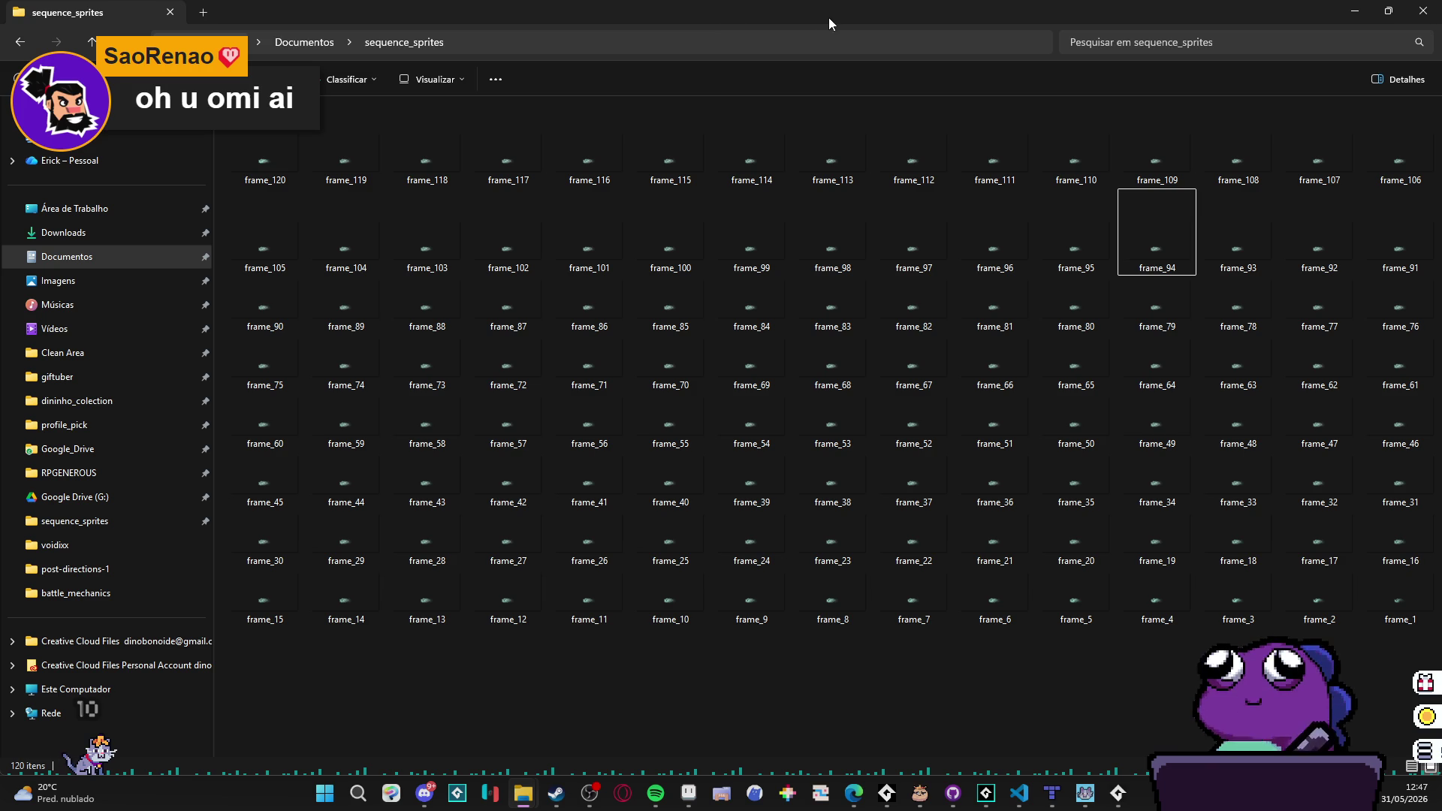
Step: Minimize the sequence_sprites File Explorer window
{"action": "left_click", "coordinate": [1354, 11]}
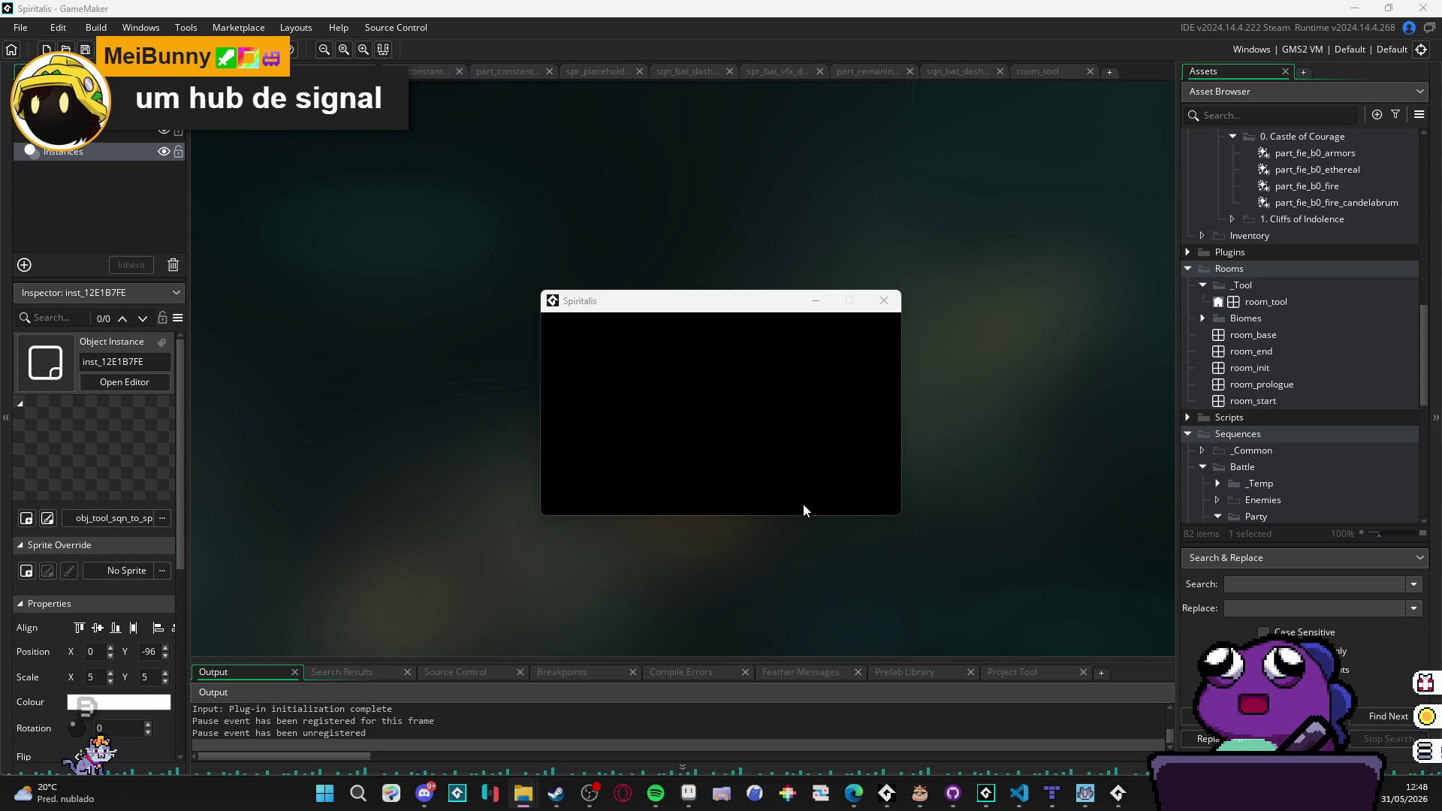
Step: Bring the Aseprite window with spr_bat_vfx_dash.png forward from the taskbar
{"action": "mouse_move", "coordinate": [533, 799]}
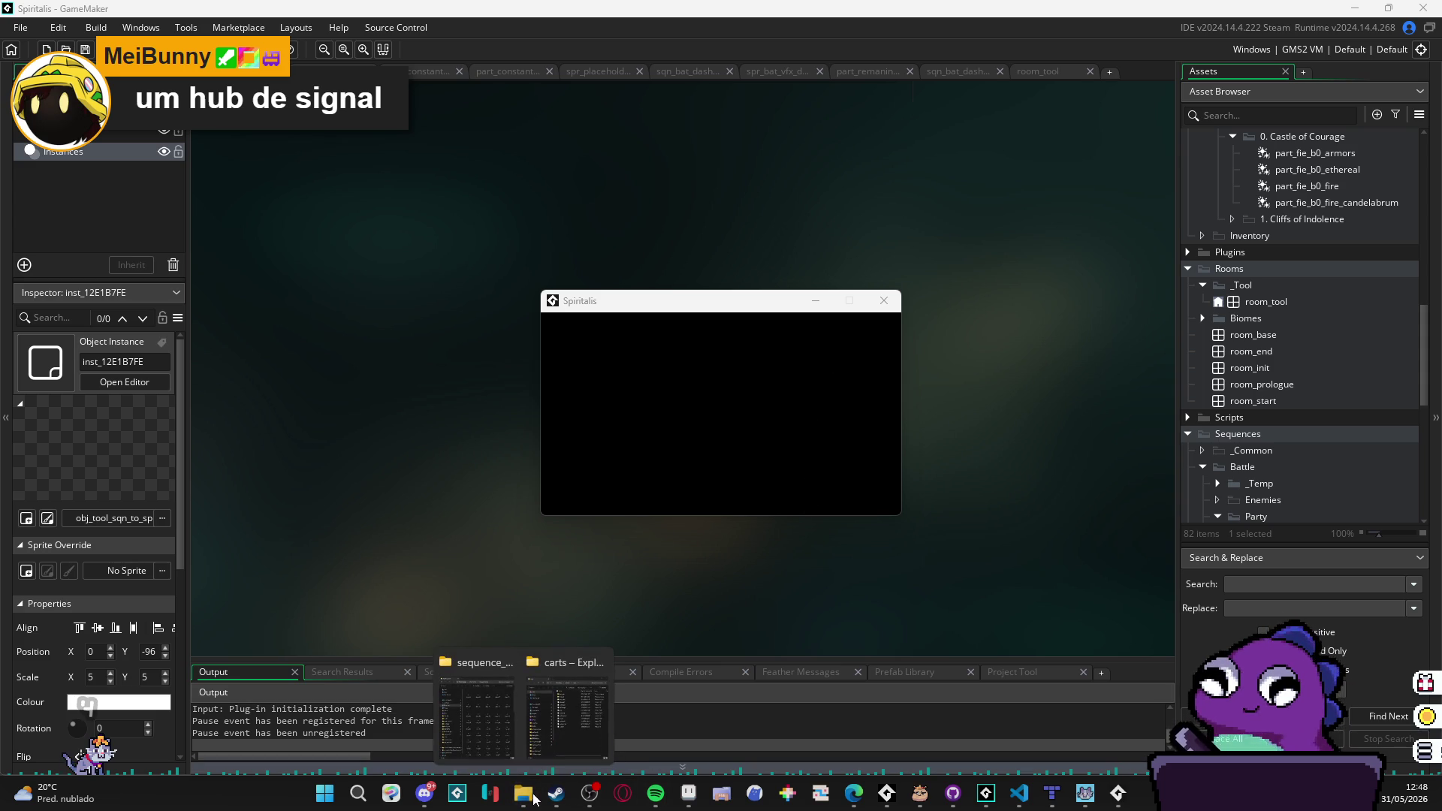
{"action": "left_click", "coordinate": [685, 802]}
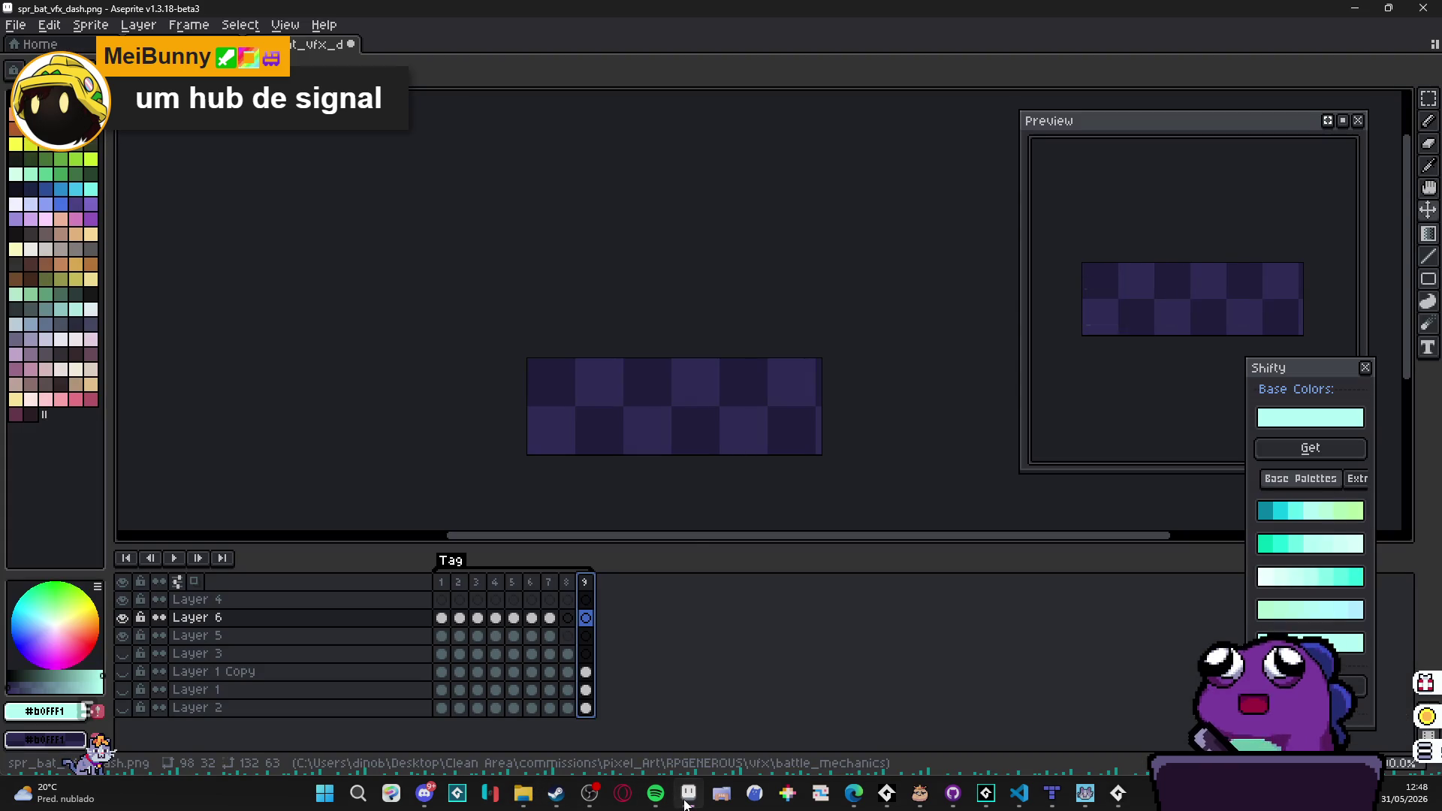
{"action": "mouse_move", "coordinate": [524, 796]}
{"action": "mouse_move", "coordinate": [483, 730]}
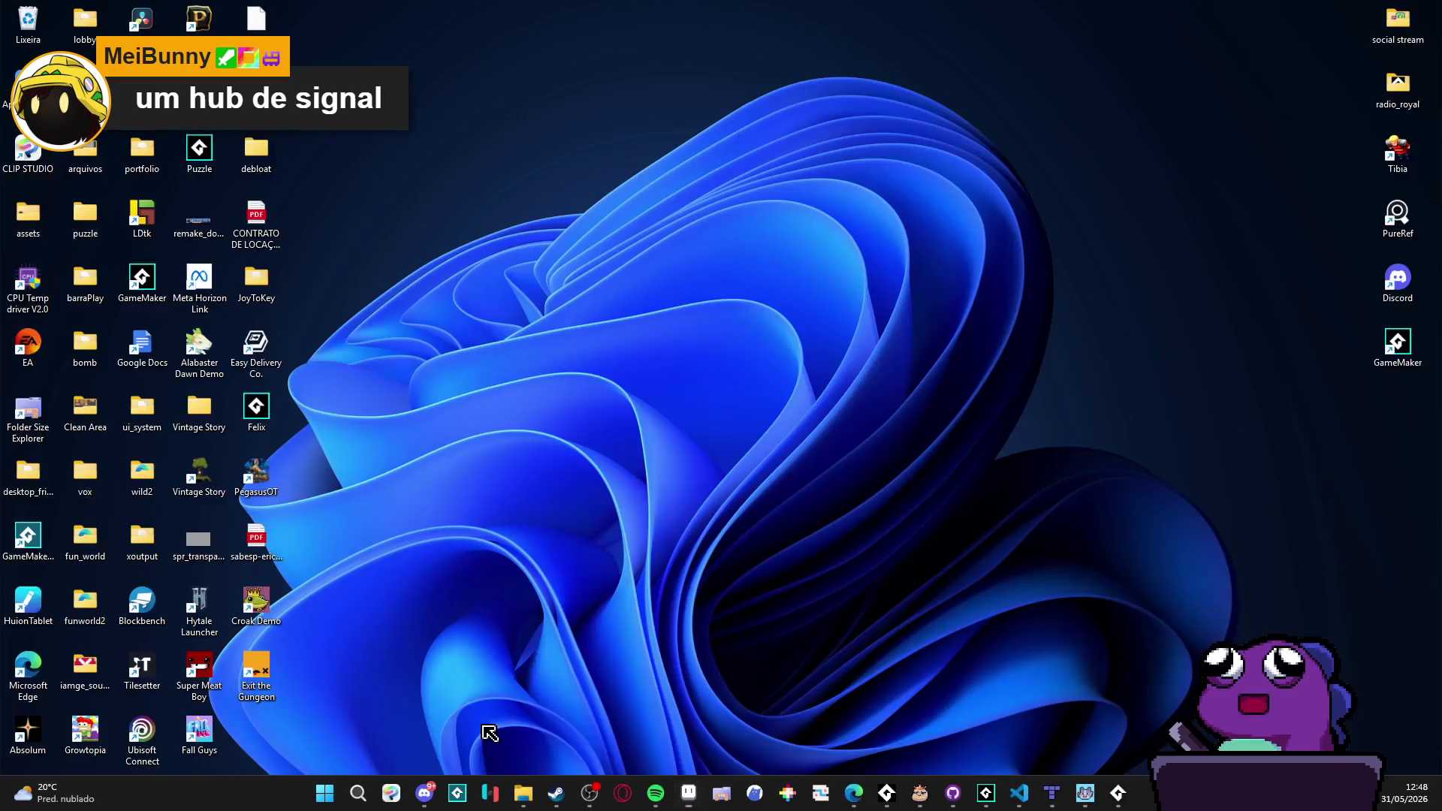
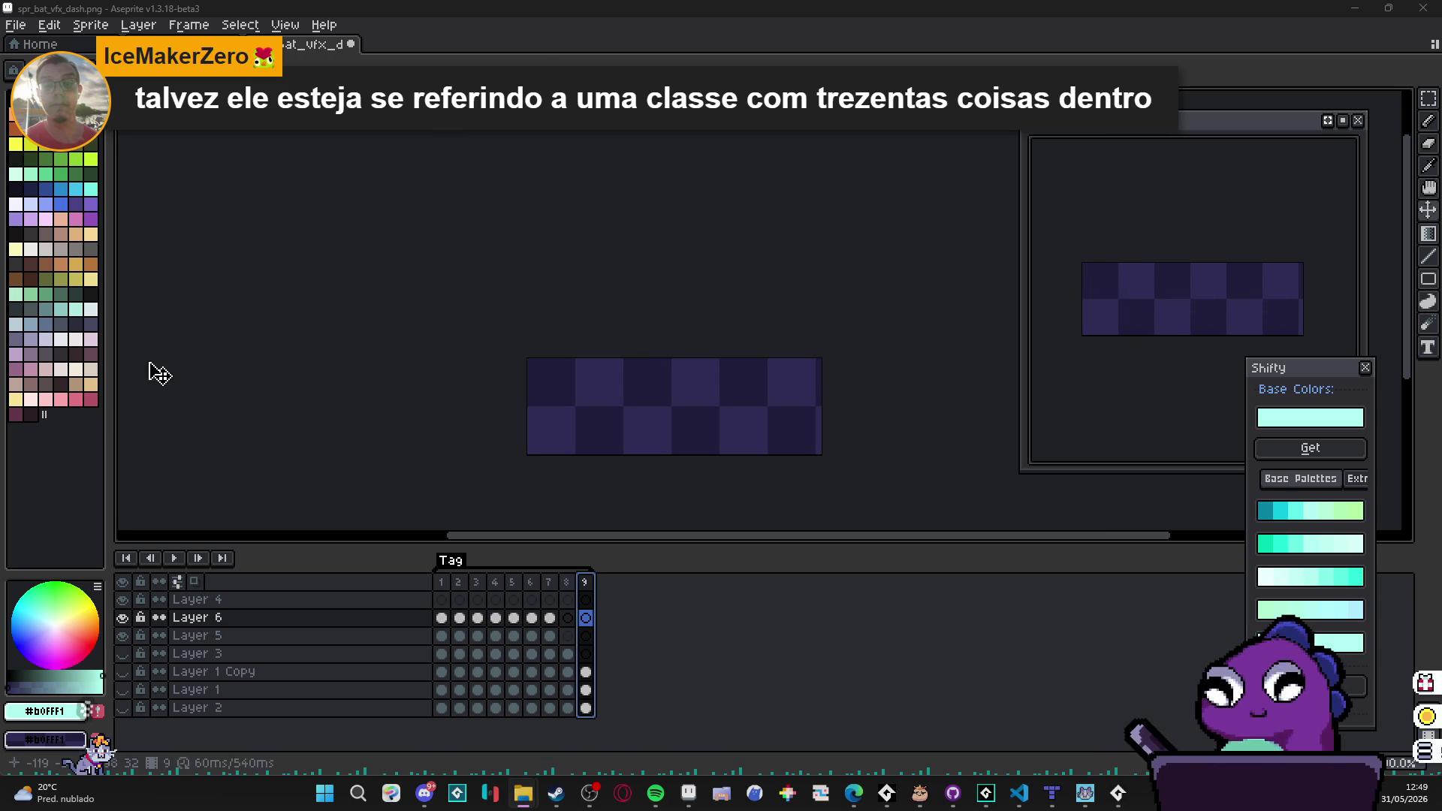
Step: Load the rendered frame PNGs into Aseprite as a single animation
{"action": "left_click_drag", "start_coordinate": [484, 136], "coordinate": [489, 143]}
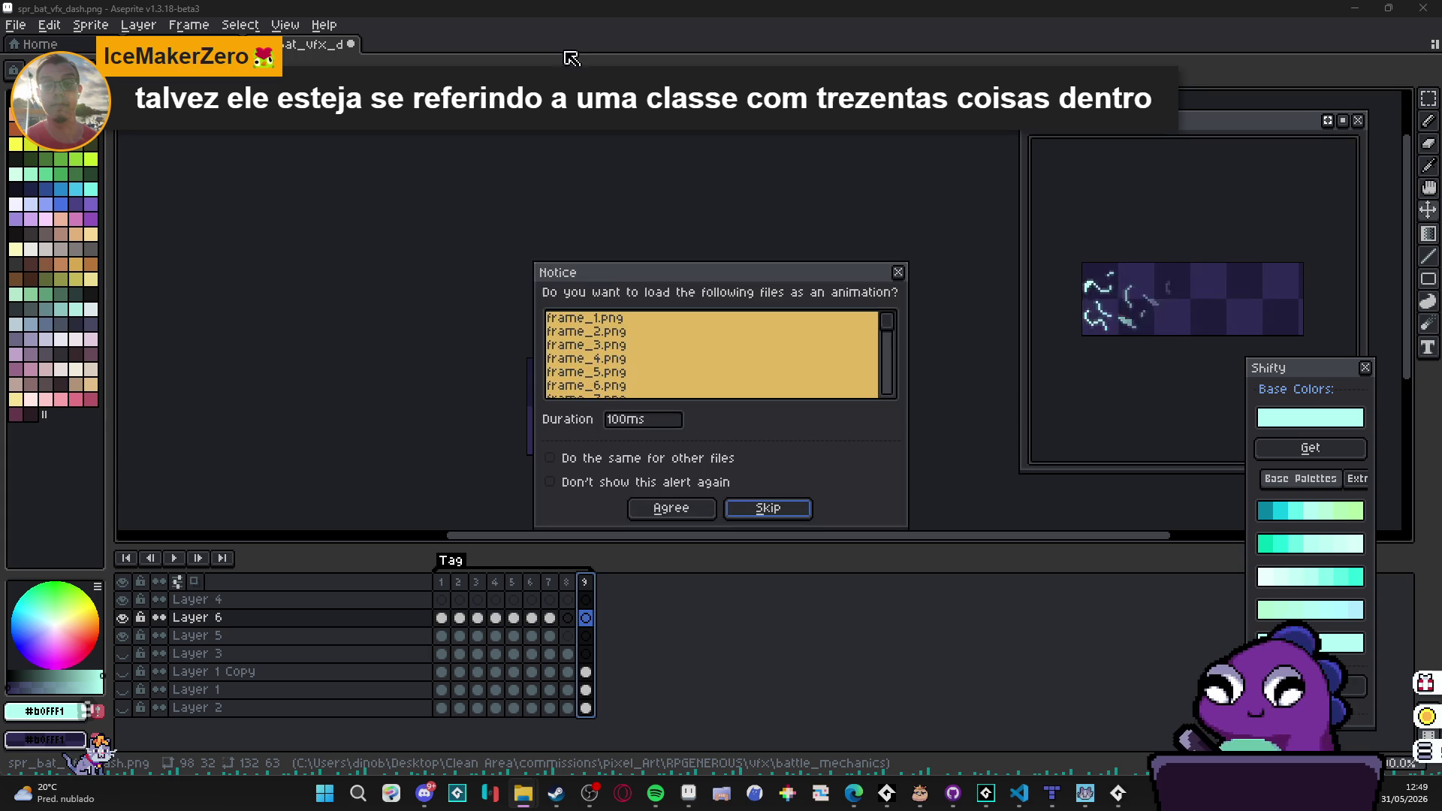
{"action": "left_click", "coordinate": [698, 510]}
{"action": "scroll", "coordinate": [773, 380], "scroll_direction": "up", "scroll_amount": 4}
{"action": "scroll", "coordinate": [695, 440], "scroll_direction": "down", "scroll_amount": 1}
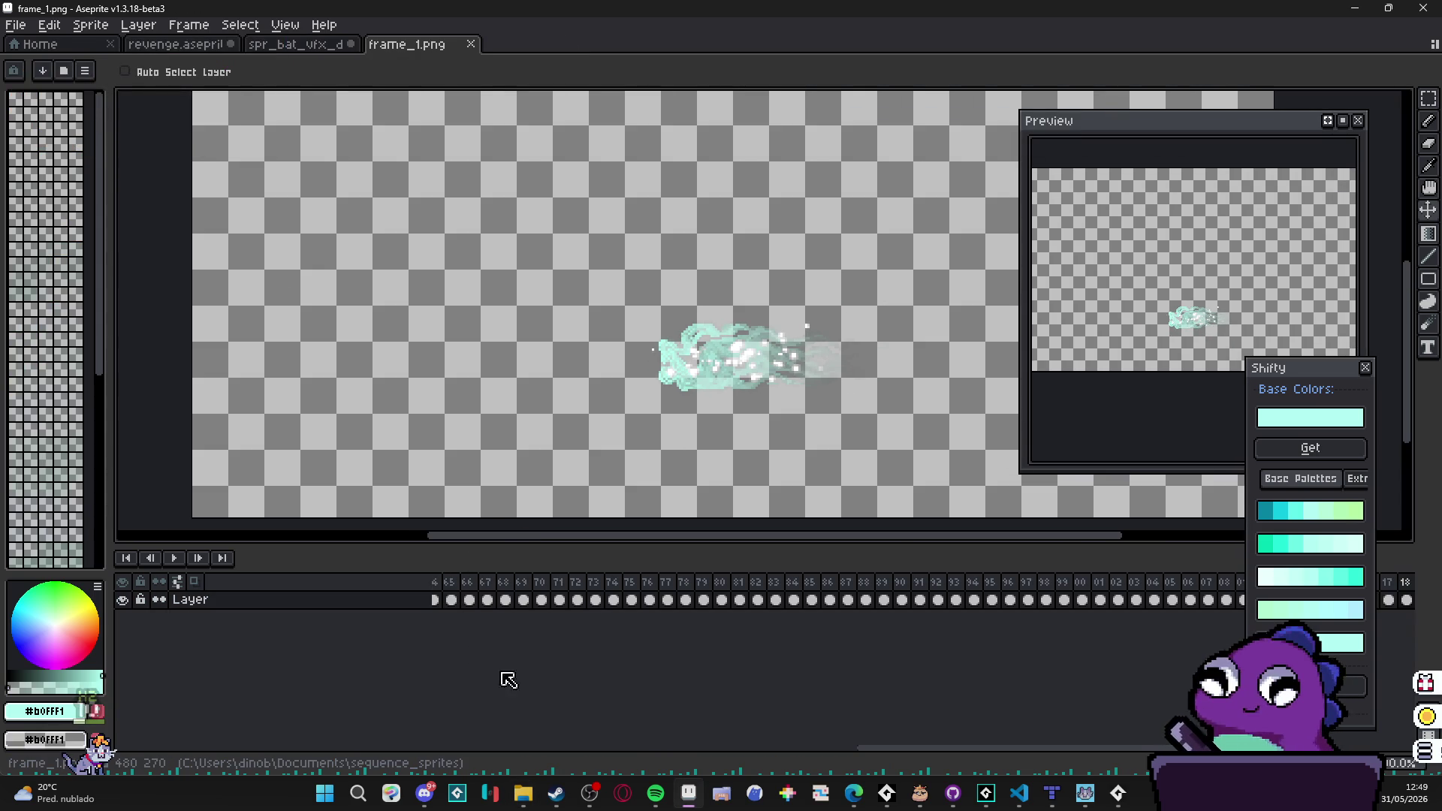
{"action": "left_click", "coordinate": [475, 749]}
Step: Play the animation from frame 1, stop it, and return to GameMaker
{"action": "left_click", "coordinate": [436, 748]}
{"action": "left_click", "coordinate": [441, 600]}
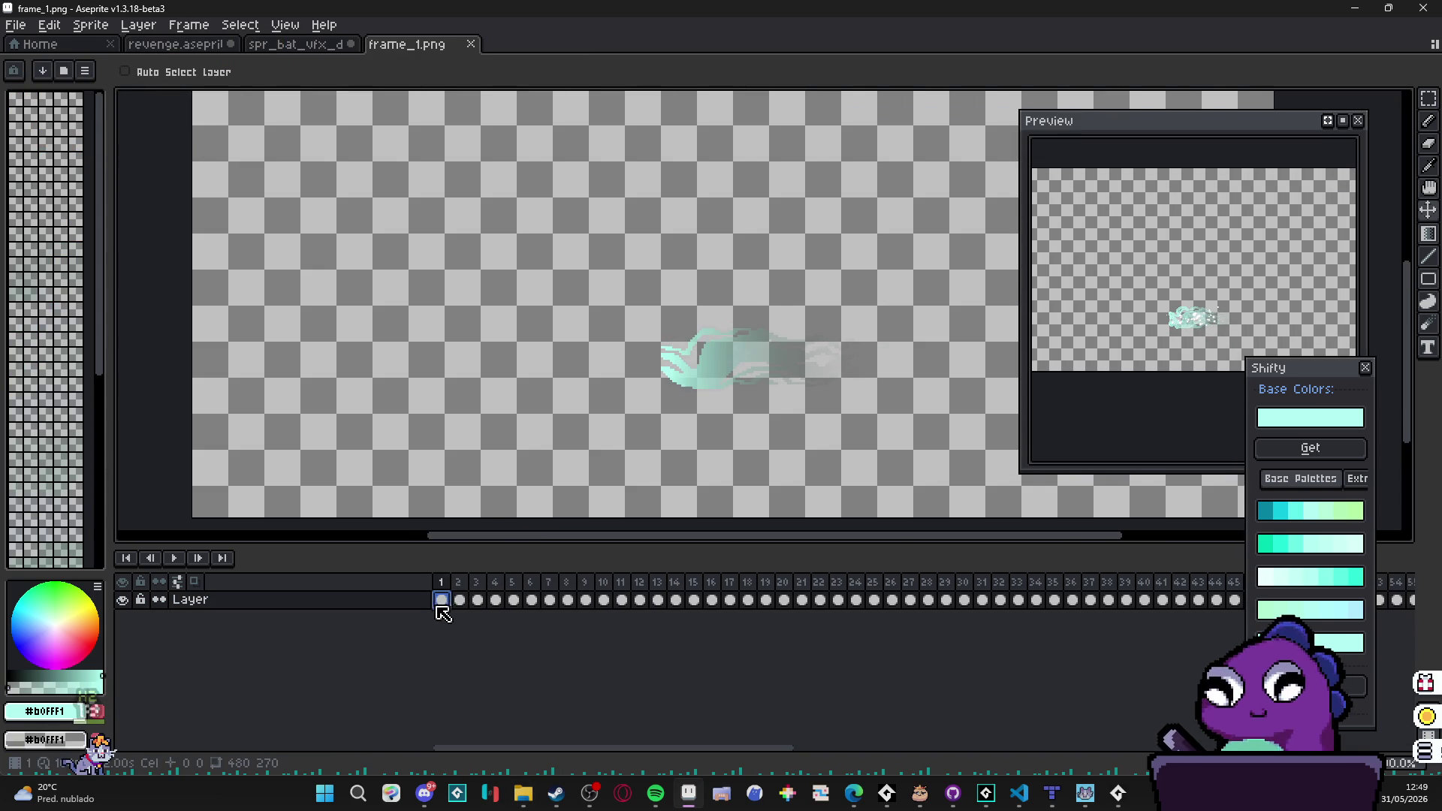
{"action": "left_click", "coordinate": [174, 560]}
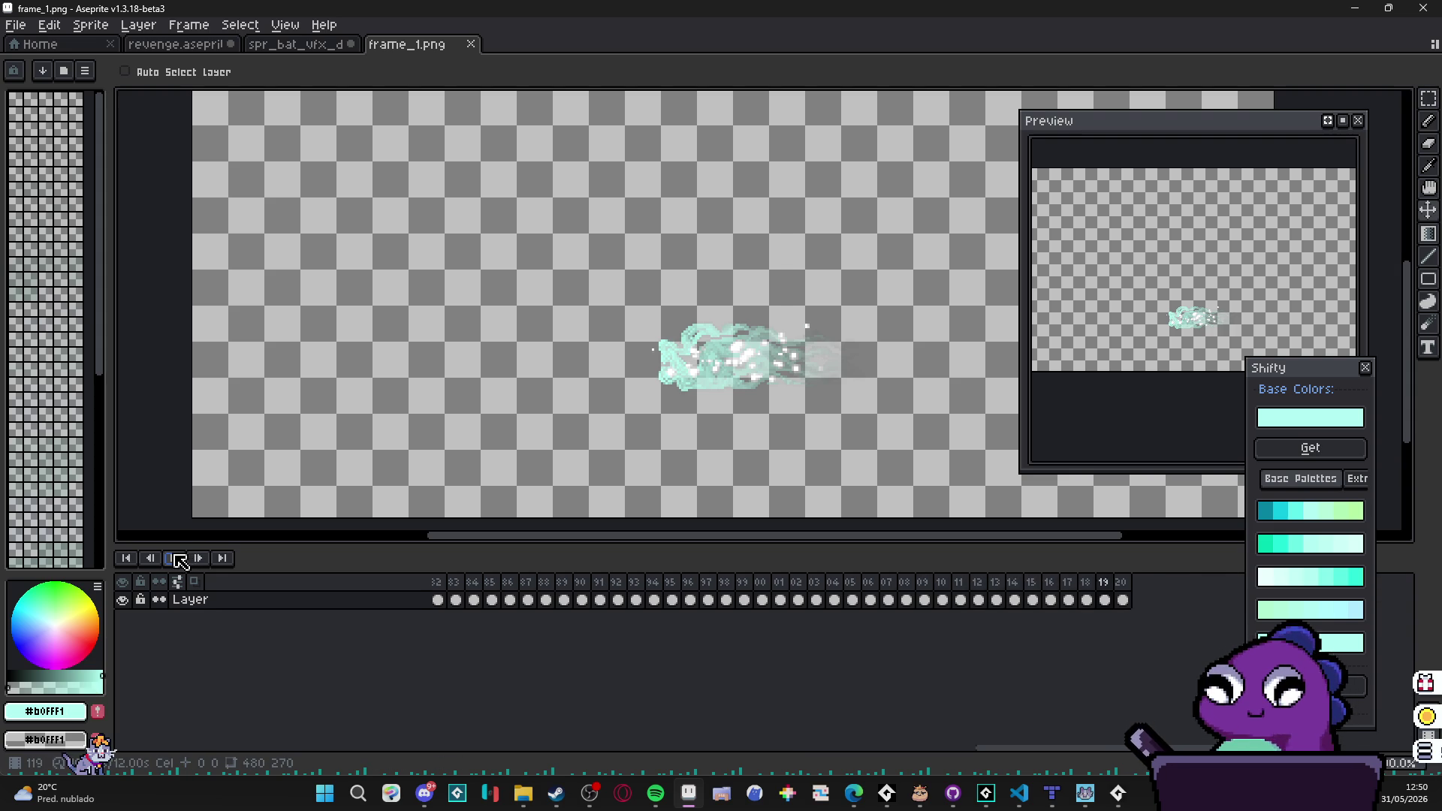
{"action": "left_click", "coordinate": [175, 562]}
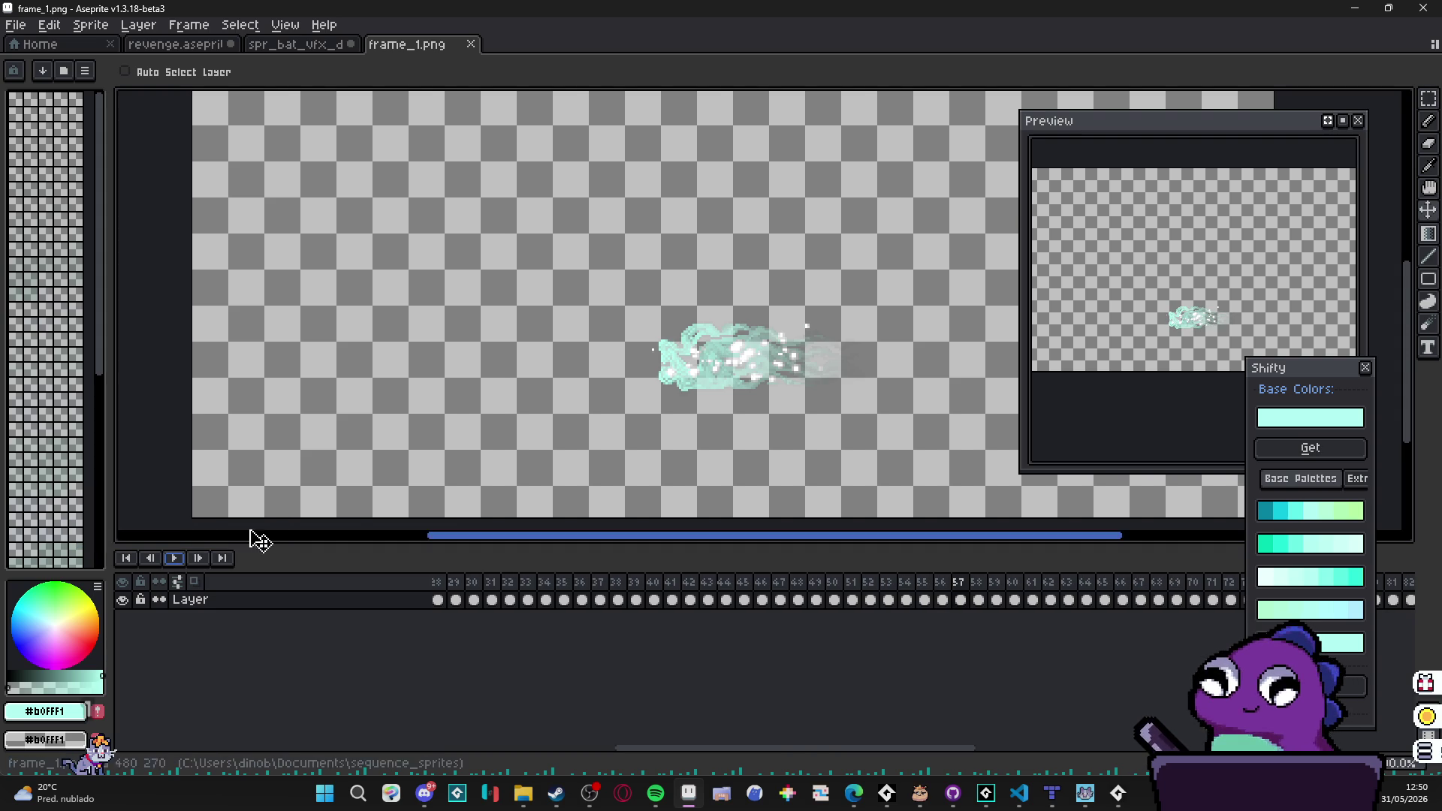
{"action": "scroll", "coordinate": [418, 453], "scroll_direction": "down", "scroll_amount": 1}
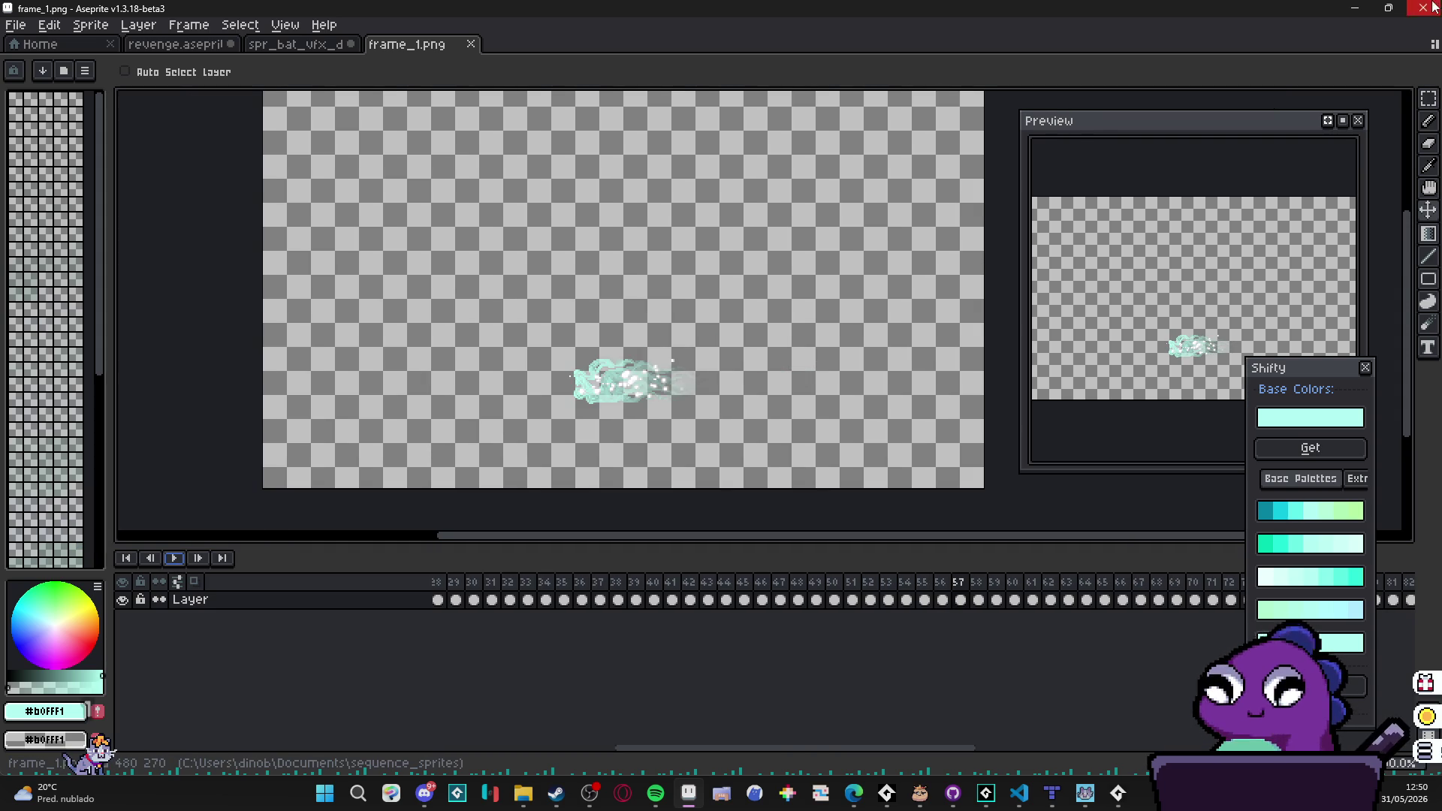
{"action": "key", "text": "alt+Tab"}
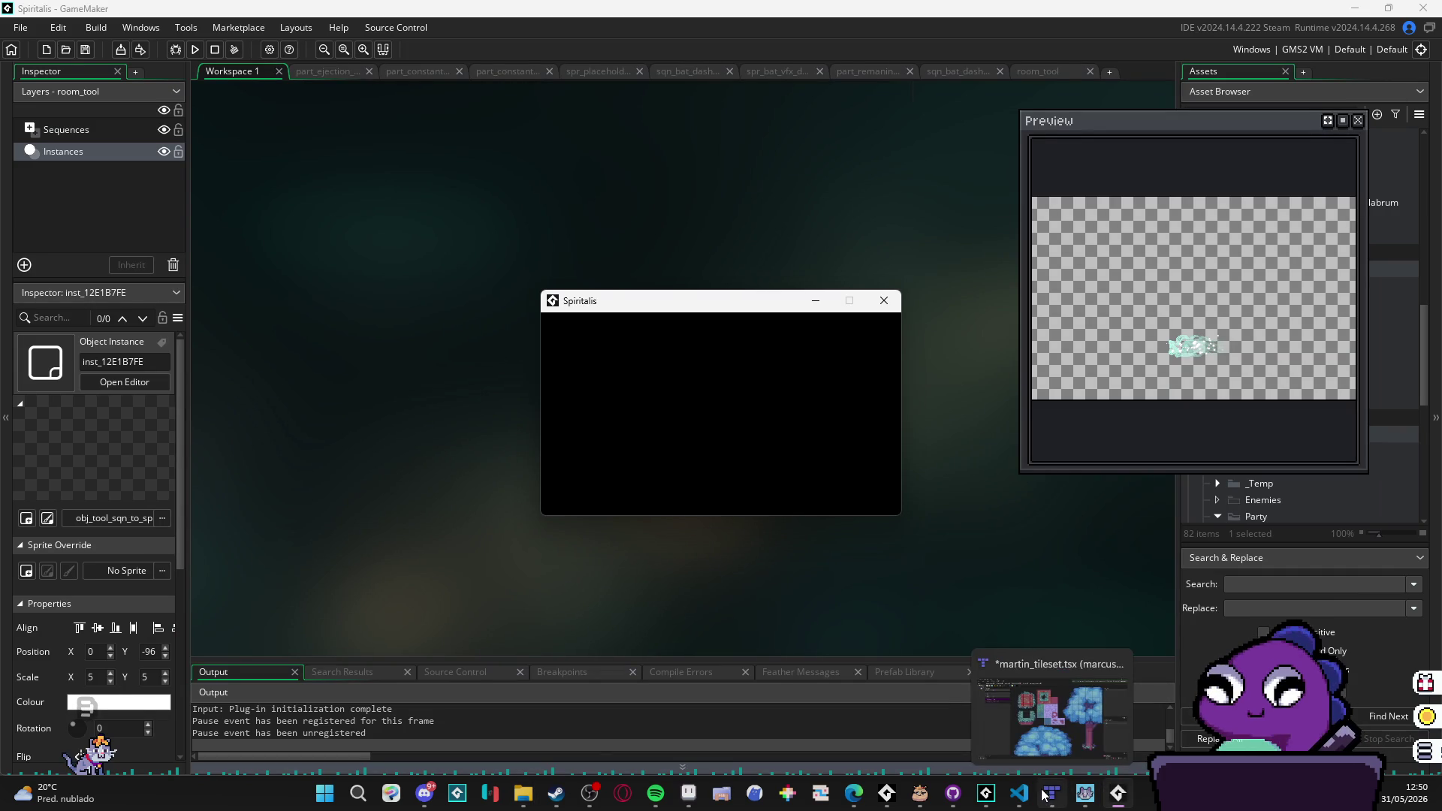
Step: Bring GameMaker forward, dismiss the running Spiritalis game window, and browse the Asset Browser
{"action": "left_click", "coordinate": [998, 796]}
{"action": "left_click", "coordinate": [997, 796]}
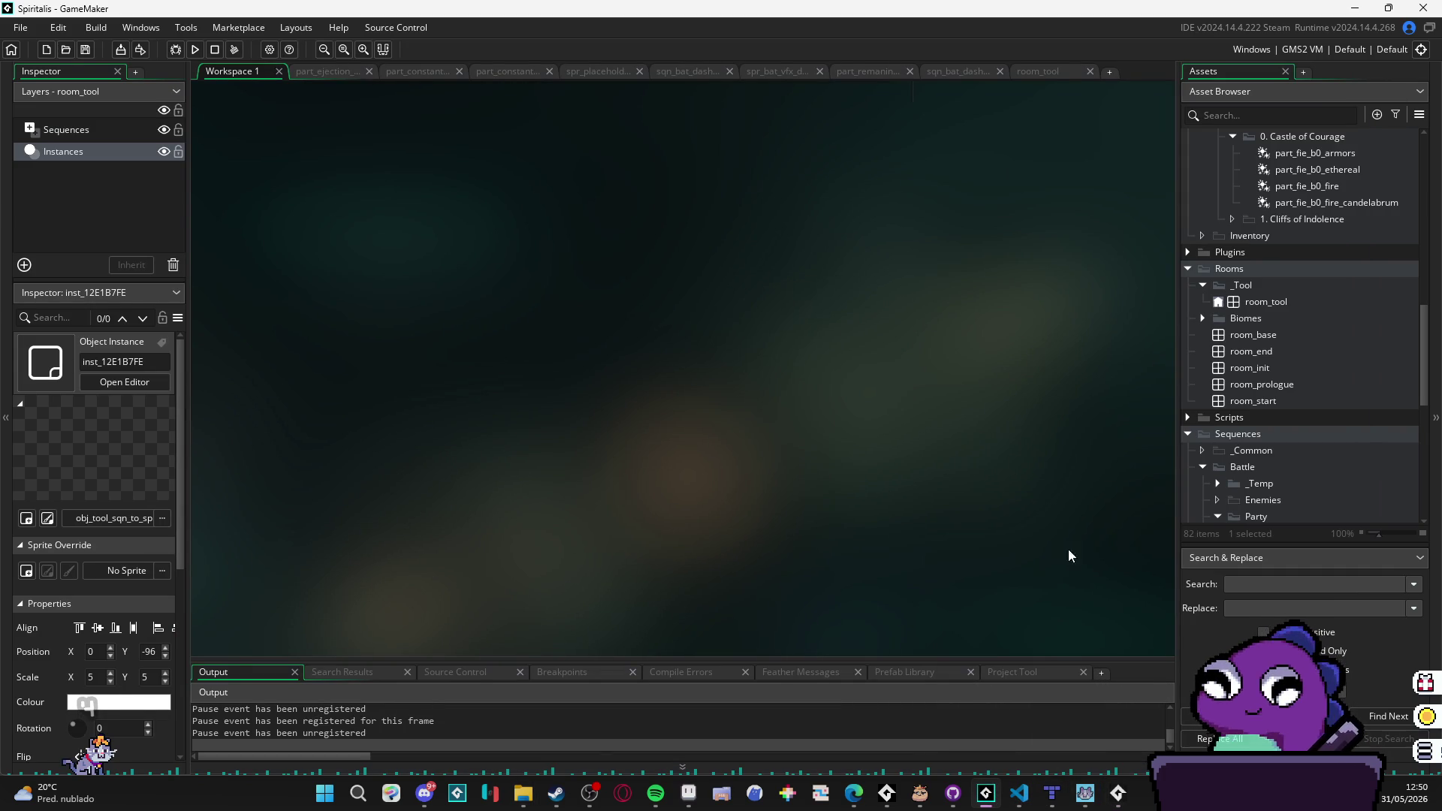
{"action": "scroll", "coordinate": [1253, 409], "scroll_direction": "up", "scroll_amount": 10}
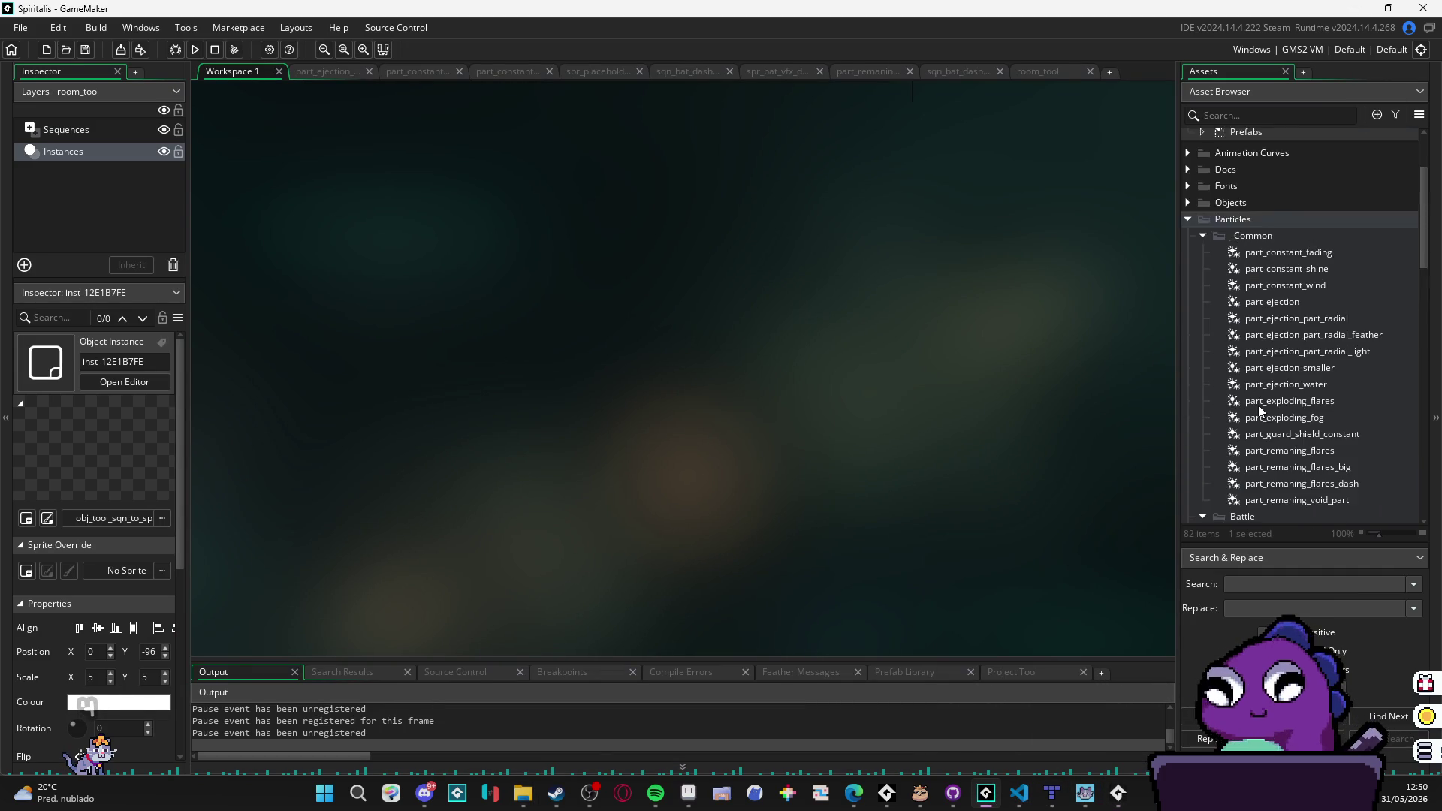
{"action": "scroll", "coordinate": [1262, 402], "scroll_direction": "up", "scroll_amount": 5}
{"action": "scroll", "coordinate": [1269, 388], "scroll_direction": "down", "scroll_amount": 15}
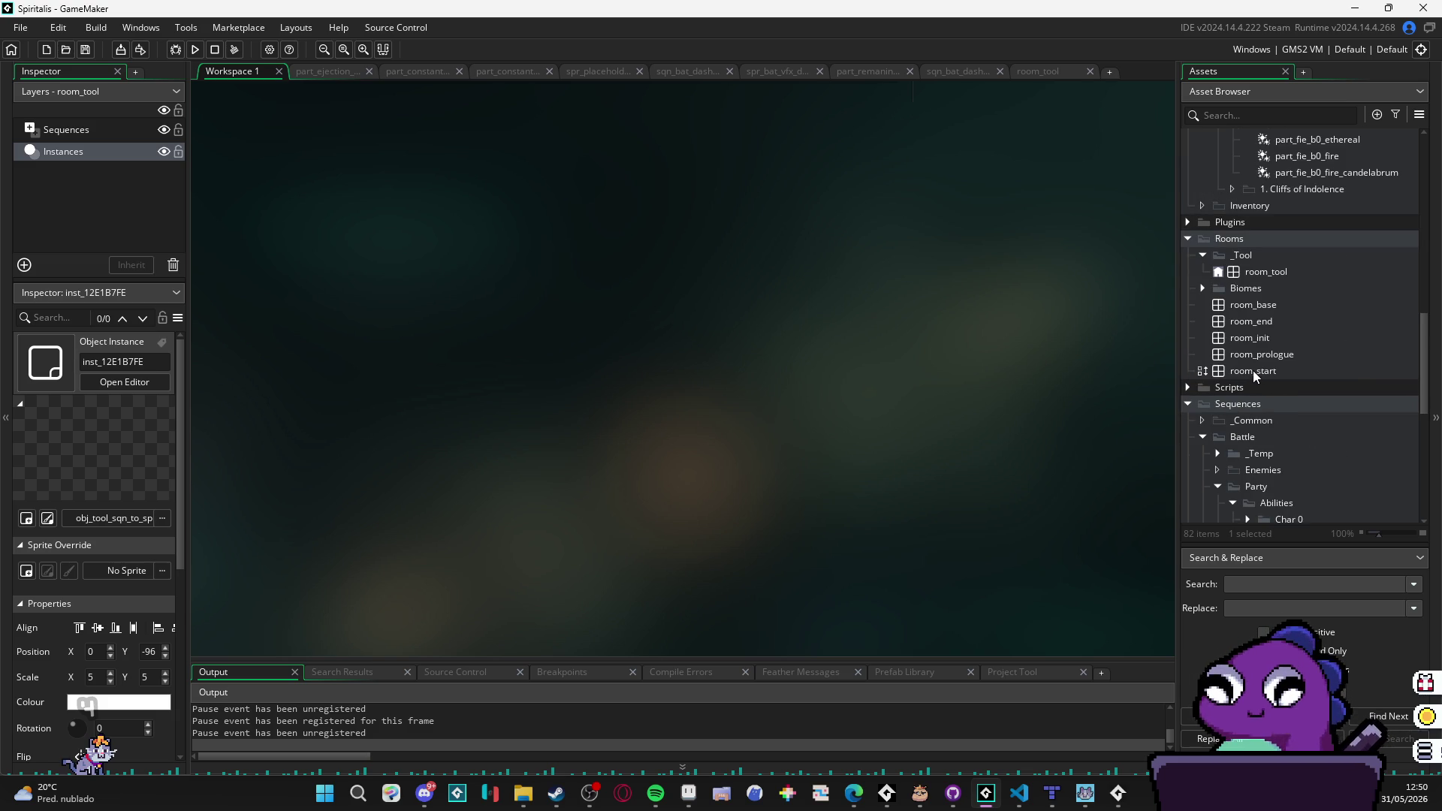
{"action": "scroll", "coordinate": [1246, 360], "scroll_direction": "up", "scroll_amount": 5}
{"action": "scroll", "coordinate": [1240, 347], "scroll_direction": "down", "scroll_amount": 10}
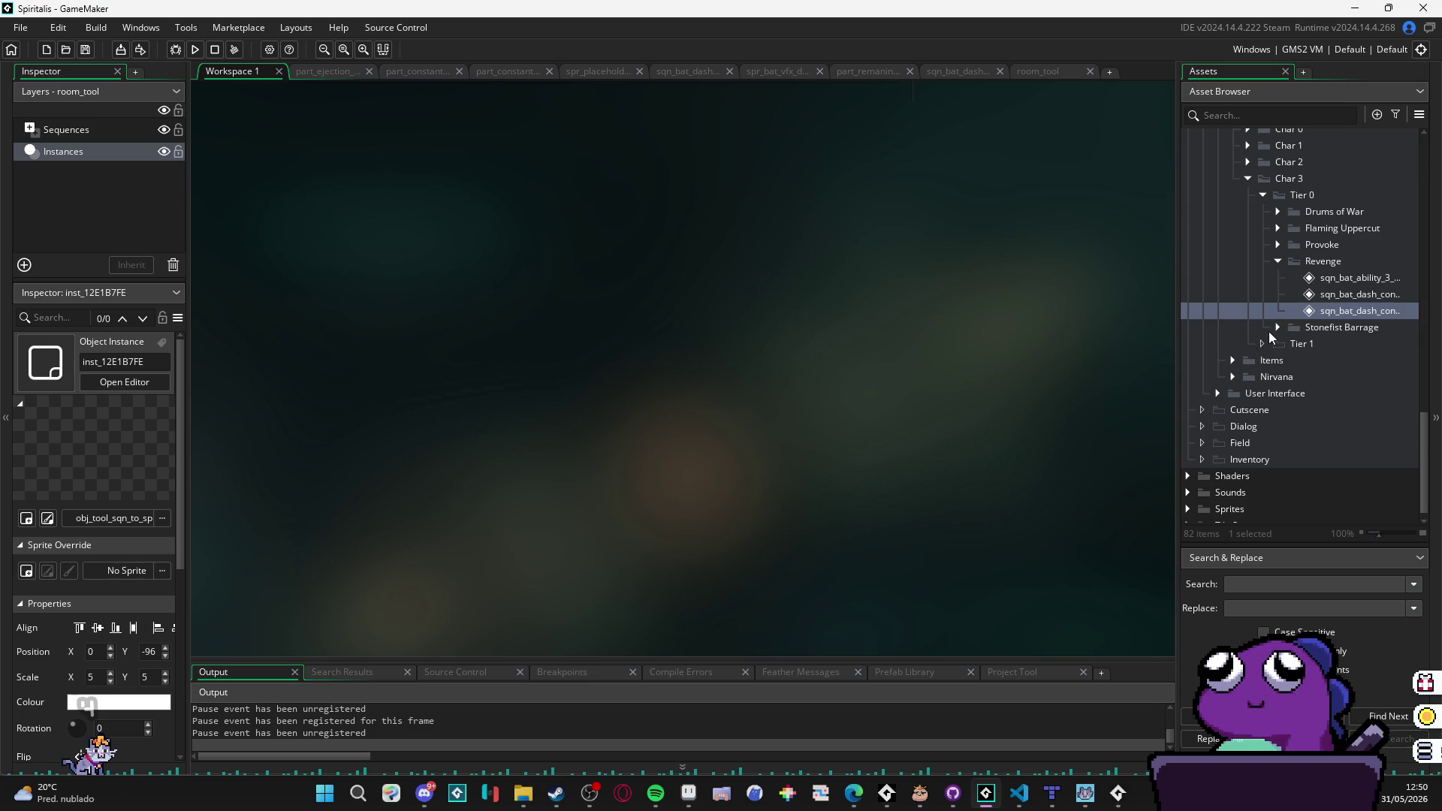
{"action": "scroll", "coordinate": [1269, 342], "scroll_direction": "up", "scroll_amount": 10}
{"action": "scroll", "coordinate": [1283, 348], "scroll_direction": "up", "scroll_amount": 5}
{"action": "scroll", "coordinate": [1282, 348], "scroll_direction": "down", "scroll_amount": 5}
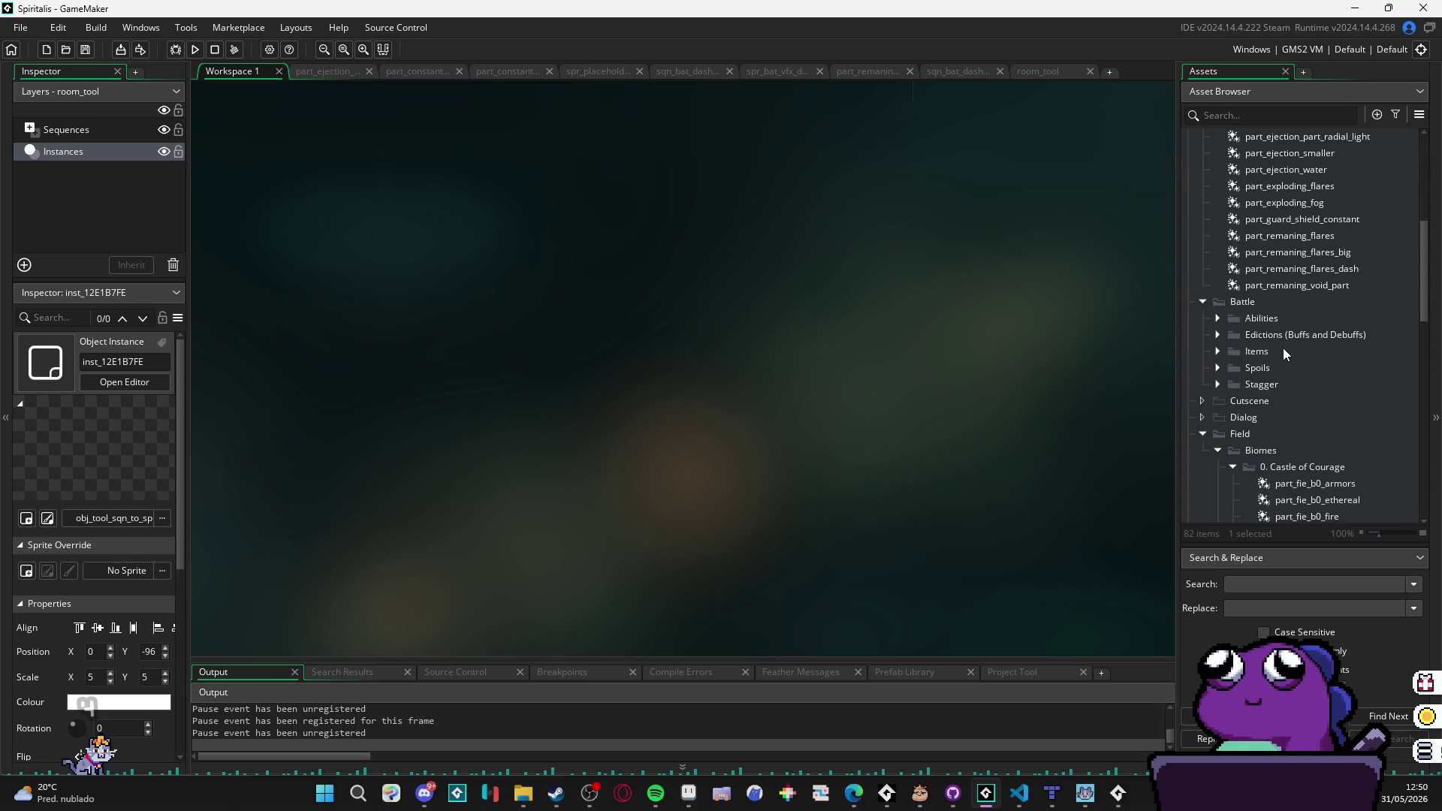
{"action": "scroll", "coordinate": [1283, 349], "scroll_direction": "down", "scroll_amount": 3}
Step: Open the room_tool room in the room editor
{"action": "scroll", "coordinate": [1282, 348], "scroll_direction": "up", "scroll_amount": 3}
{"action": "scroll", "coordinate": [1283, 348], "scroll_direction": "down", "scroll_amount": 10}
{"action": "scroll", "coordinate": [1283, 348], "scroll_direction": "down", "scroll_amount": 5}
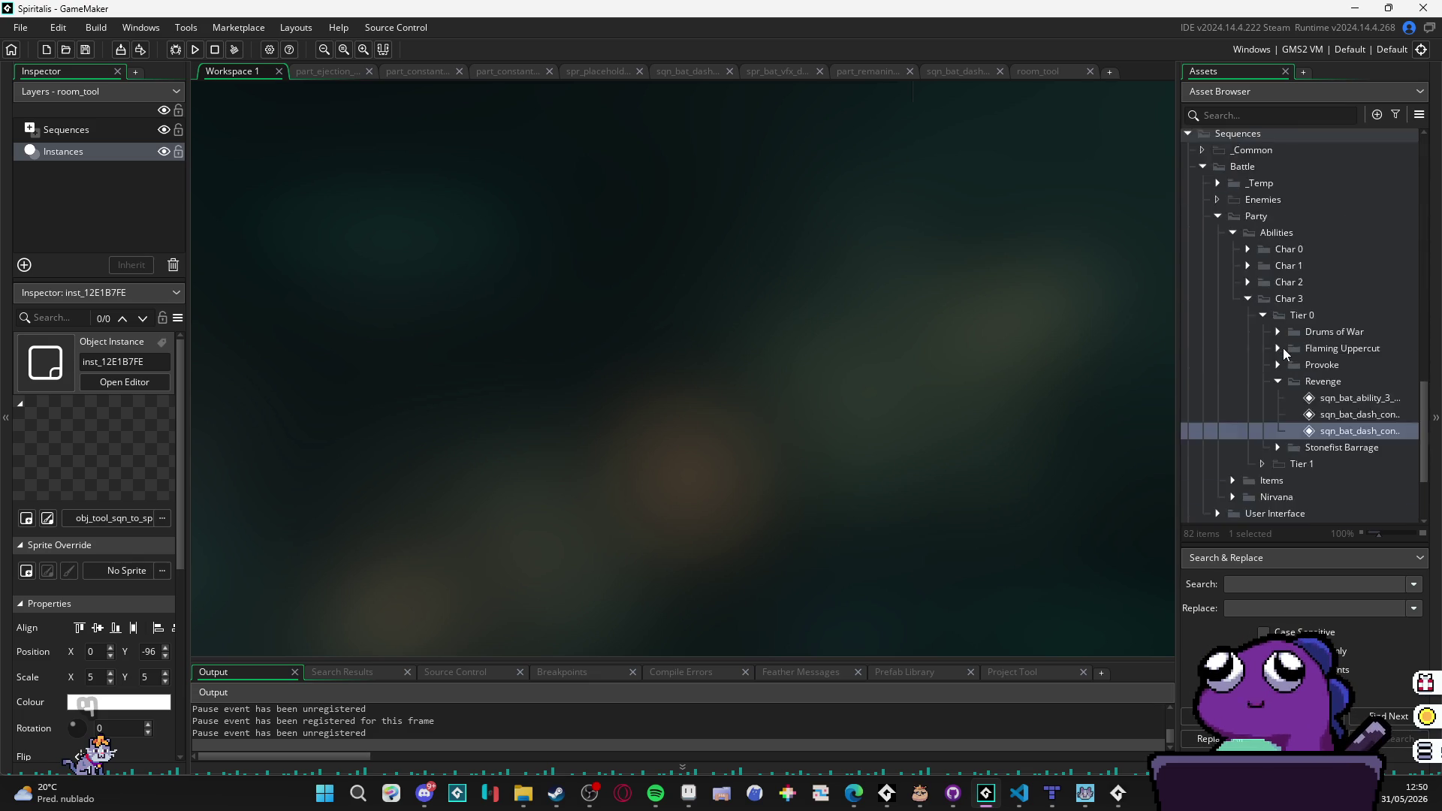
{"action": "scroll", "coordinate": [1283, 349], "scroll_direction": "up", "scroll_amount": 4}
{"action": "scroll", "coordinate": [1282, 349], "scroll_direction": "up", "scroll_amount": 8}
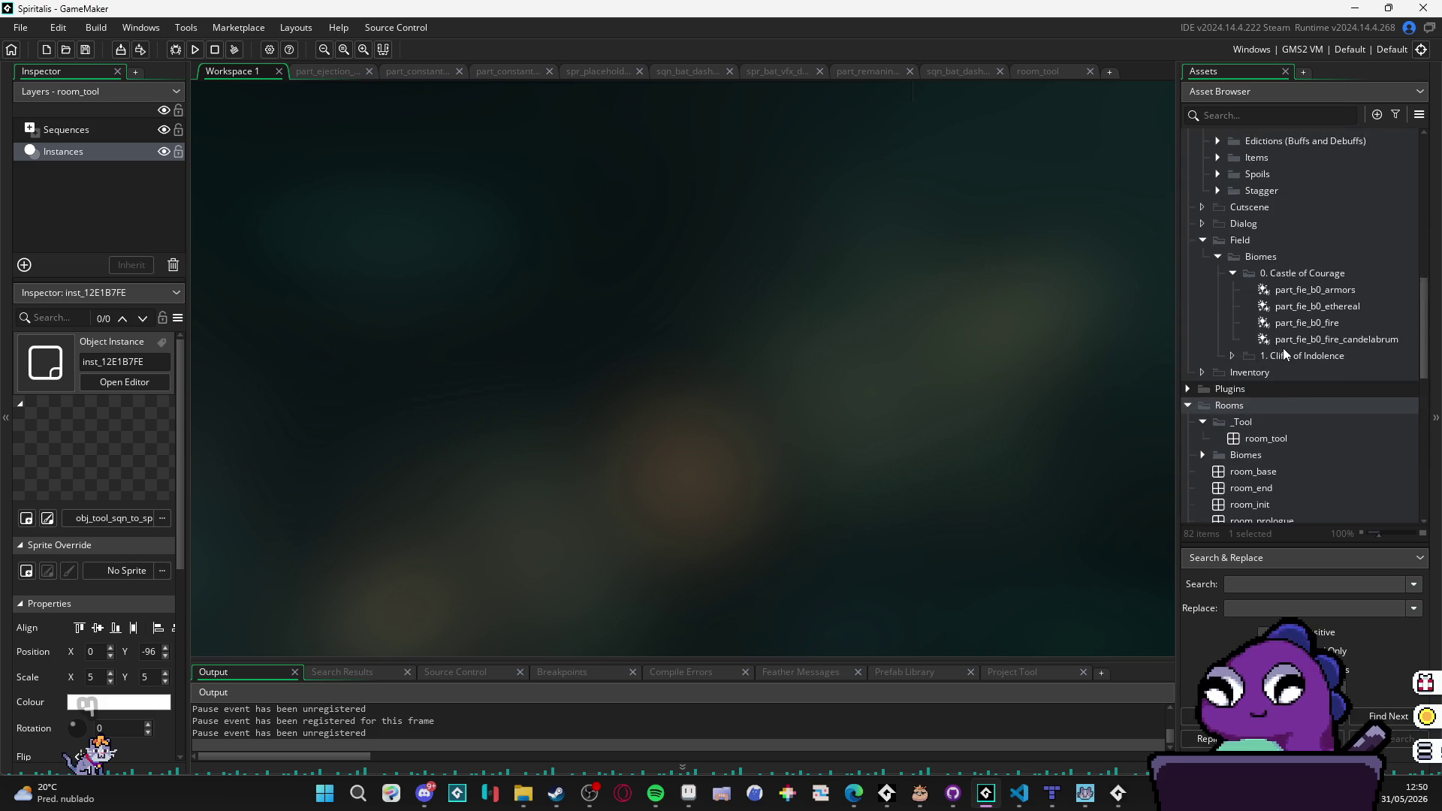
{"action": "left_click", "coordinate": [1034, 68]}
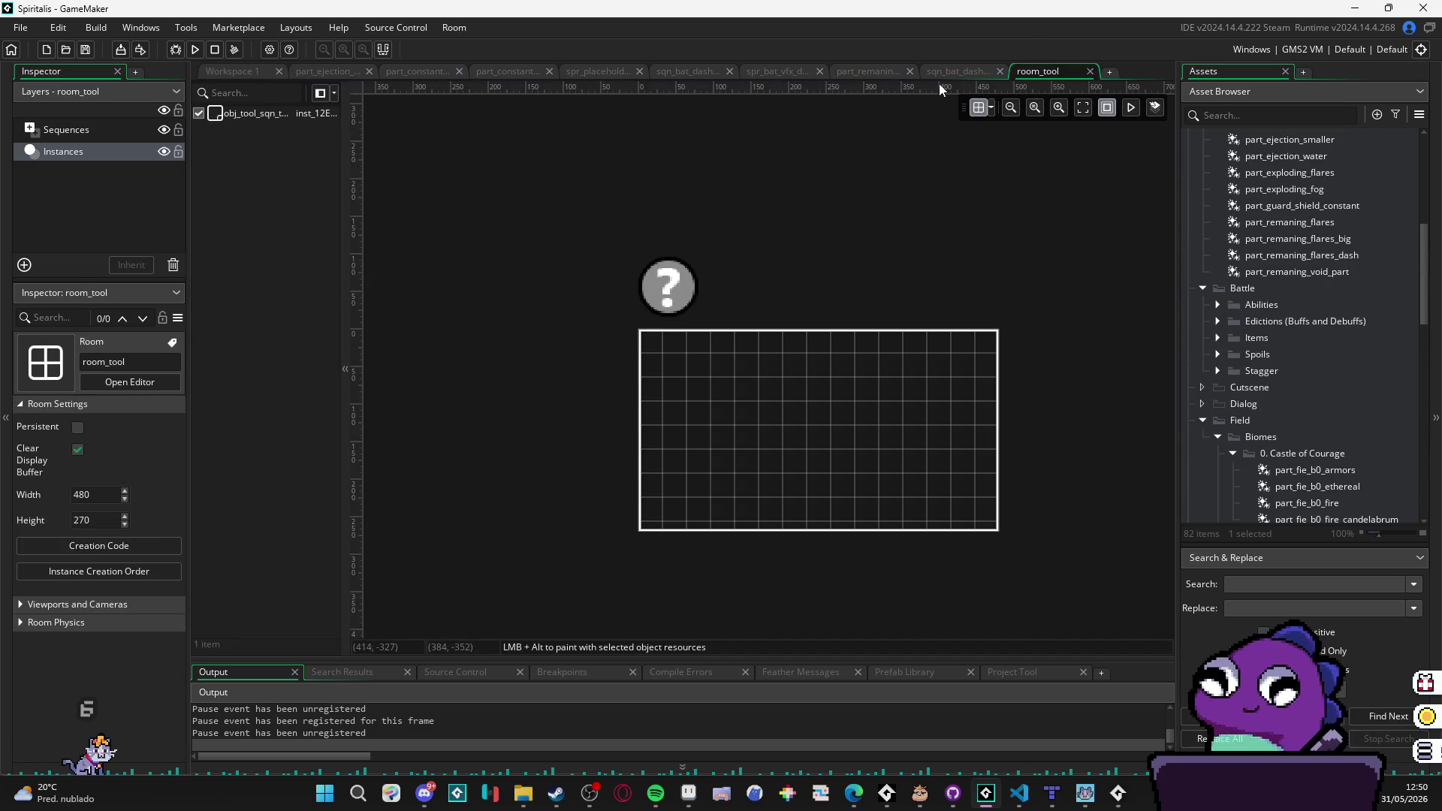
Step: Open the tool instance's object Create event code from room_tool
{"action": "double_click", "coordinate": [669, 293]}
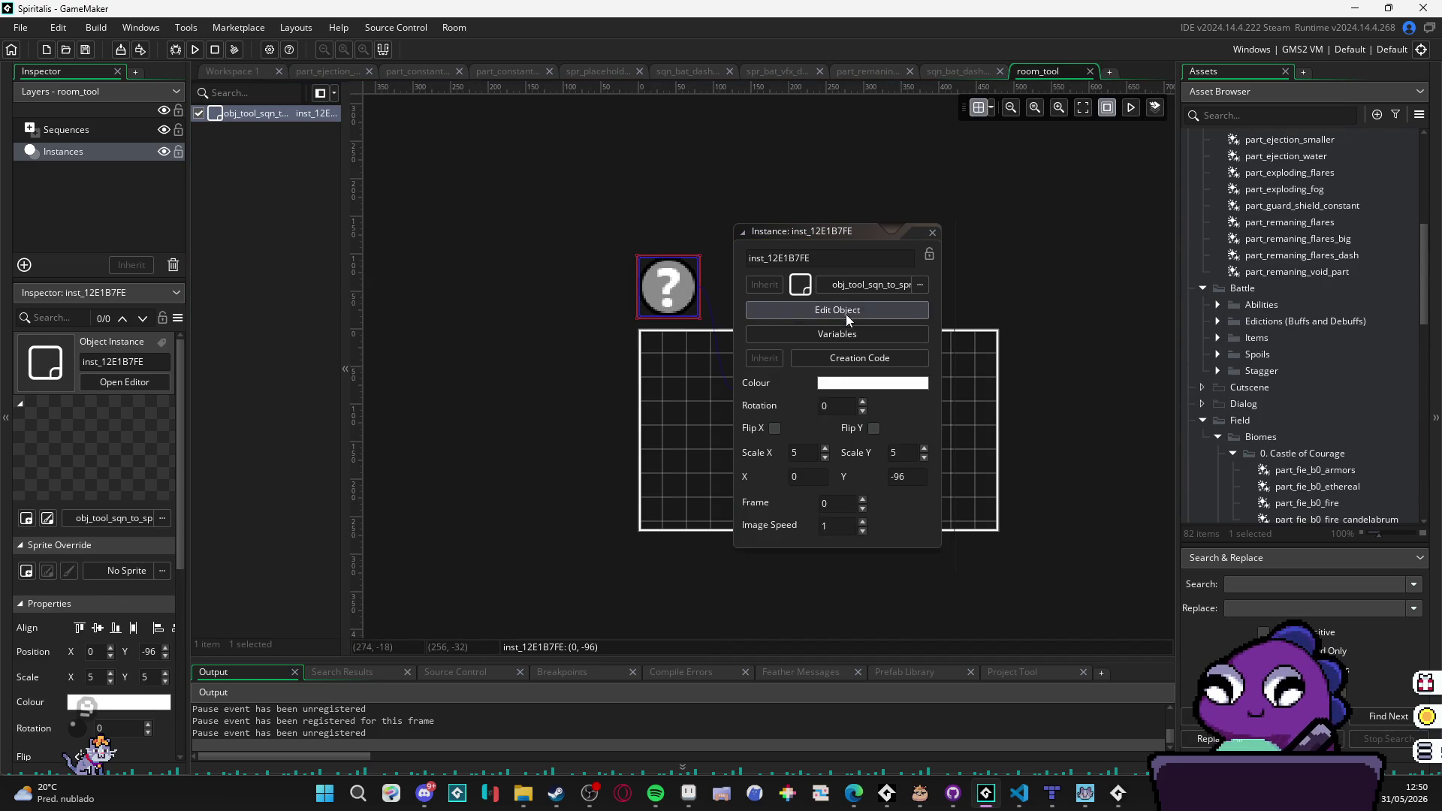
{"action": "left_click", "coordinate": [842, 317]}
{"action": "left_click_drag", "start_coordinate": [936, 228], "coordinate": [534, 115]}
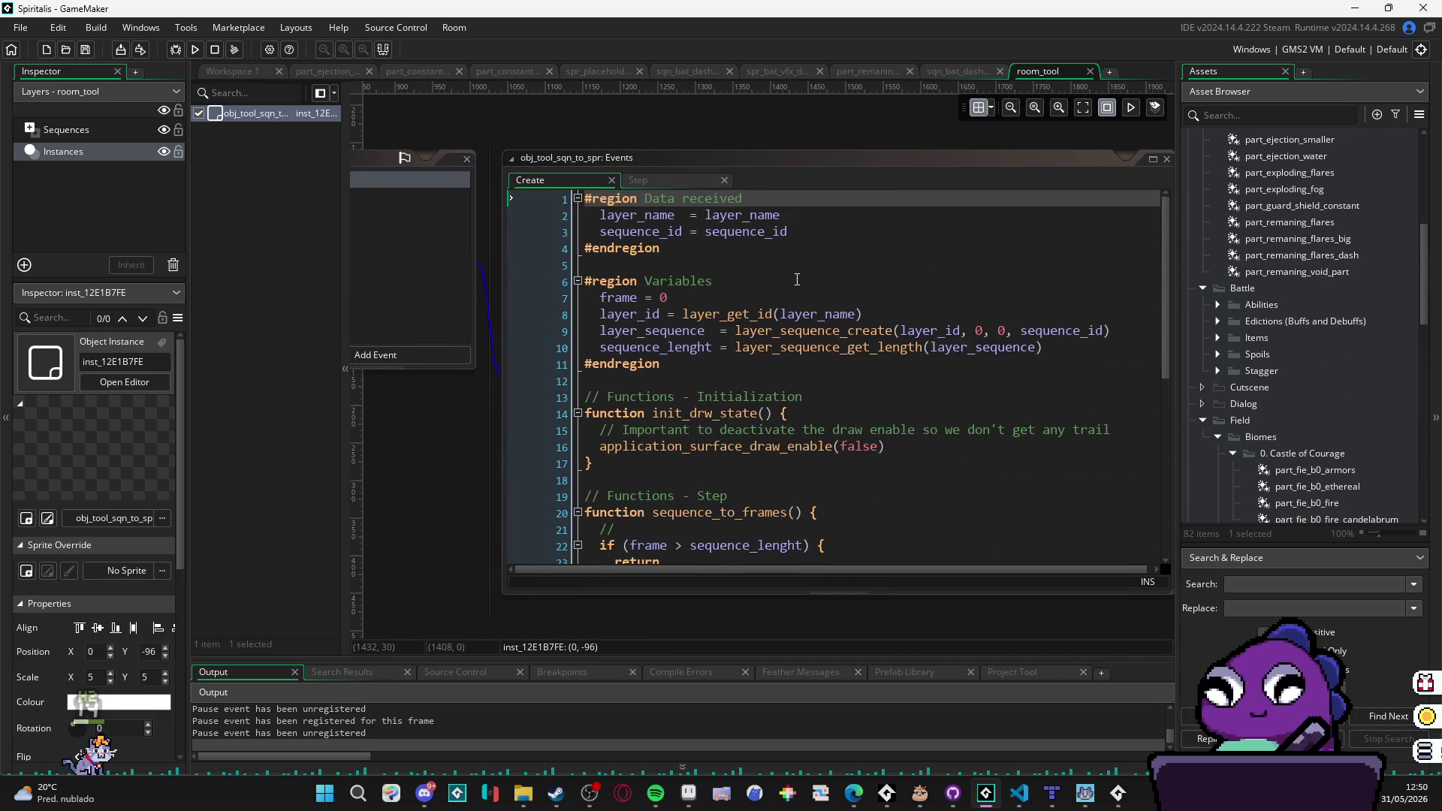
{"action": "scroll", "coordinate": [796, 287], "scroll_direction": "down", "scroll_amount": 2}
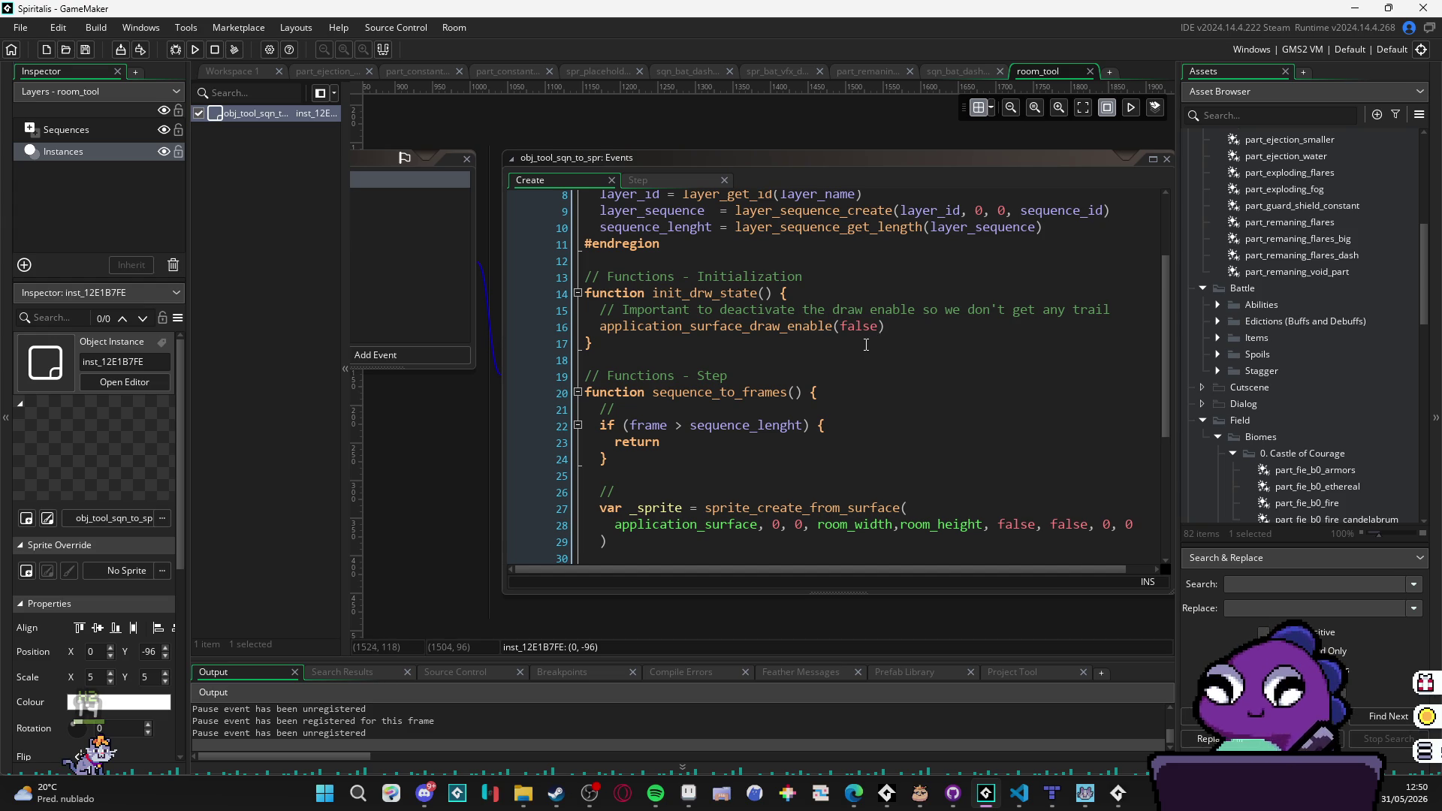
{"action": "scroll", "coordinate": [866, 344], "scroll_direction": "down", "scroll_amount": 5}
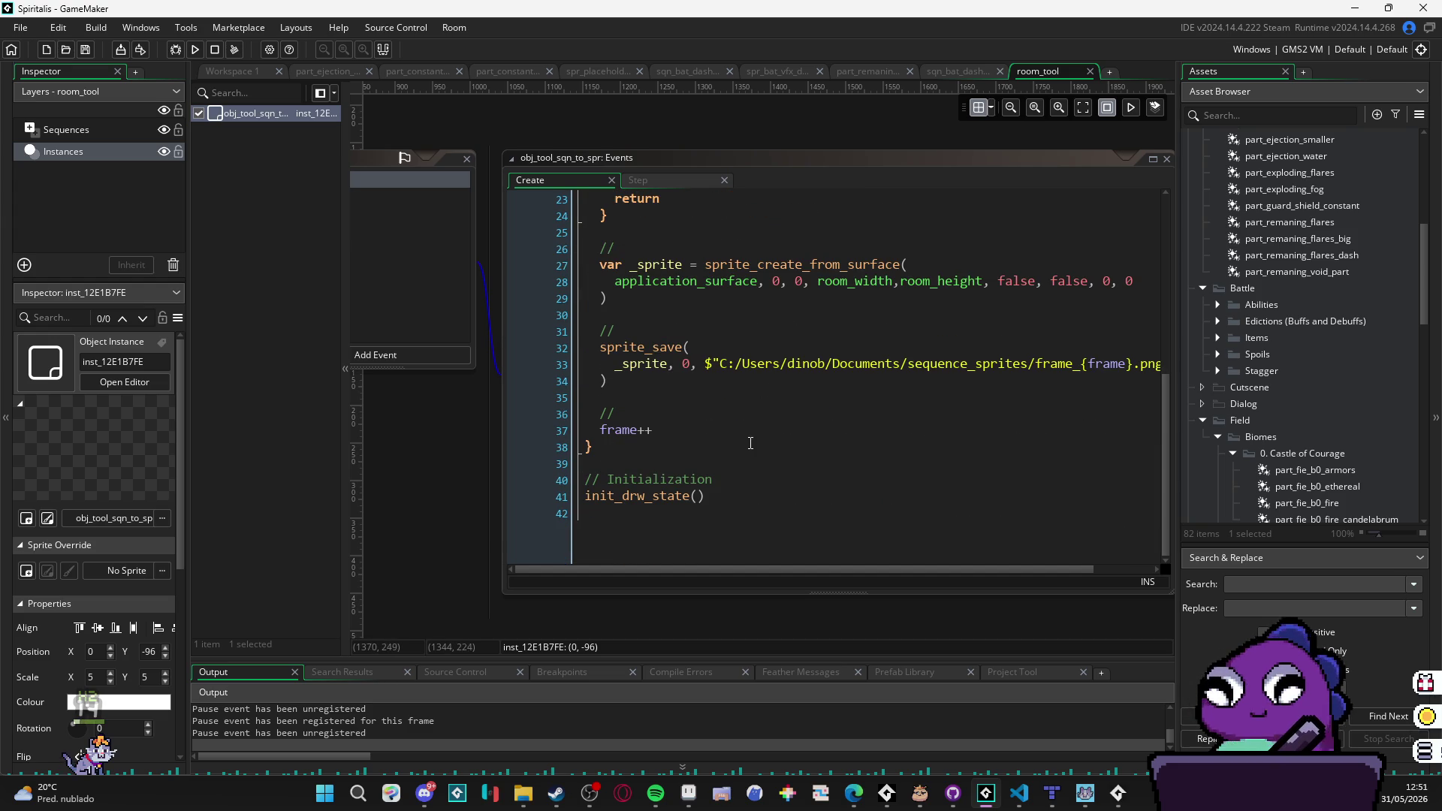
{"action": "scroll", "coordinate": [750, 443], "scroll_direction": "up", "scroll_amount": 3}
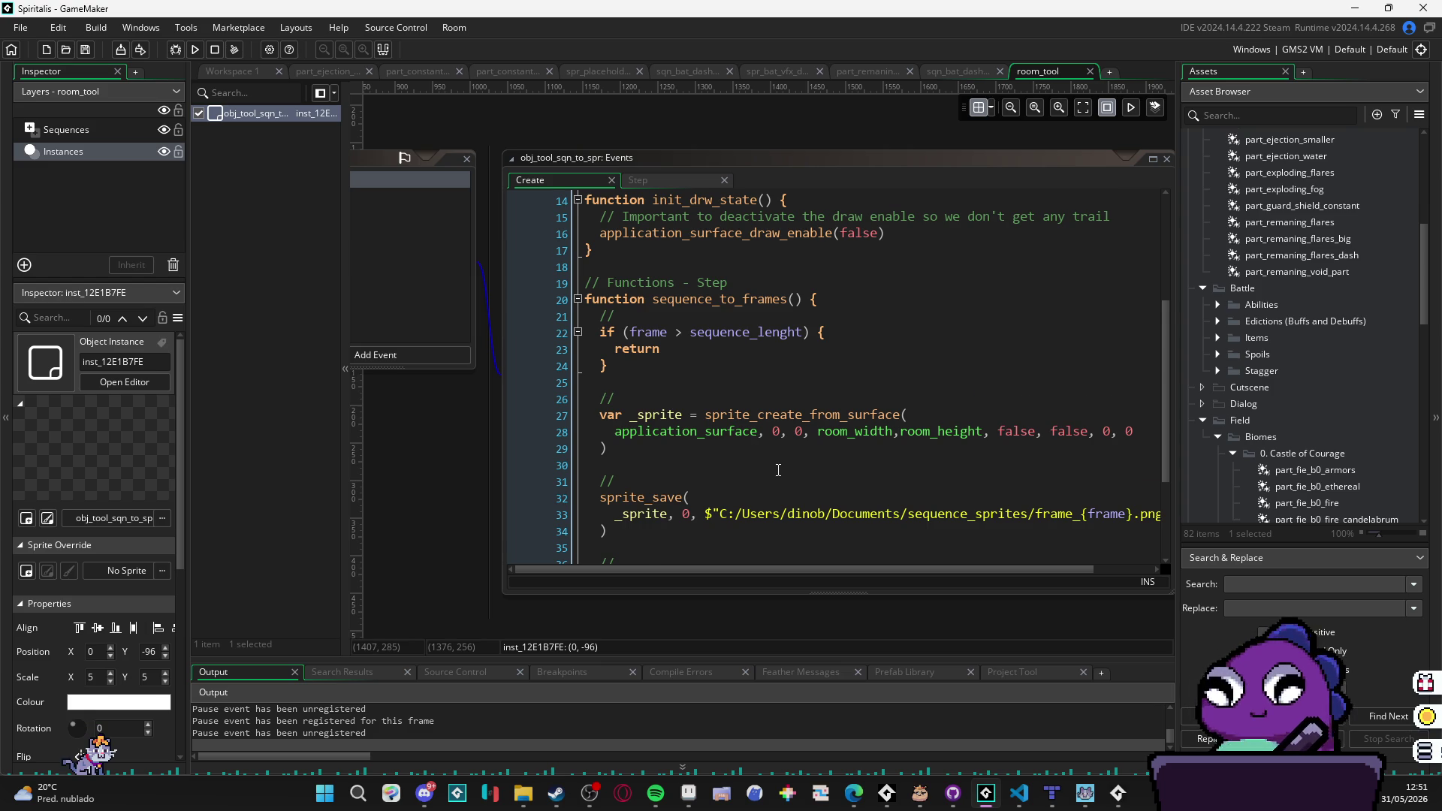
Step: Read through the sequence_to_frames capture code, then select room_tool in the Asset Browser
{"action": "scroll", "coordinate": [778, 470], "scroll_direction": "down", "scroll_amount": 1}
{"action": "scroll", "coordinate": [778, 471], "scroll_direction": "down", "scroll_amount": 3}
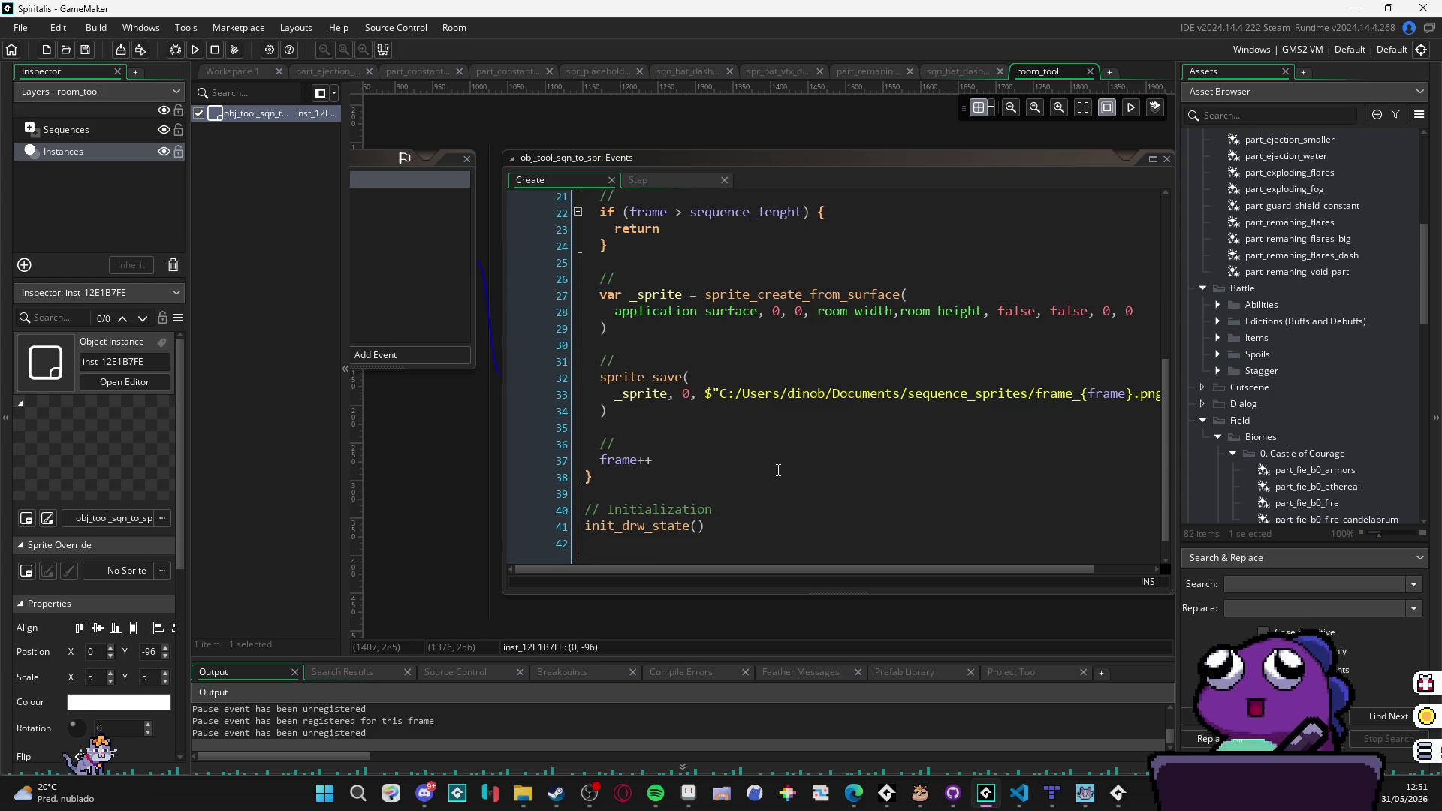
{"action": "scroll", "coordinate": [778, 470], "scroll_direction": "up", "scroll_amount": 7}
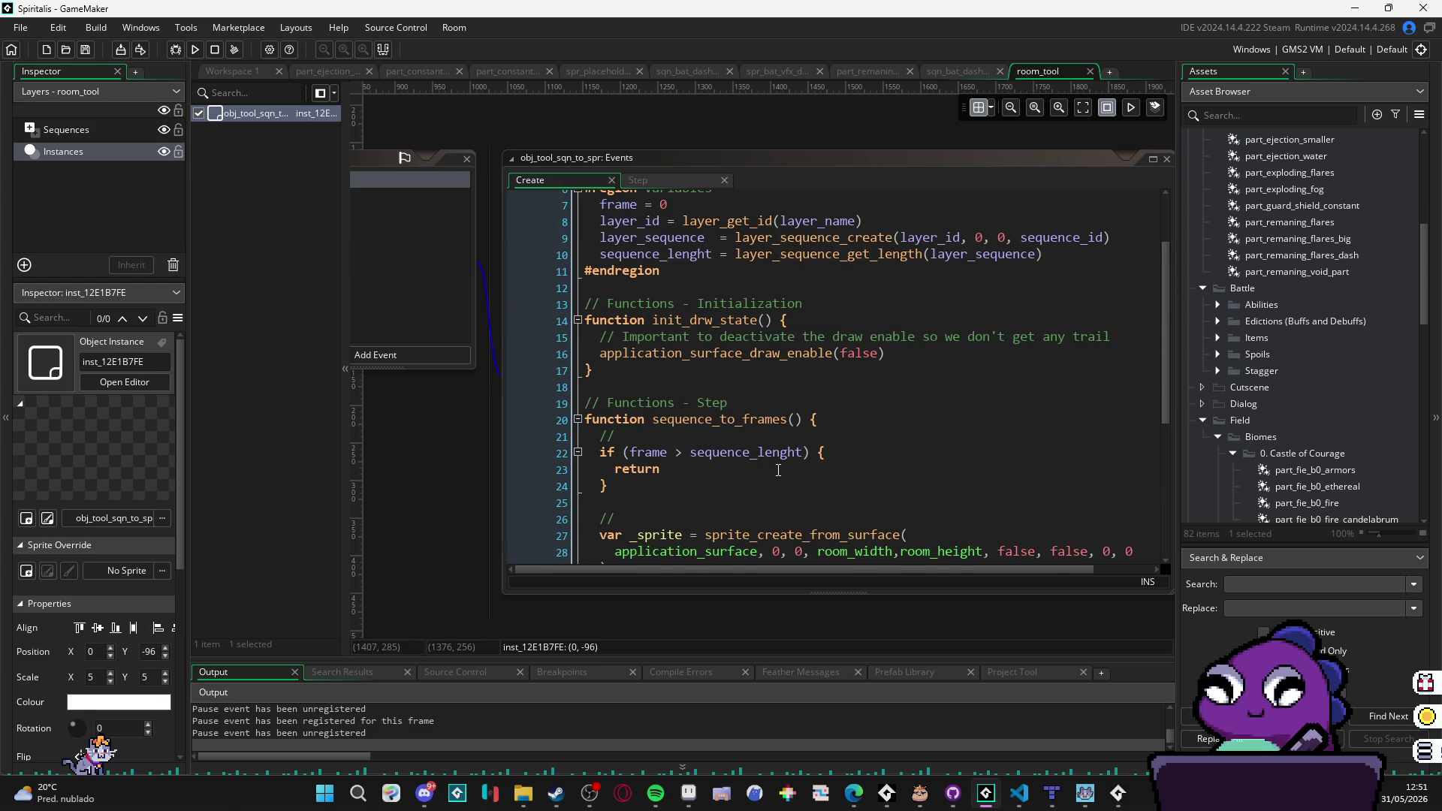
{"action": "scroll", "coordinate": [778, 471], "scroll_direction": "down", "scroll_amount": 6}
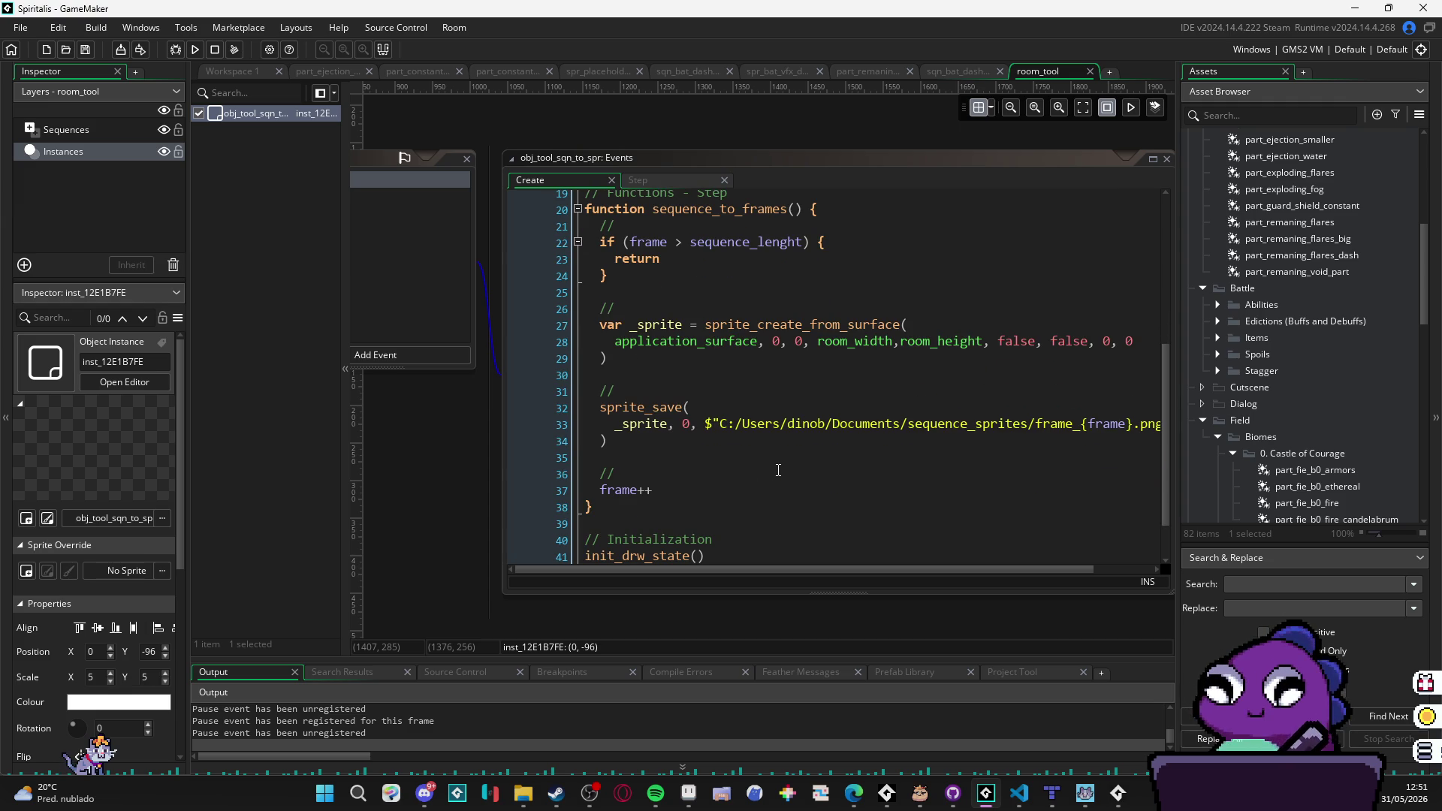
{"action": "scroll", "coordinate": [778, 470], "scroll_direction": "down", "scroll_amount": 2}
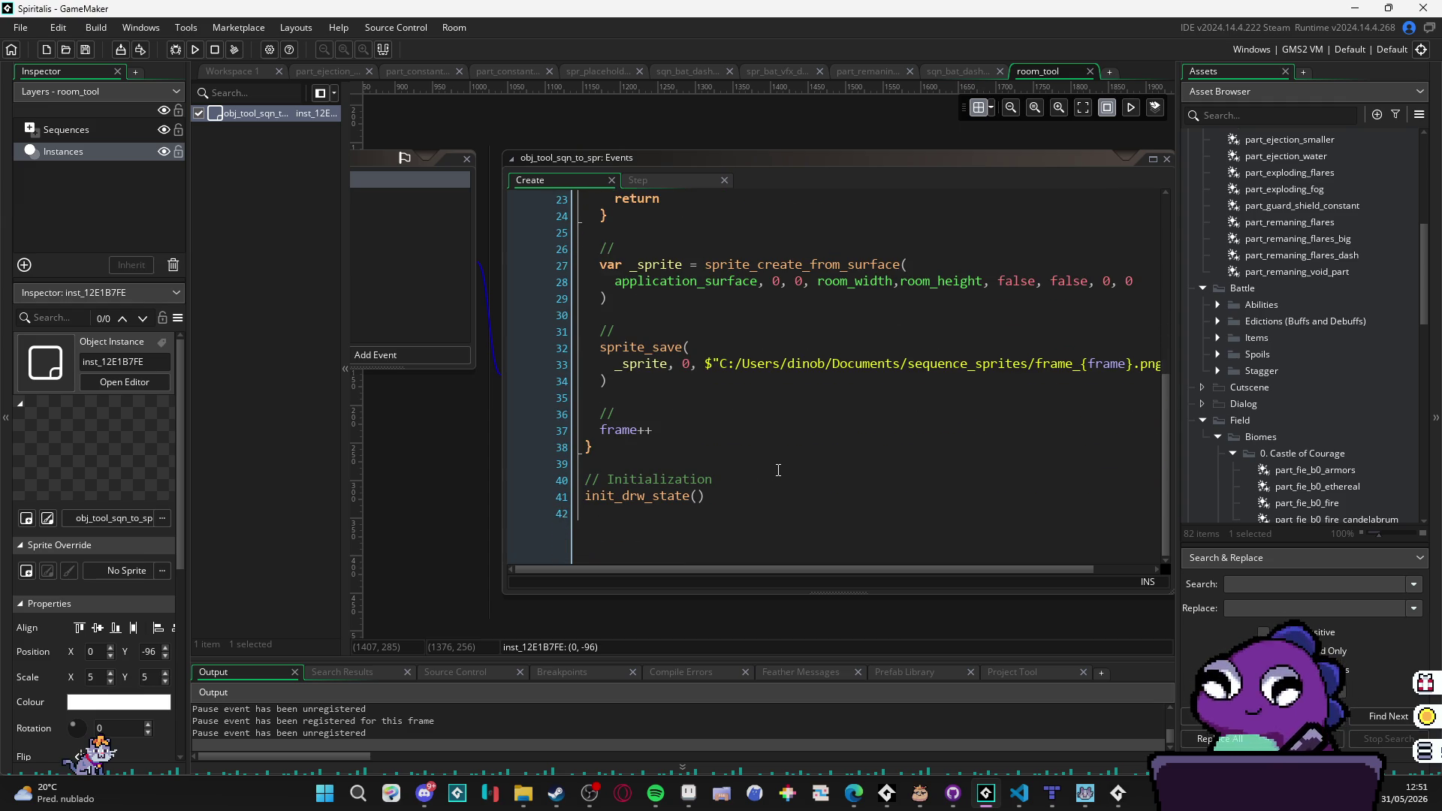
{"action": "scroll", "coordinate": [778, 470], "scroll_direction": "up", "scroll_amount": 8}
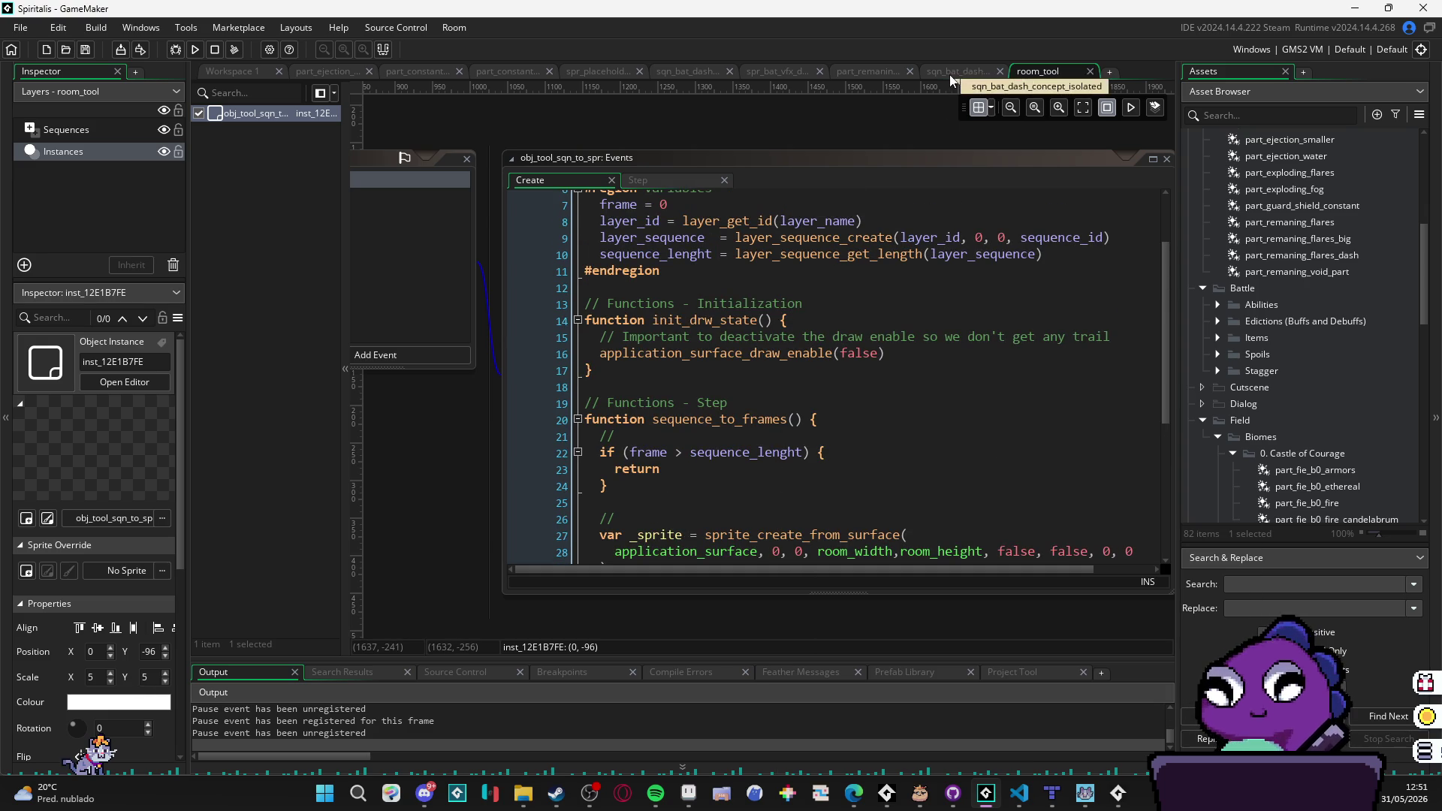
{"action": "scroll", "coordinate": [1320, 221], "scroll_direction": "down", "scroll_amount": 10}
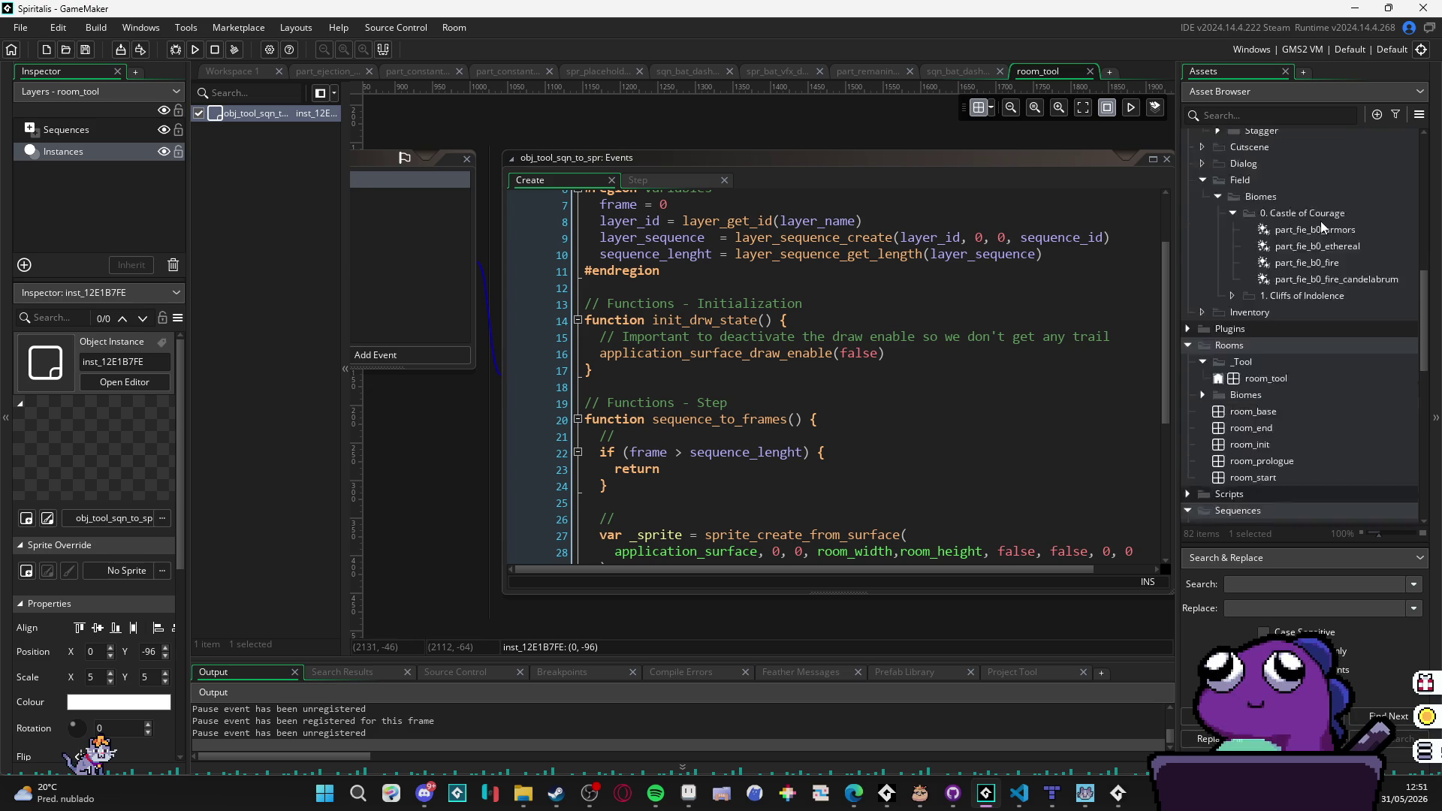
{"action": "scroll", "coordinate": [1283, 267], "scroll_direction": "up", "scroll_amount": 3}
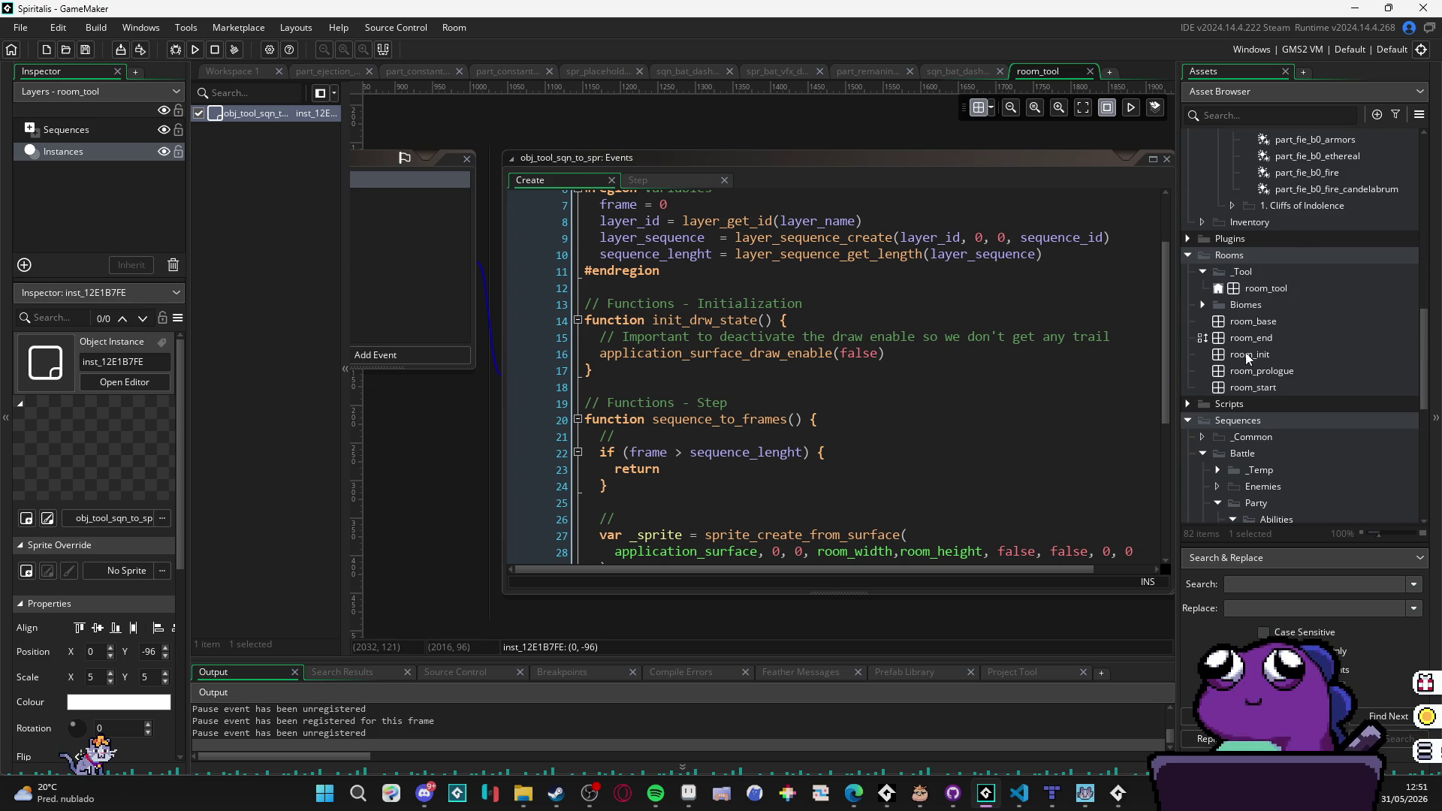
{"action": "left_click", "coordinate": [1277, 287]}
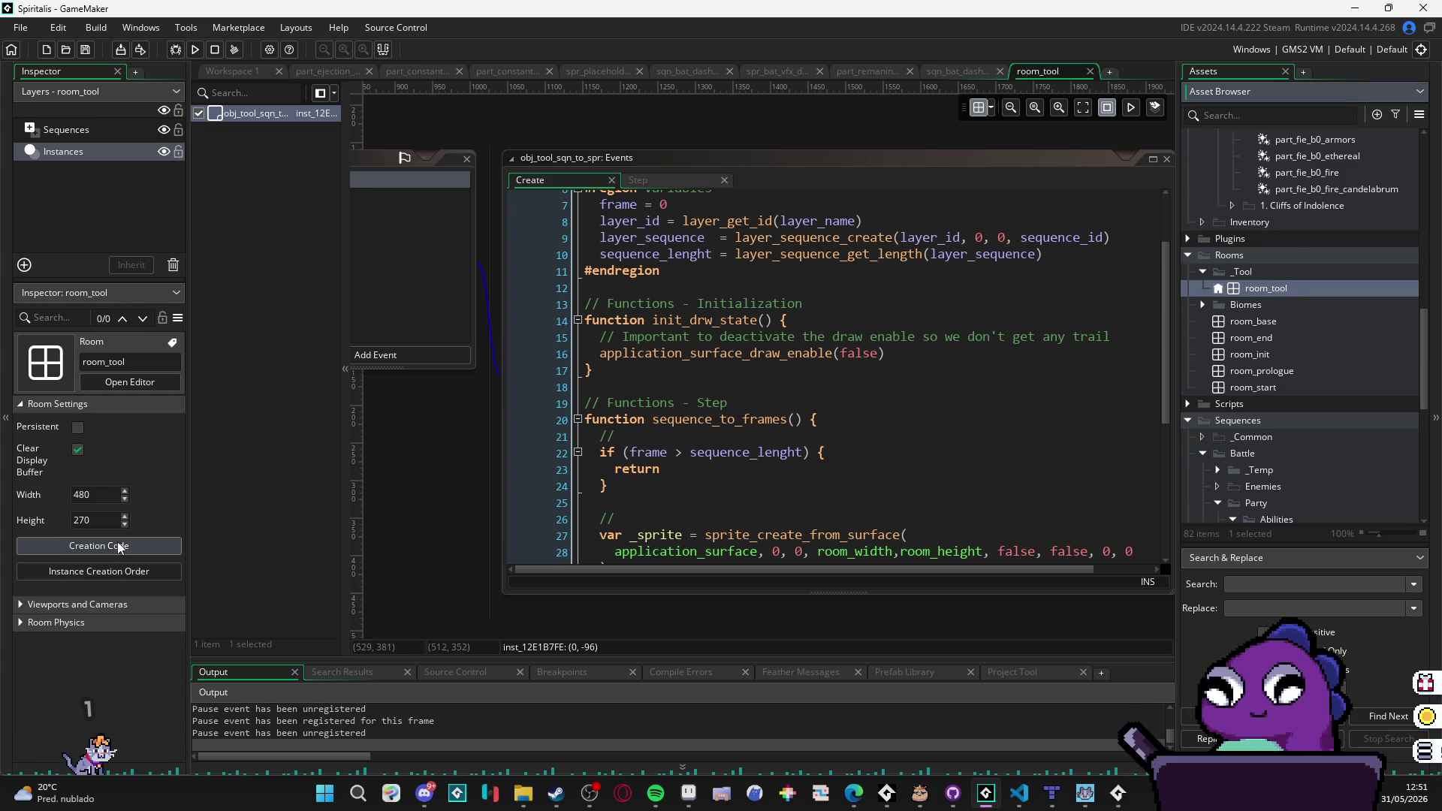
{"action": "left_click", "coordinate": [83, 603]}
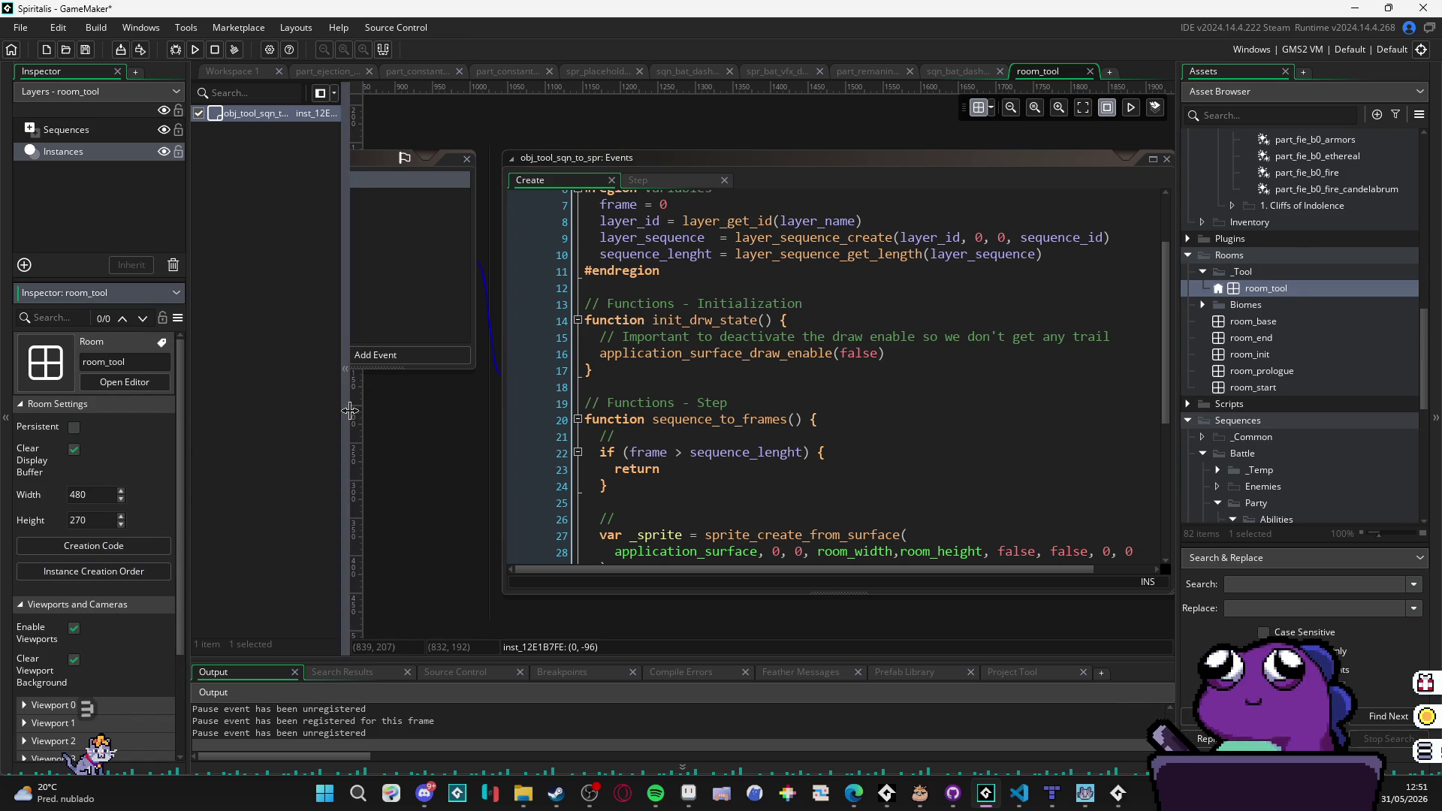
{"action": "left_click", "coordinate": [335, 448]}
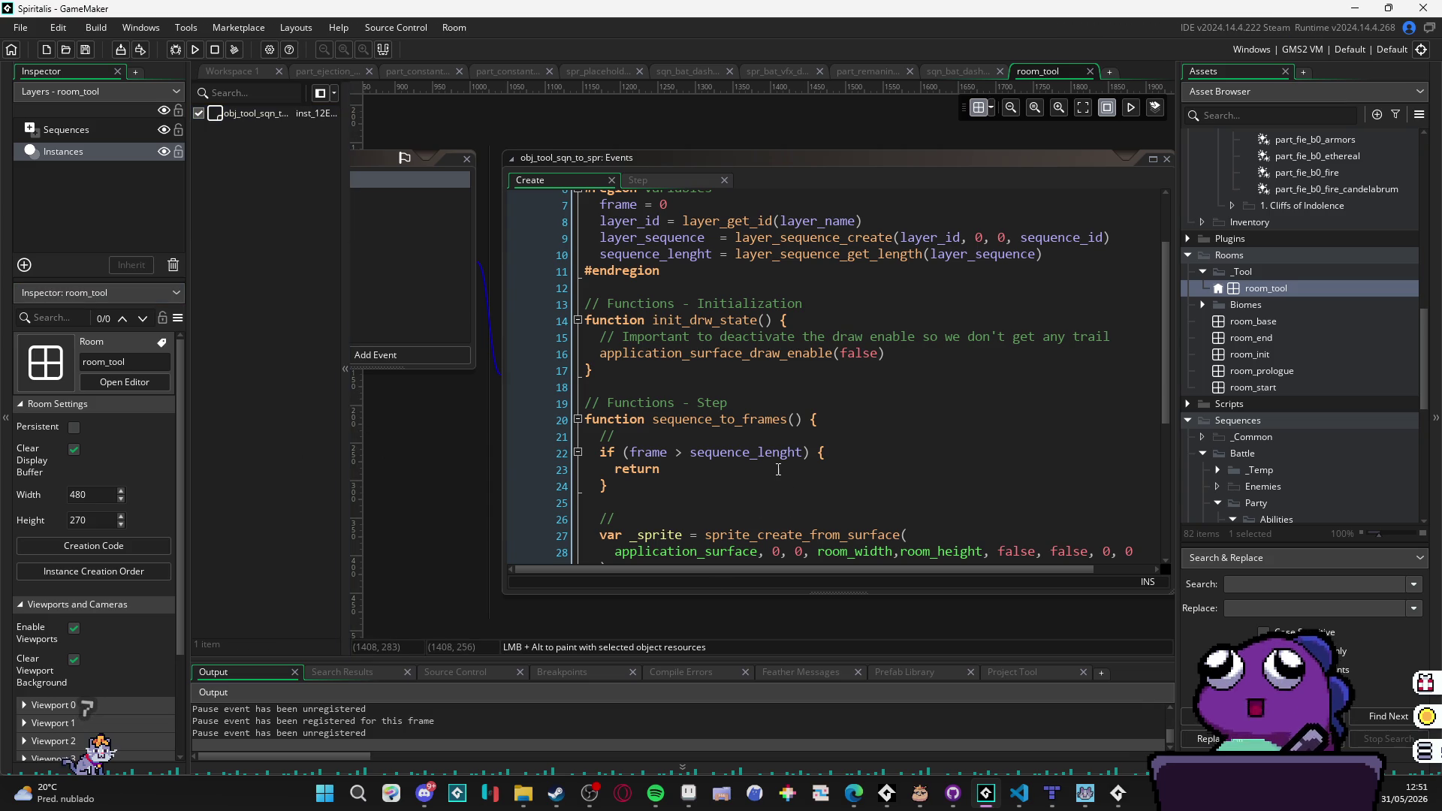
{"action": "mouse_move", "coordinate": [524, 792]}
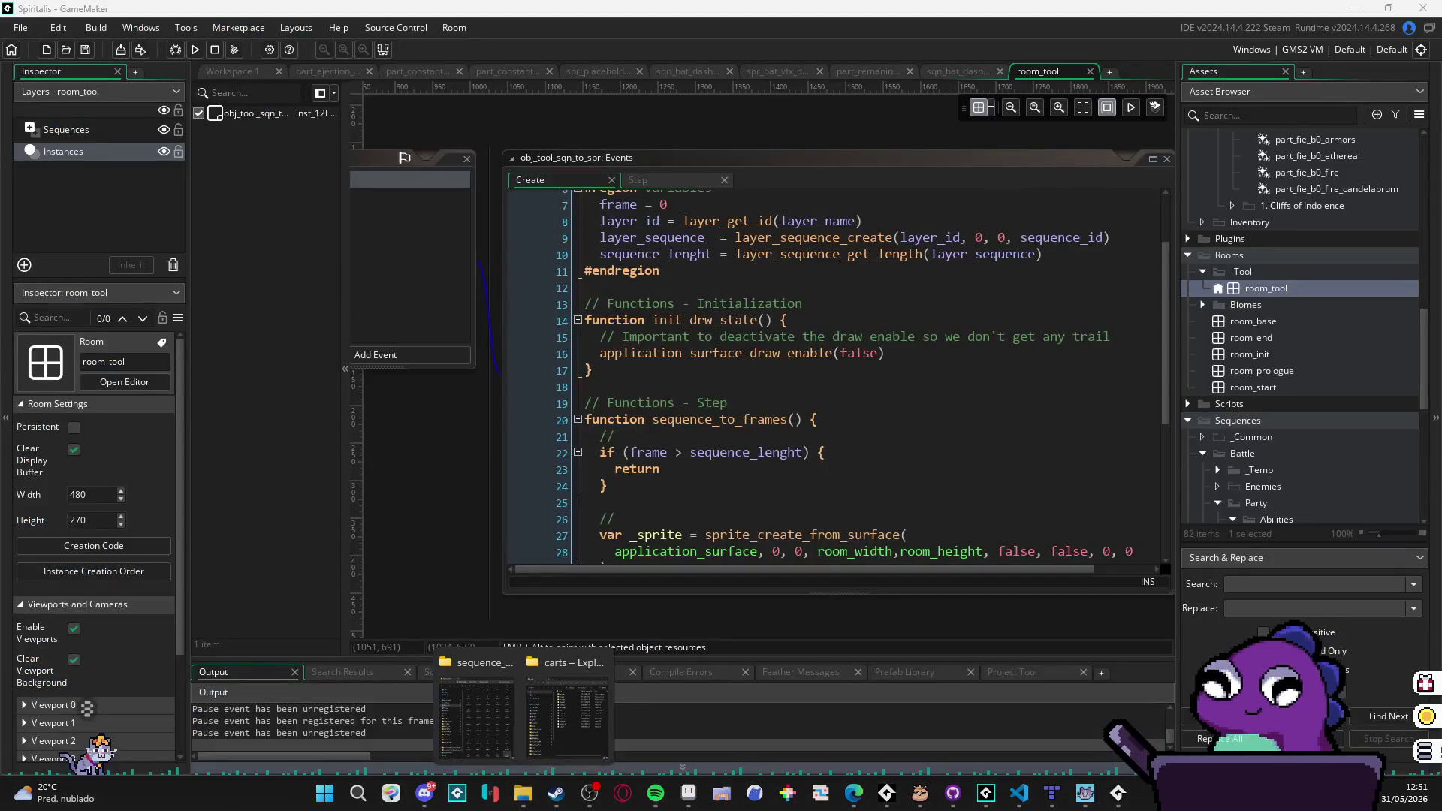
{"action": "left_click", "coordinate": [475, 717]}
{"action": "key", "text": "ctrl+a"}
{"action": "key", "text": "Delete"}
{"action": "left_click", "coordinate": [982, 139]}
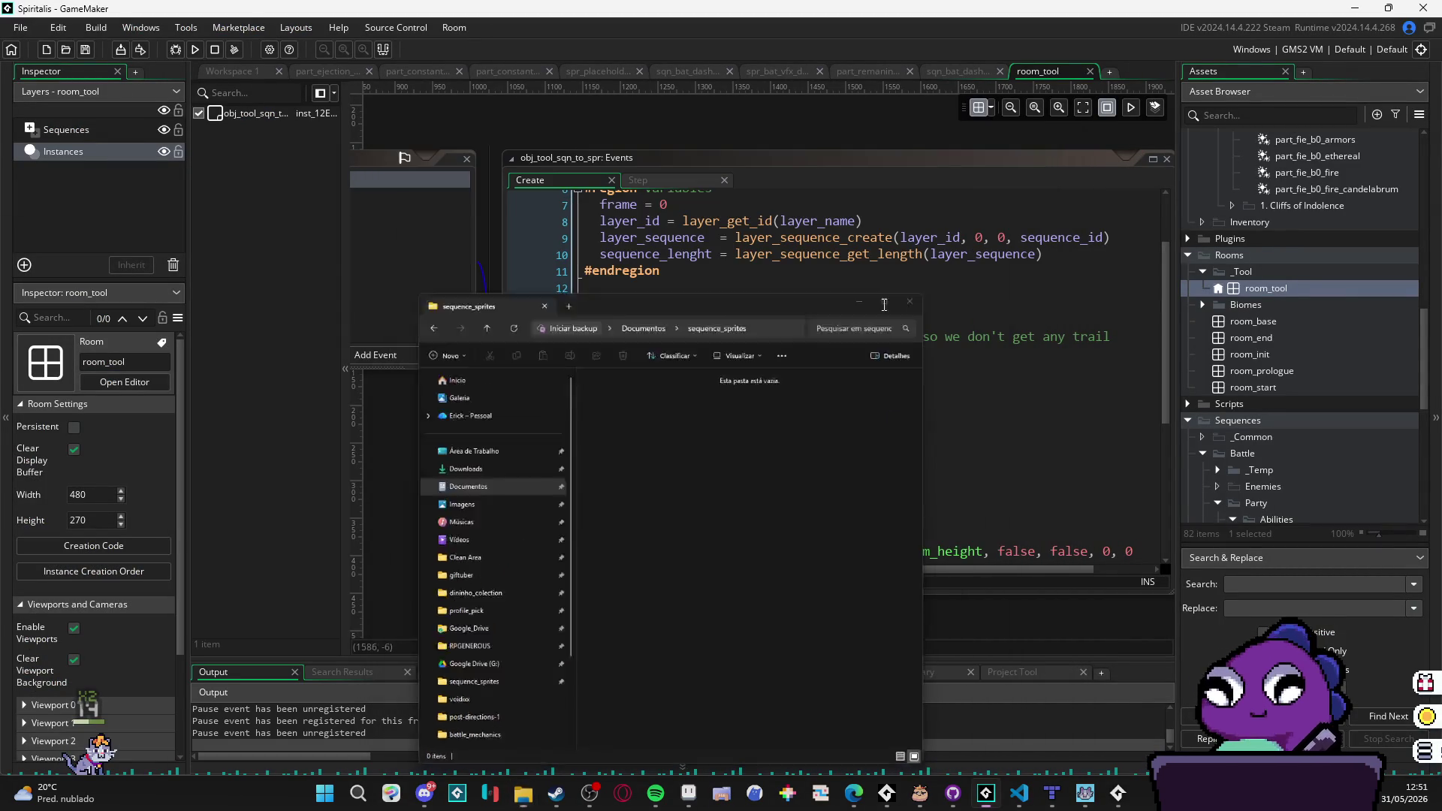
{"action": "left_click", "coordinate": [701, 390]}
{"action": "type", "text": "vi"}
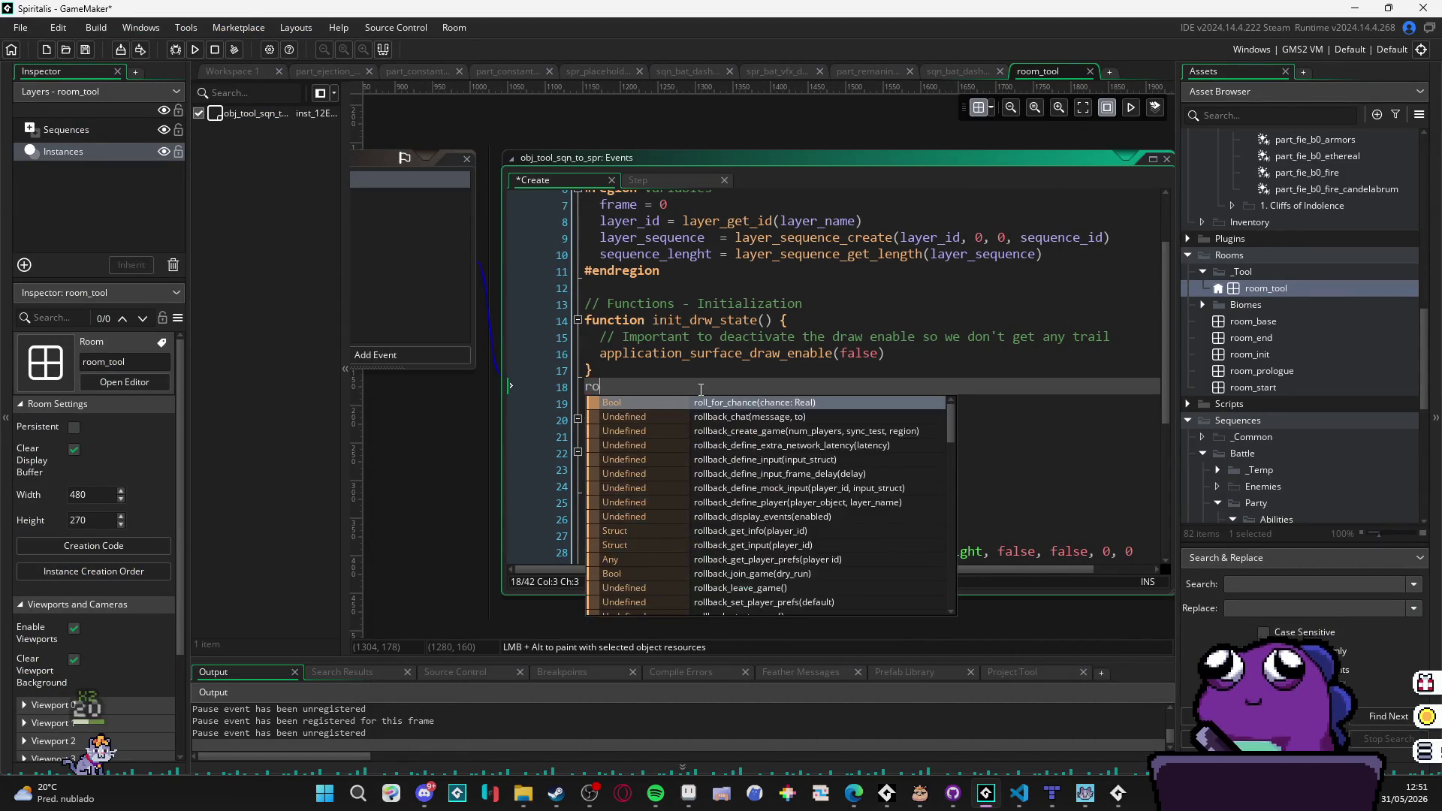
{"action": "type", "text": "ew"}
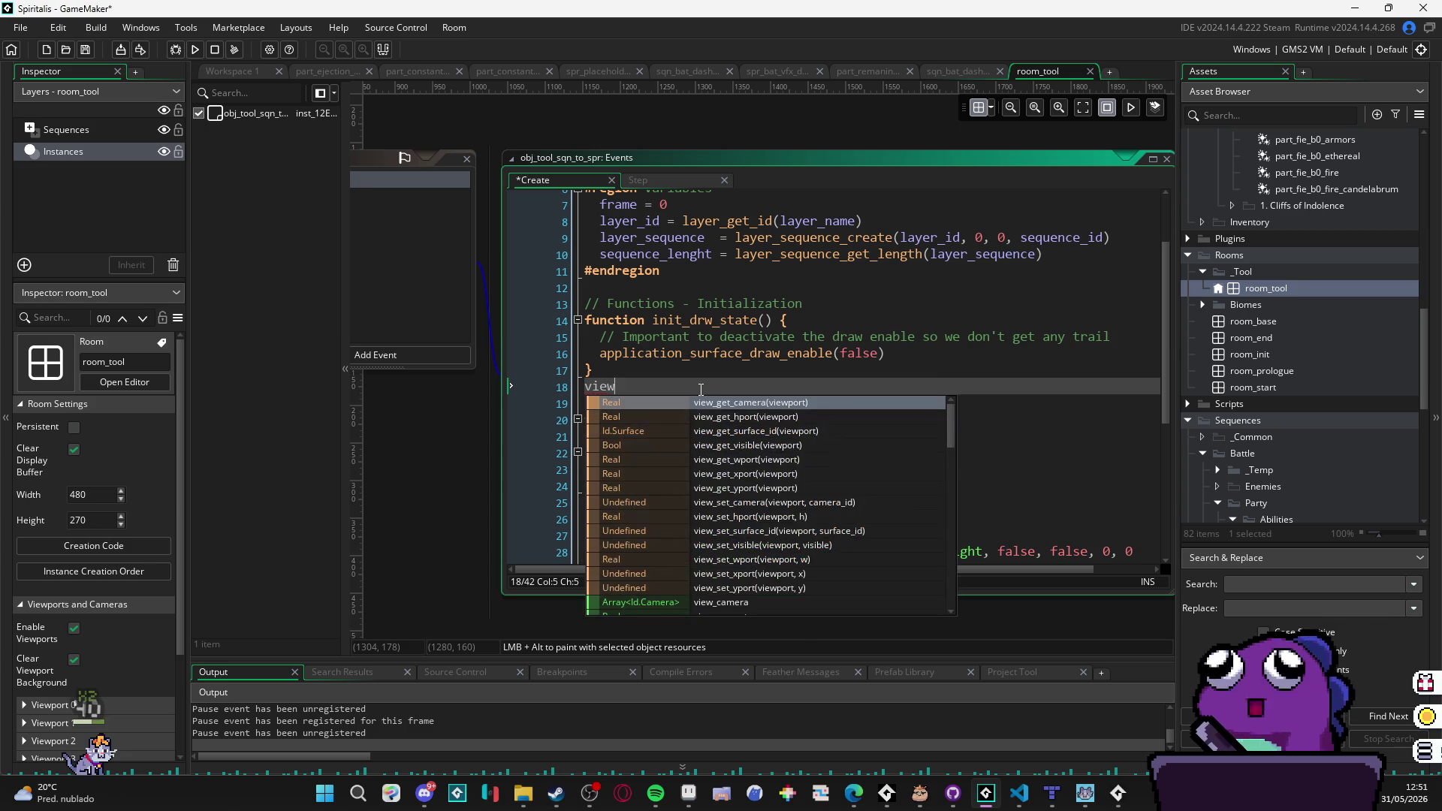
{"action": "type", "text": "_po"}
{"action": "key", "text": "shift+Home"}
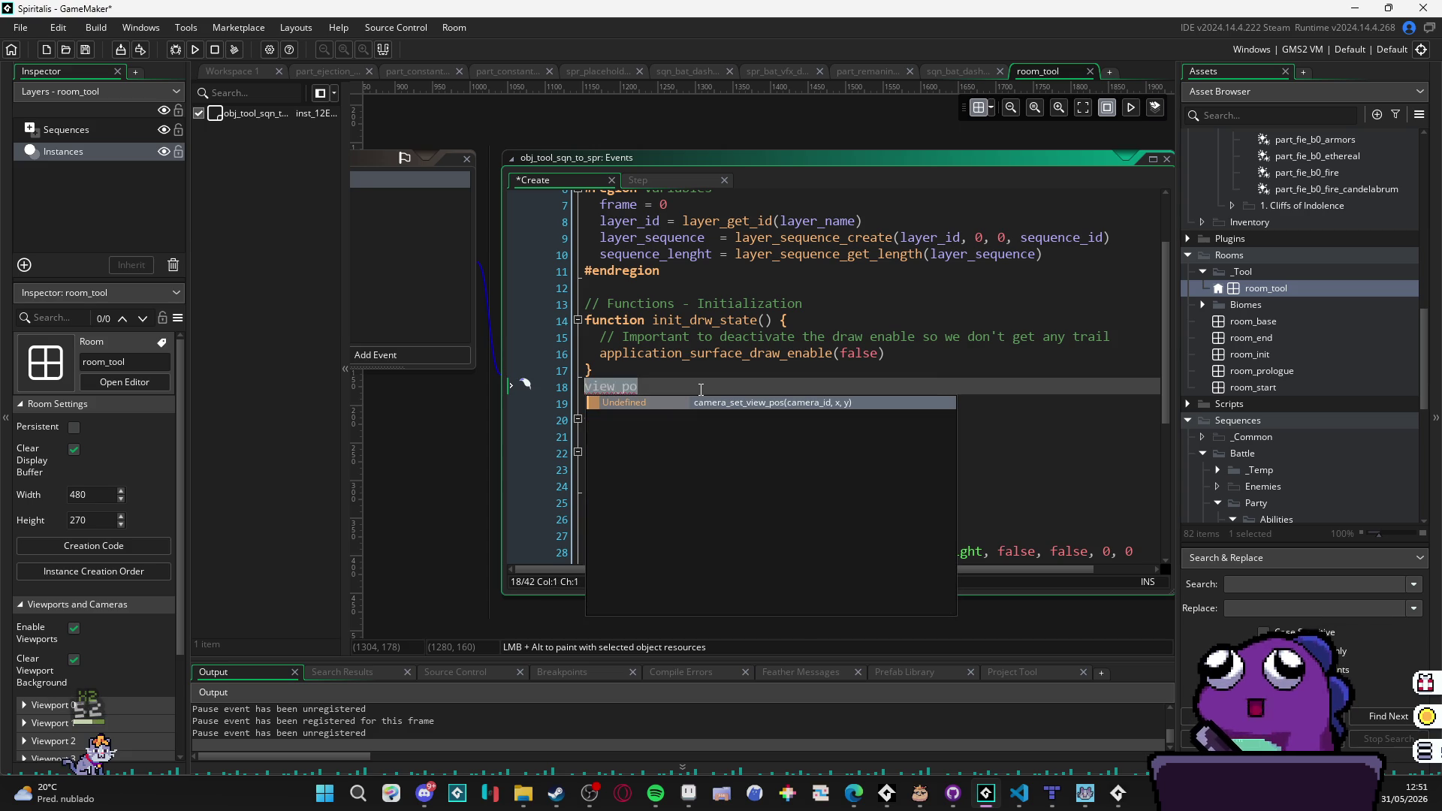
{"action": "type", "text": "clear_vi"}
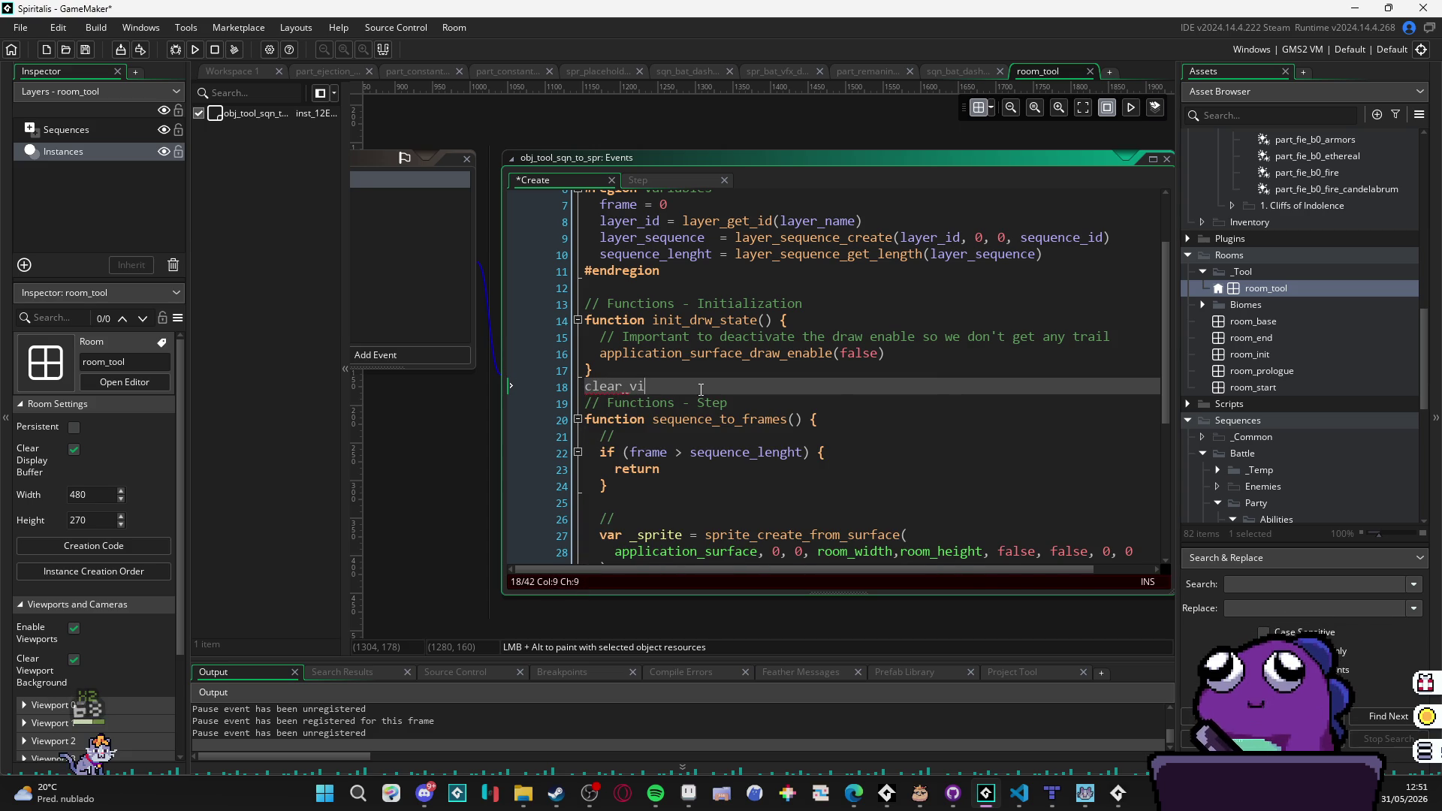
{"action": "key", "text": "shift+Home"}
{"action": "key", "text": "BackSpace"}
{"action": "mouse_move", "coordinate": [717, 353]}
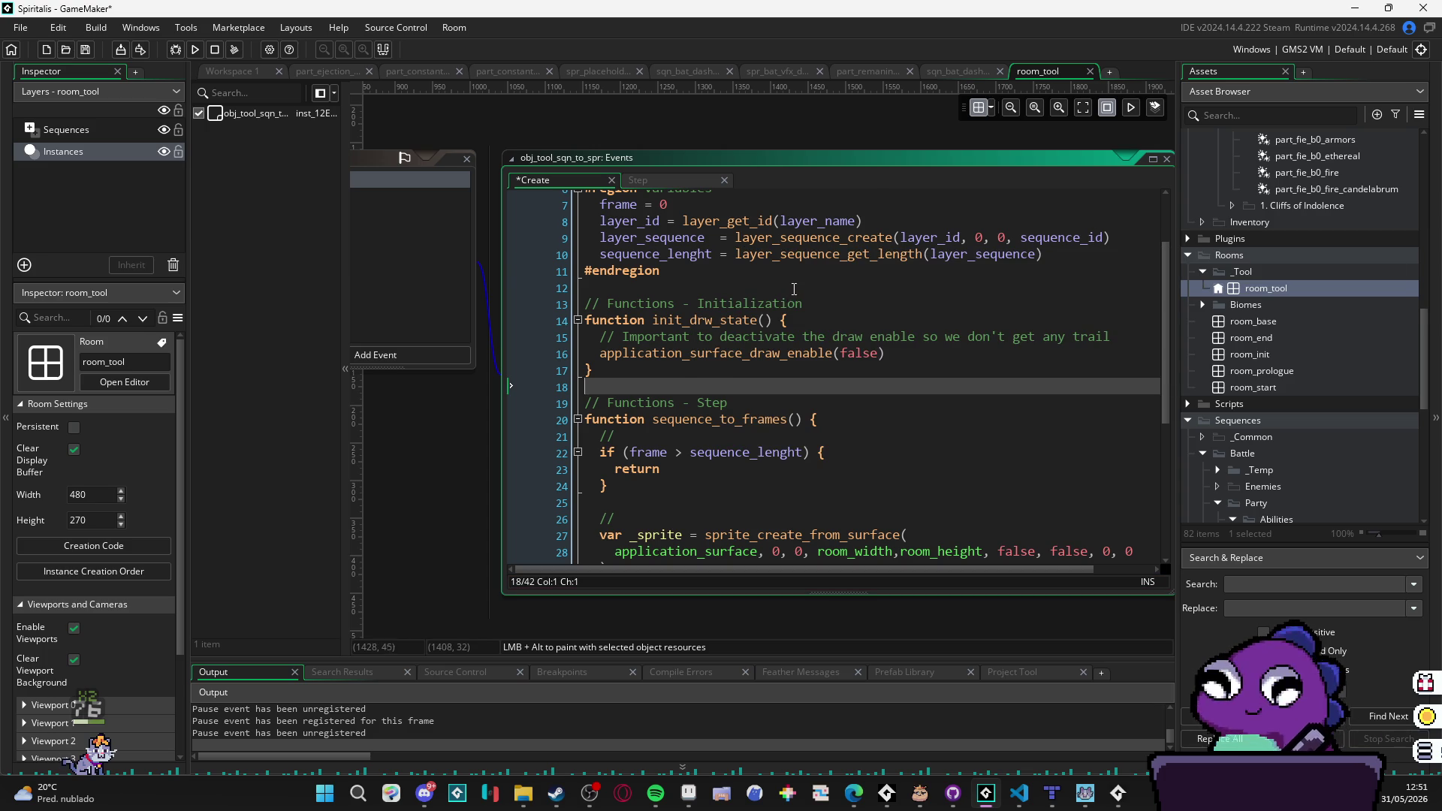
Step: Run the game so the export tool renders the frame images
{"action": "left_click", "coordinate": [194, 50]}
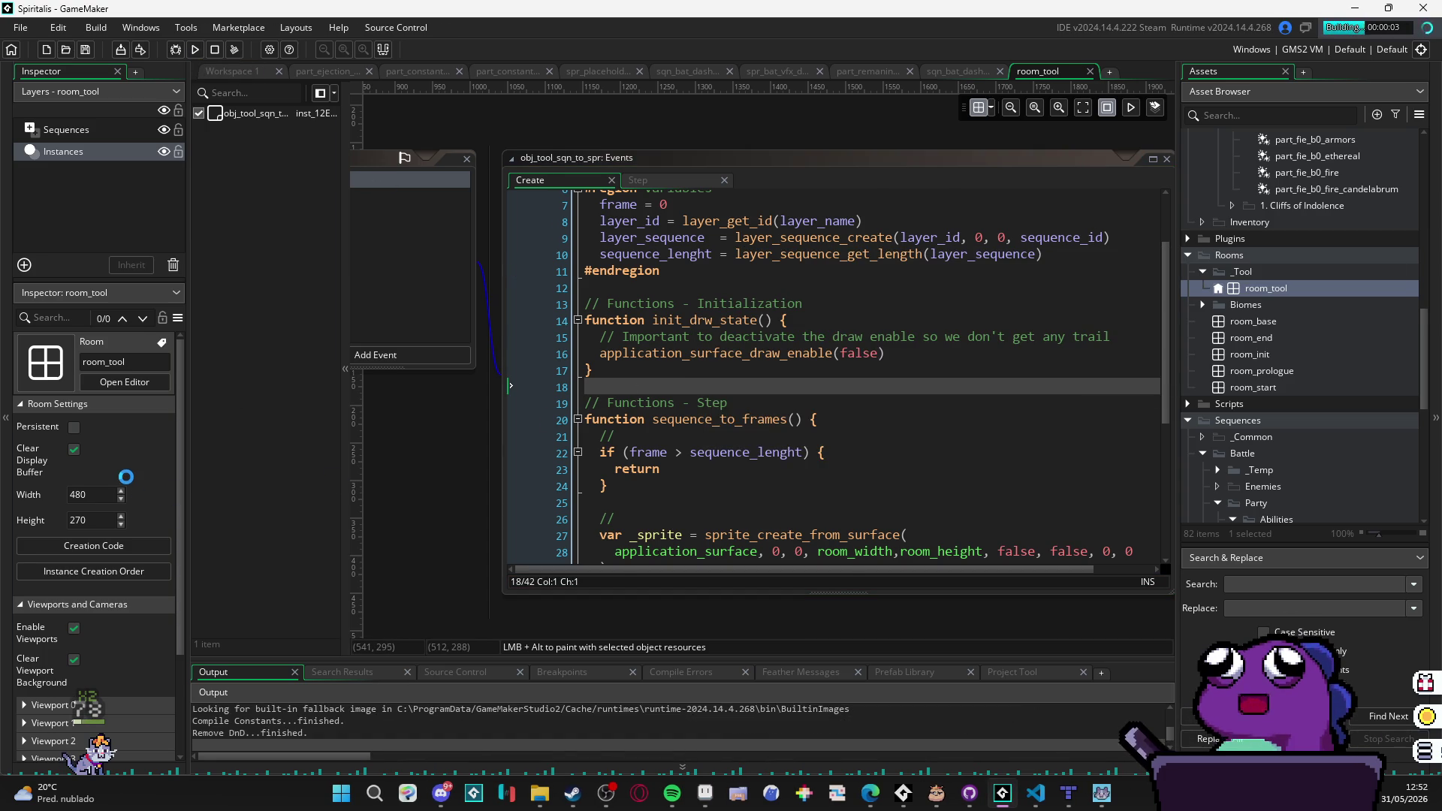
{"action": "mouse_move", "coordinate": [751, 416]}
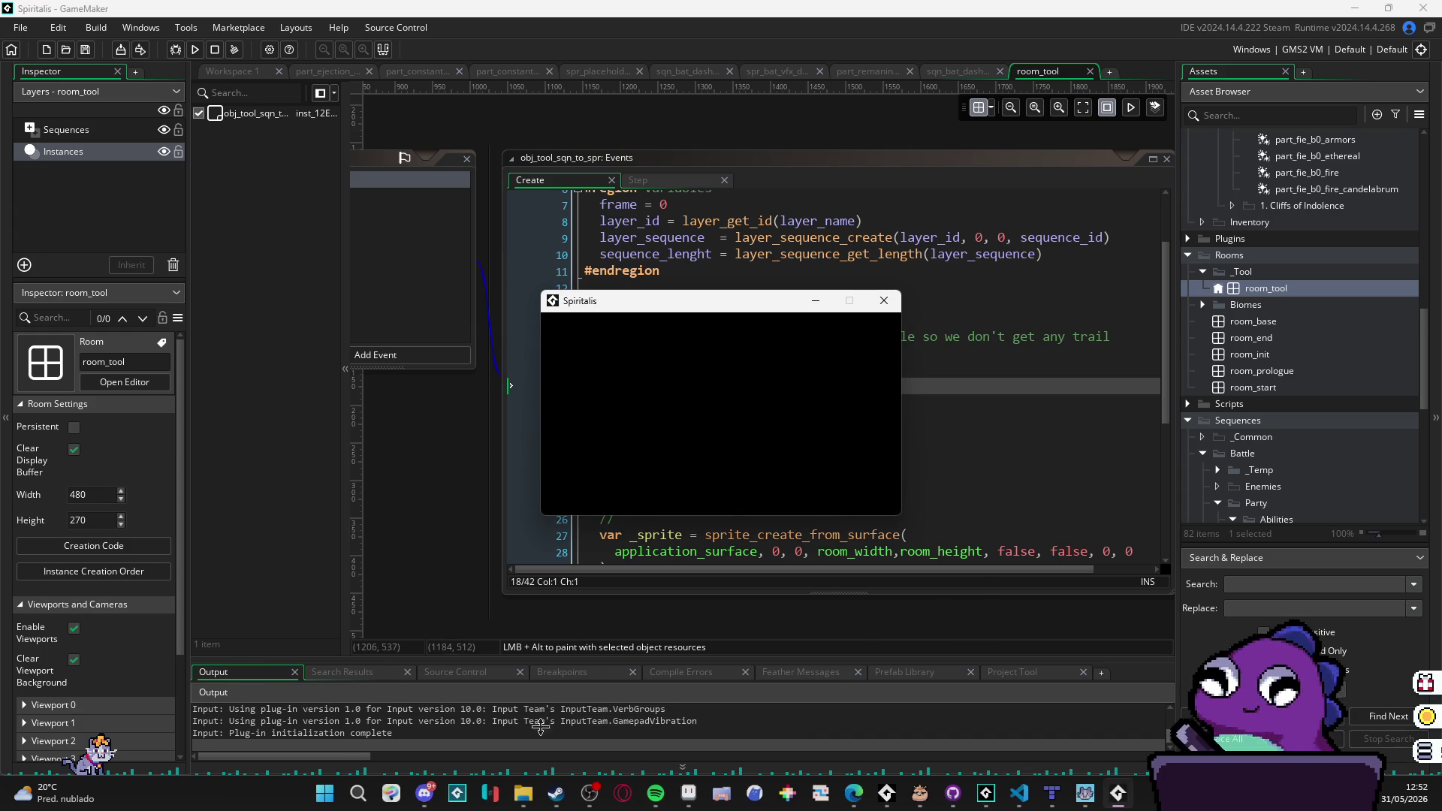
{"action": "mouse_move", "coordinate": [523, 793]}
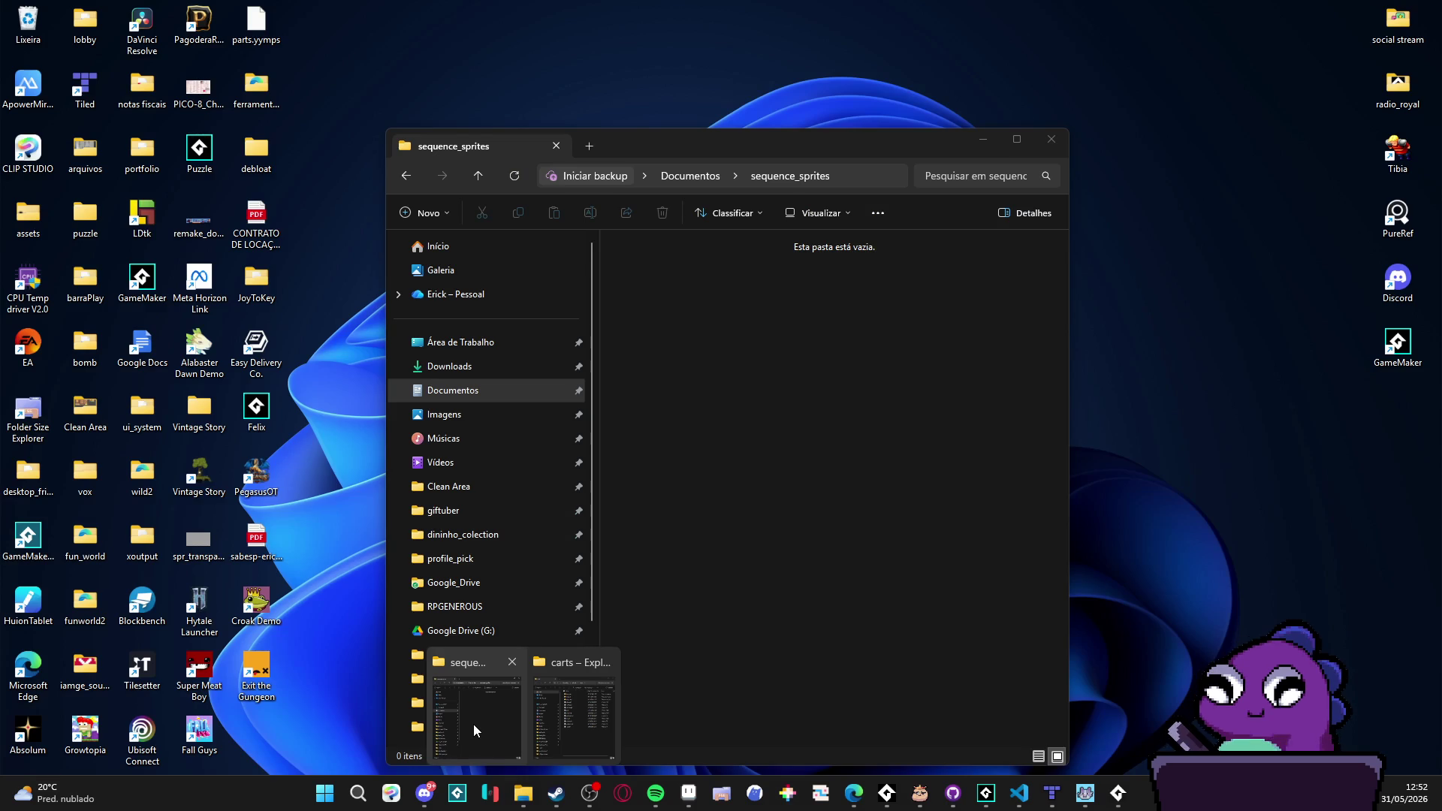
Step: Check the 120 frame PNGs in the sequence_sprites folder, then switch to Aseprite
{"action": "left_click", "coordinate": [473, 724]}
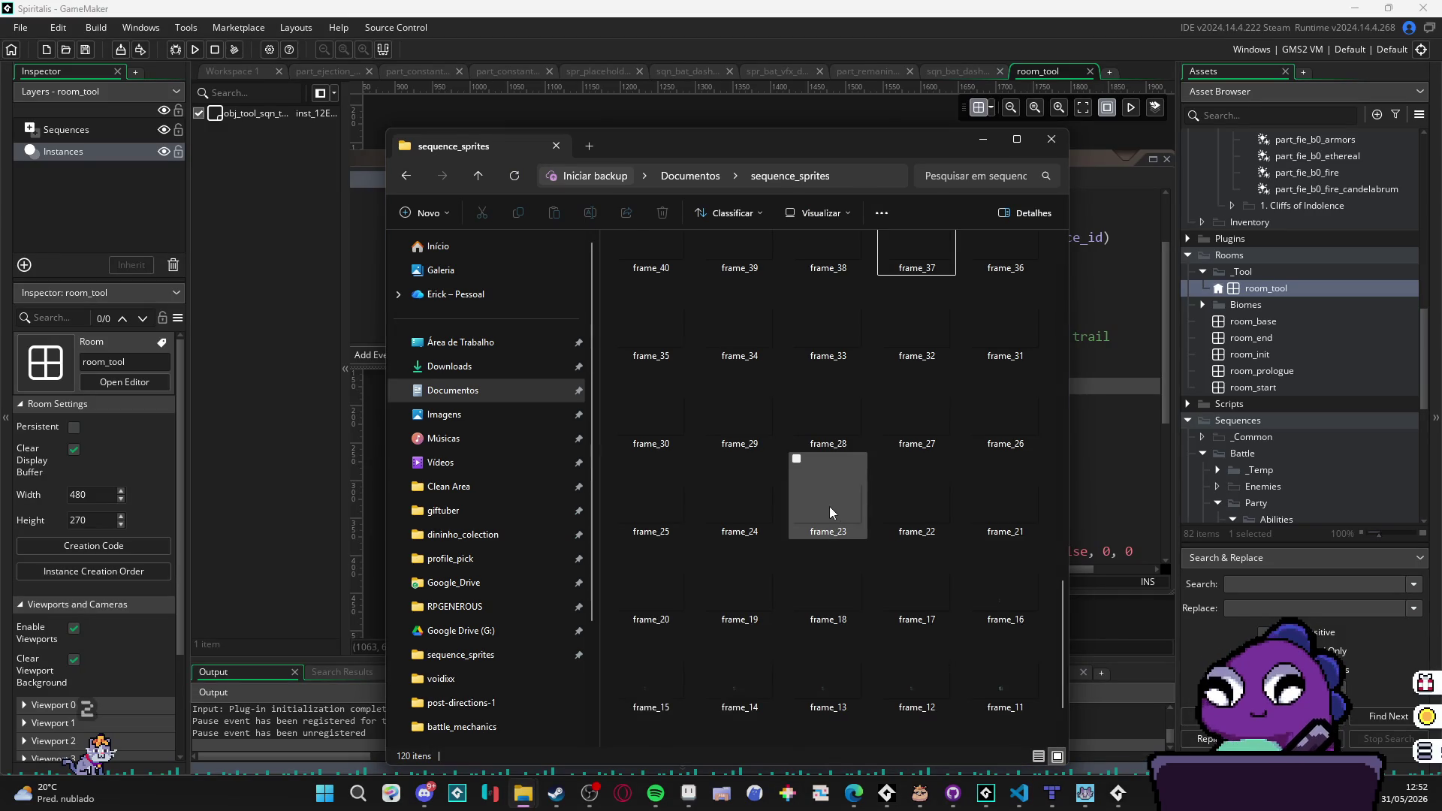
{"action": "scroll", "coordinate": [831, 511], "scroll_direction": "up", "scroll_amount": 15}
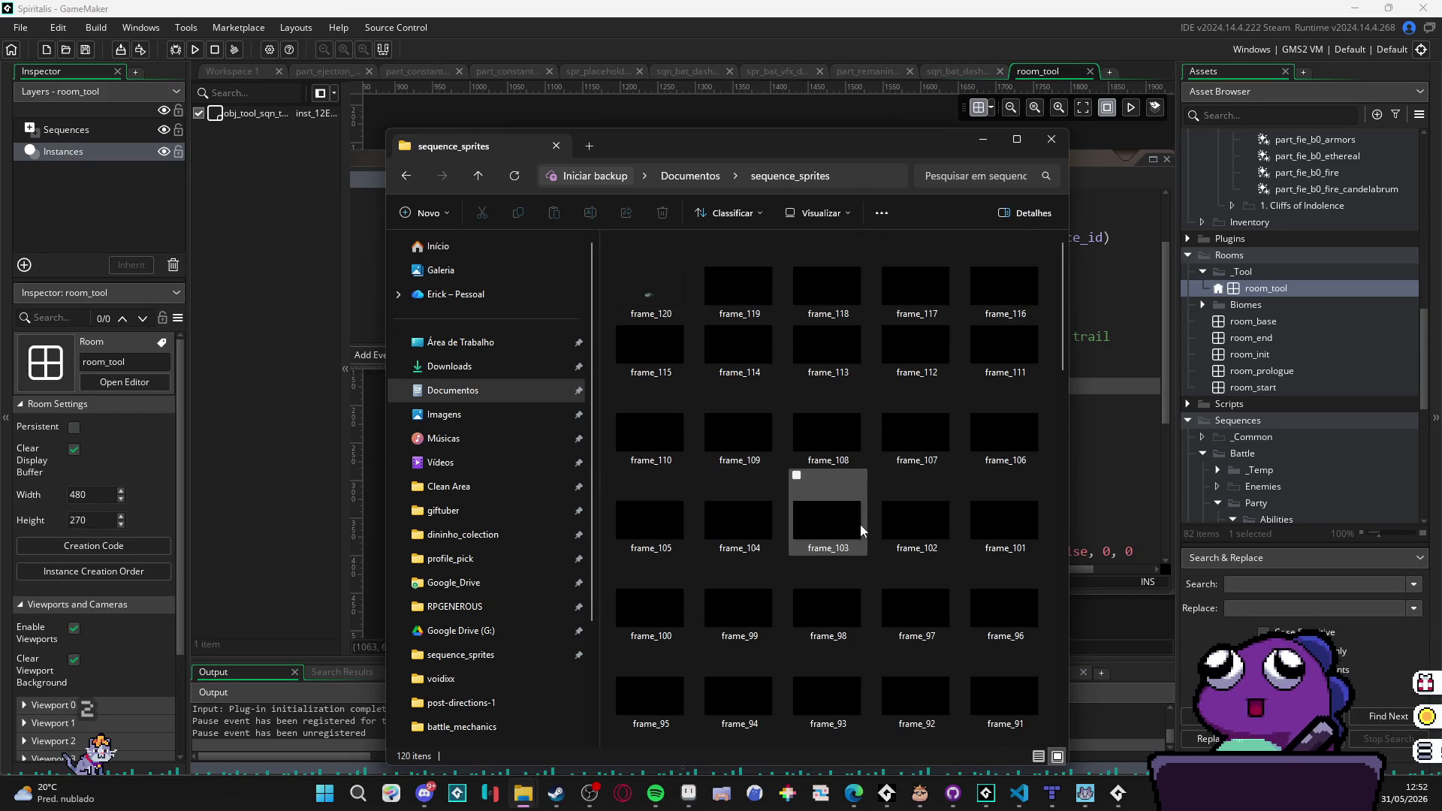
{"action": "left_click", "coordinate": [982, 138]}
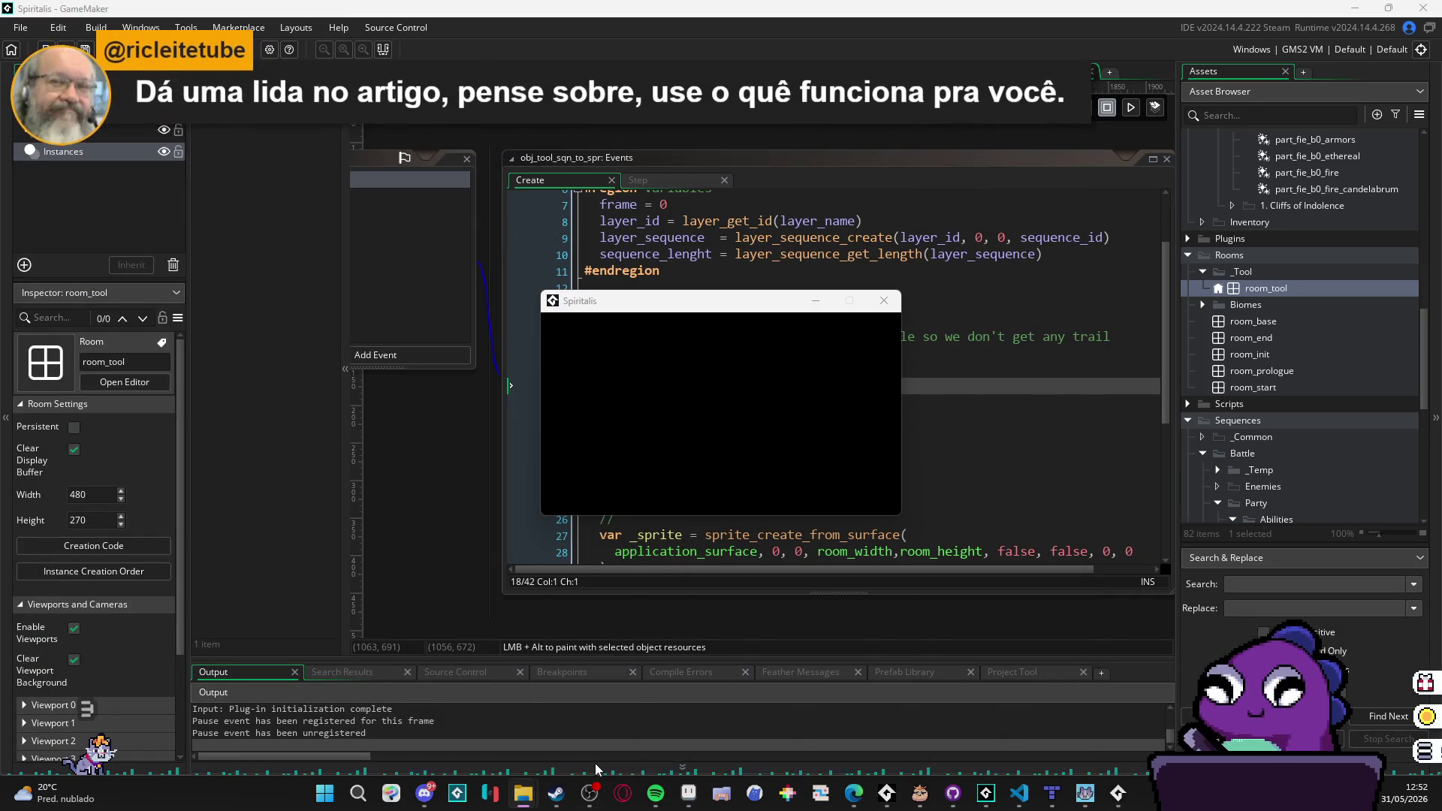
{"action": "left_click", "coordinate": [686, 802]}
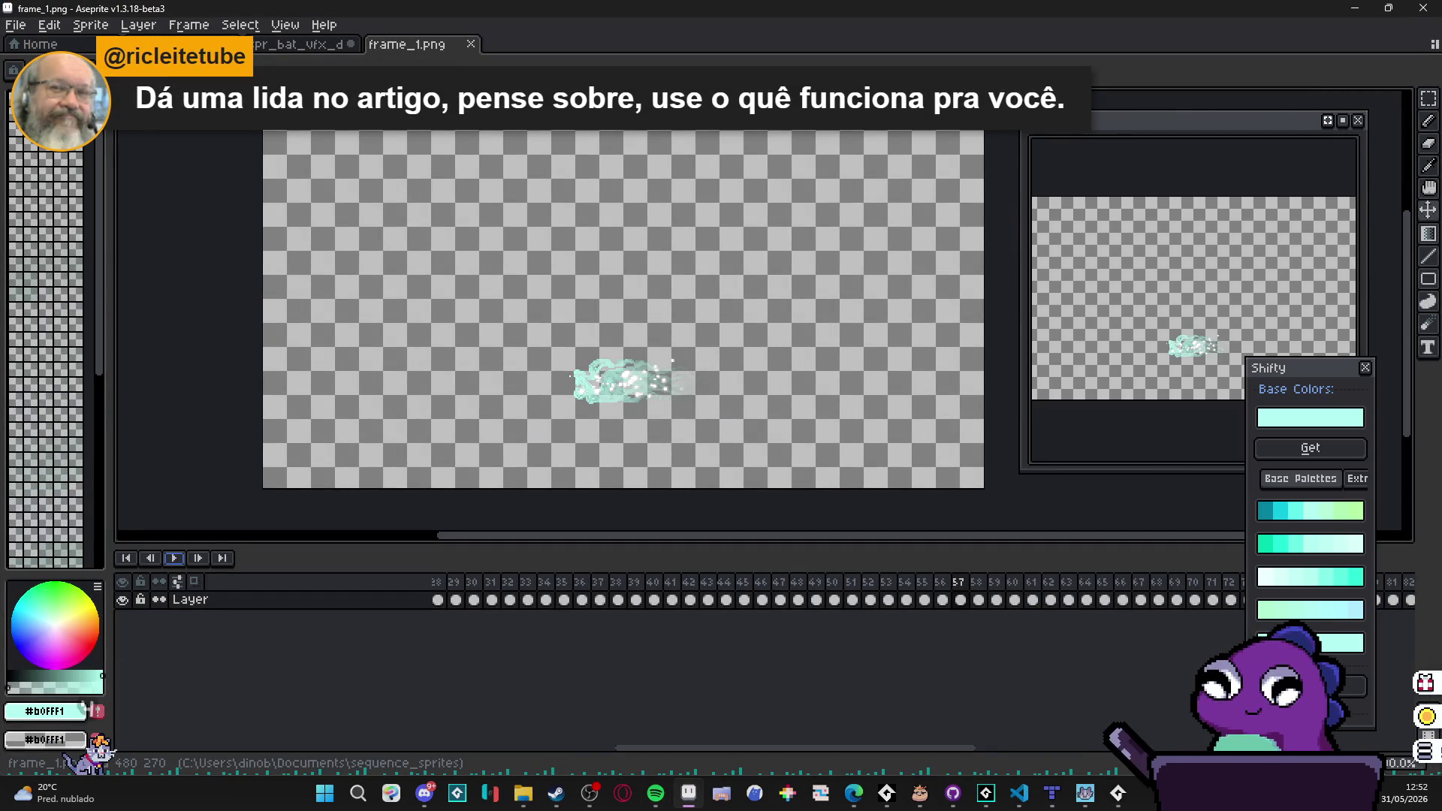
Step: Replace the old frame_1.png document with the new frames loaded as one animation
{"action": "left_click", "coordinate": [523, 794]}
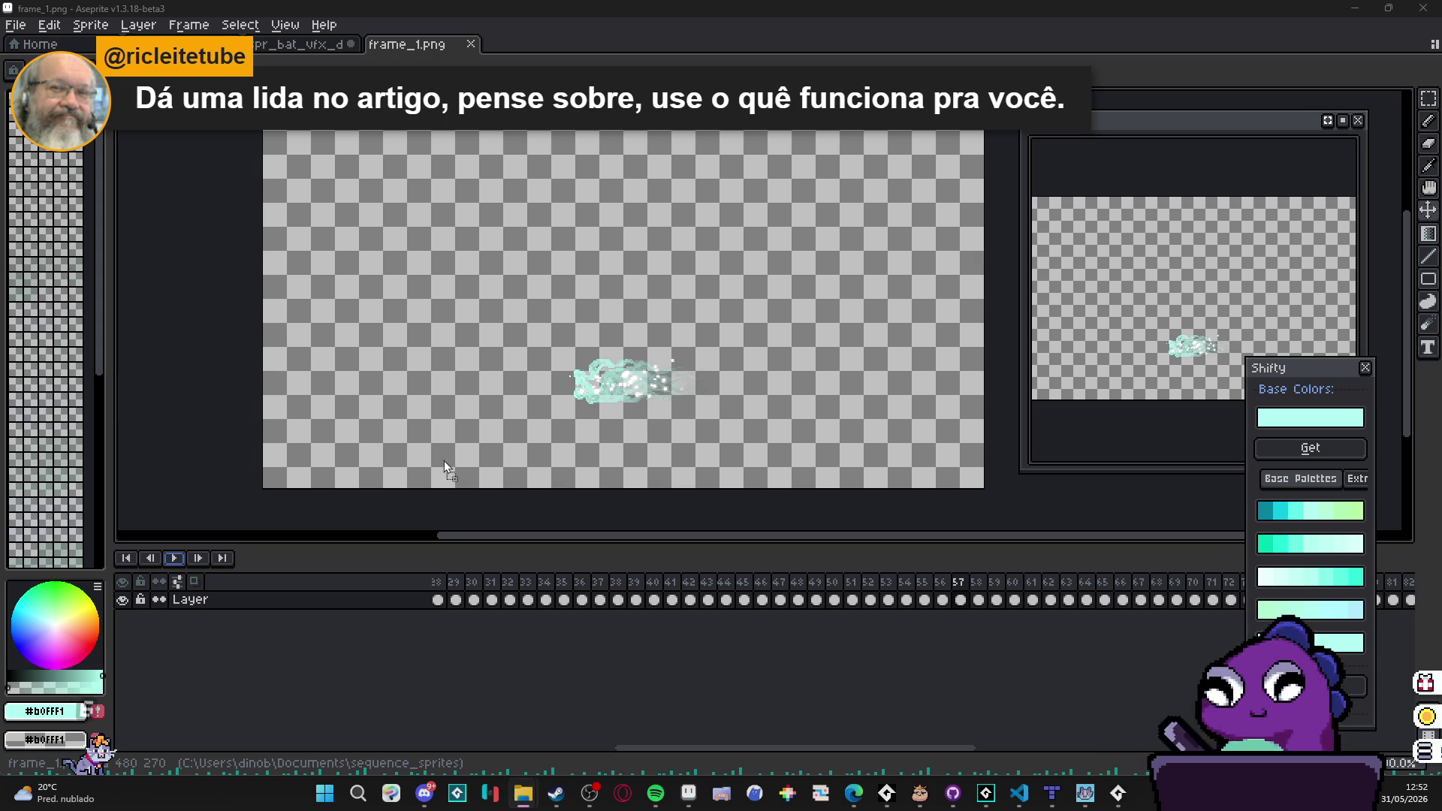
{"action": "left_click", "coordinate": [471, 45]}
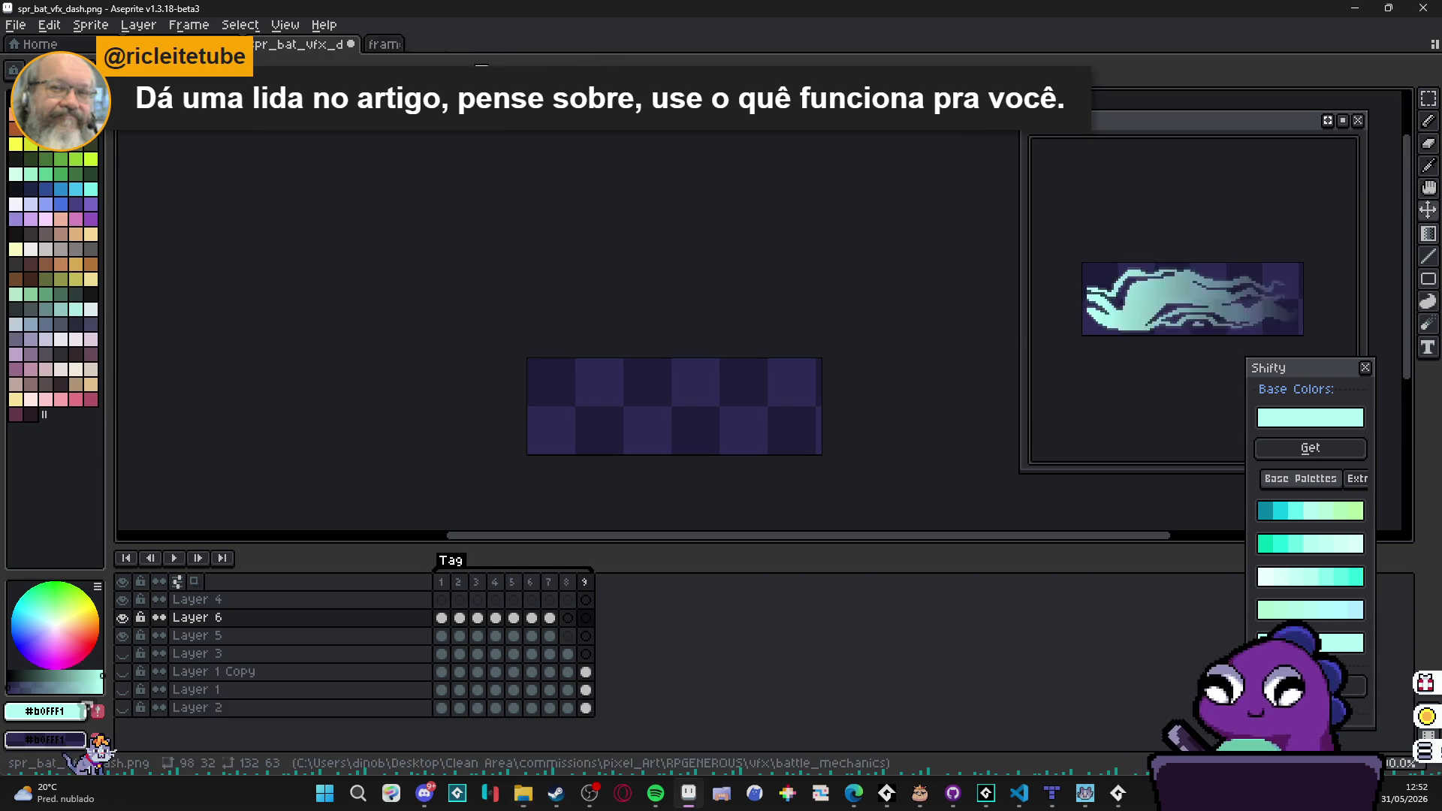
{"action": "left_click_drag", "start_coordinate": [401, 279], "coordinate": [401, 279]}
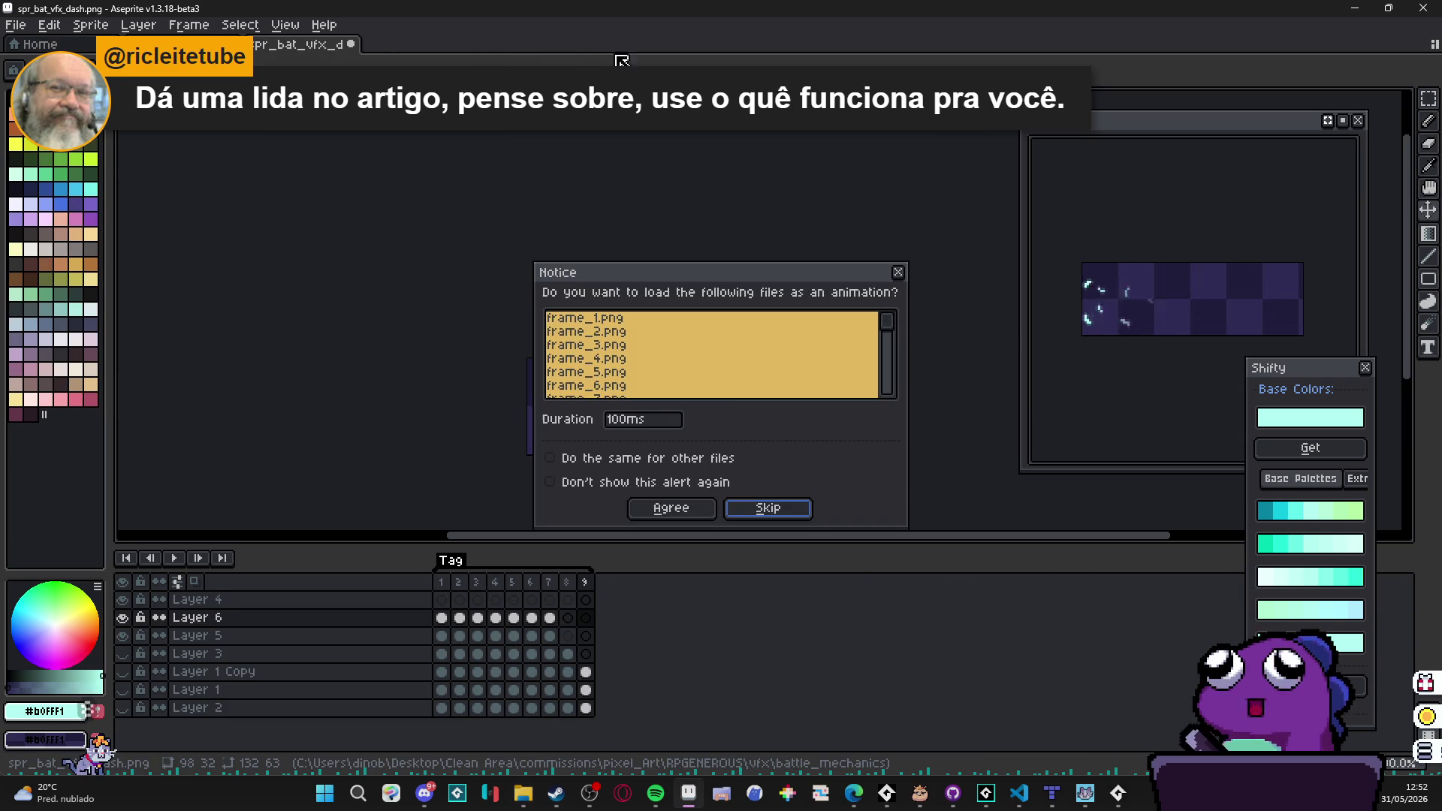
{"action": "left_click", "coordinate": [710, 512]}
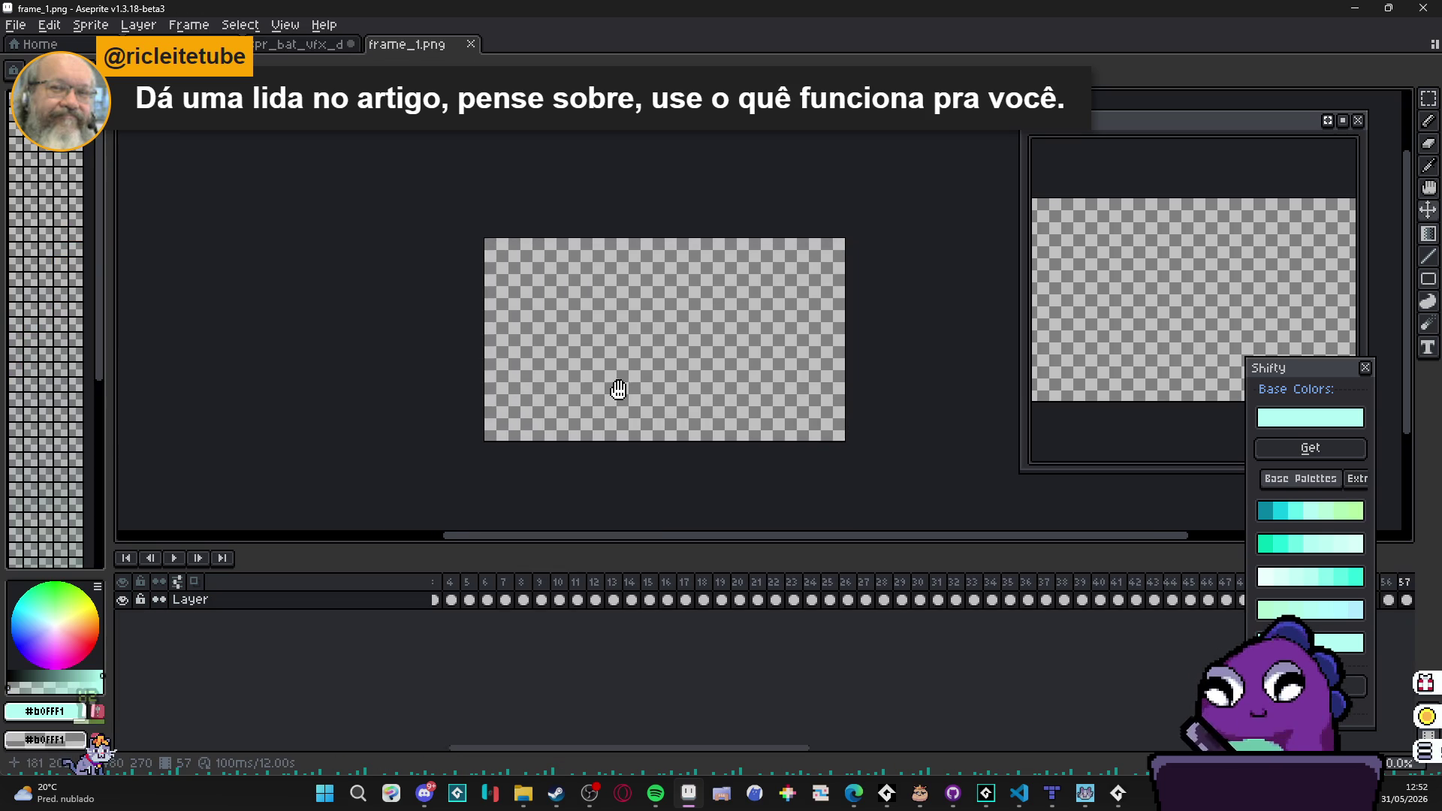
Step: Trim the canvas down to the visible effect using Sprite > Trim
{"action": "left_click", "coordinate": [436, 603]}
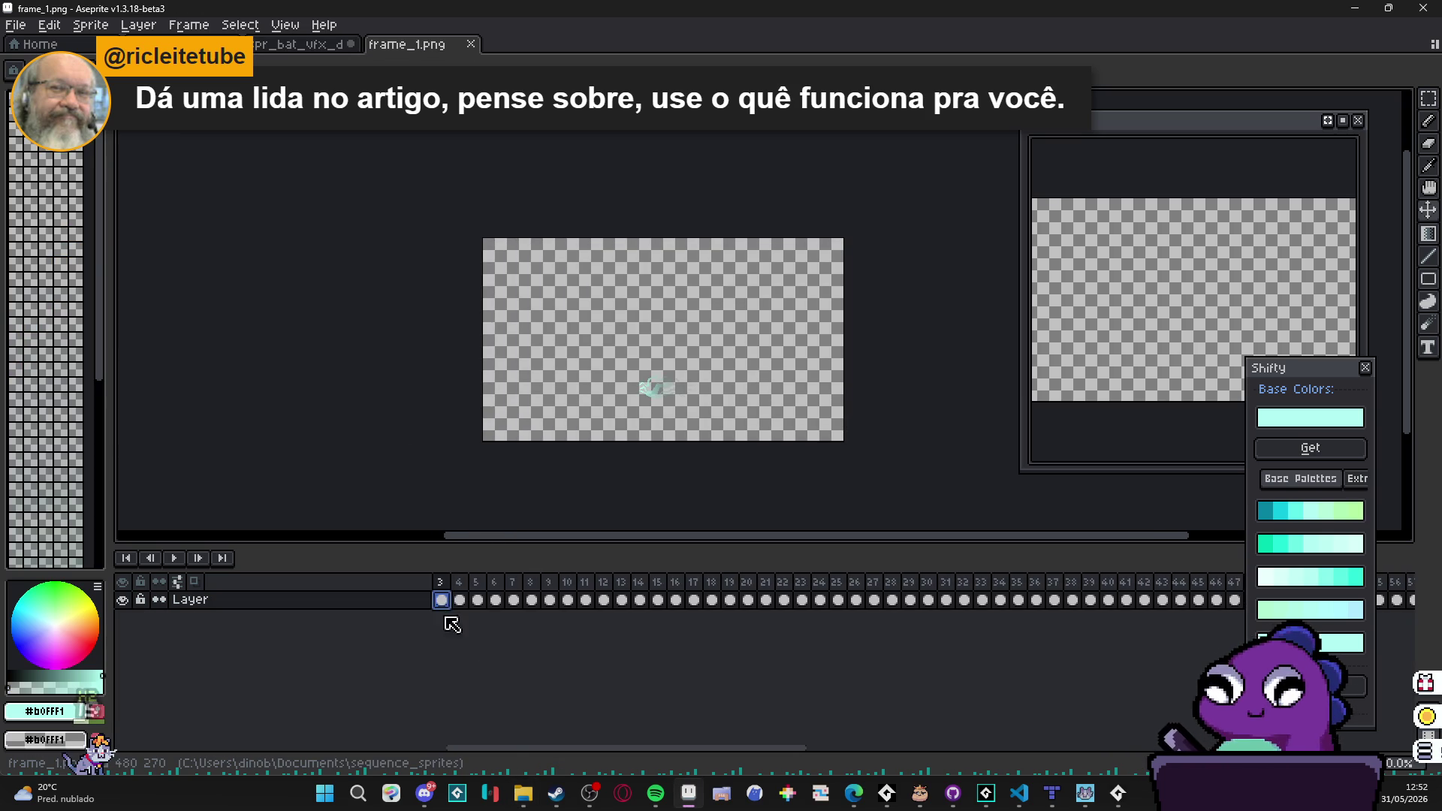
{"action": "key", "text": "Right"}
{"action": "key", "text": "Right"}
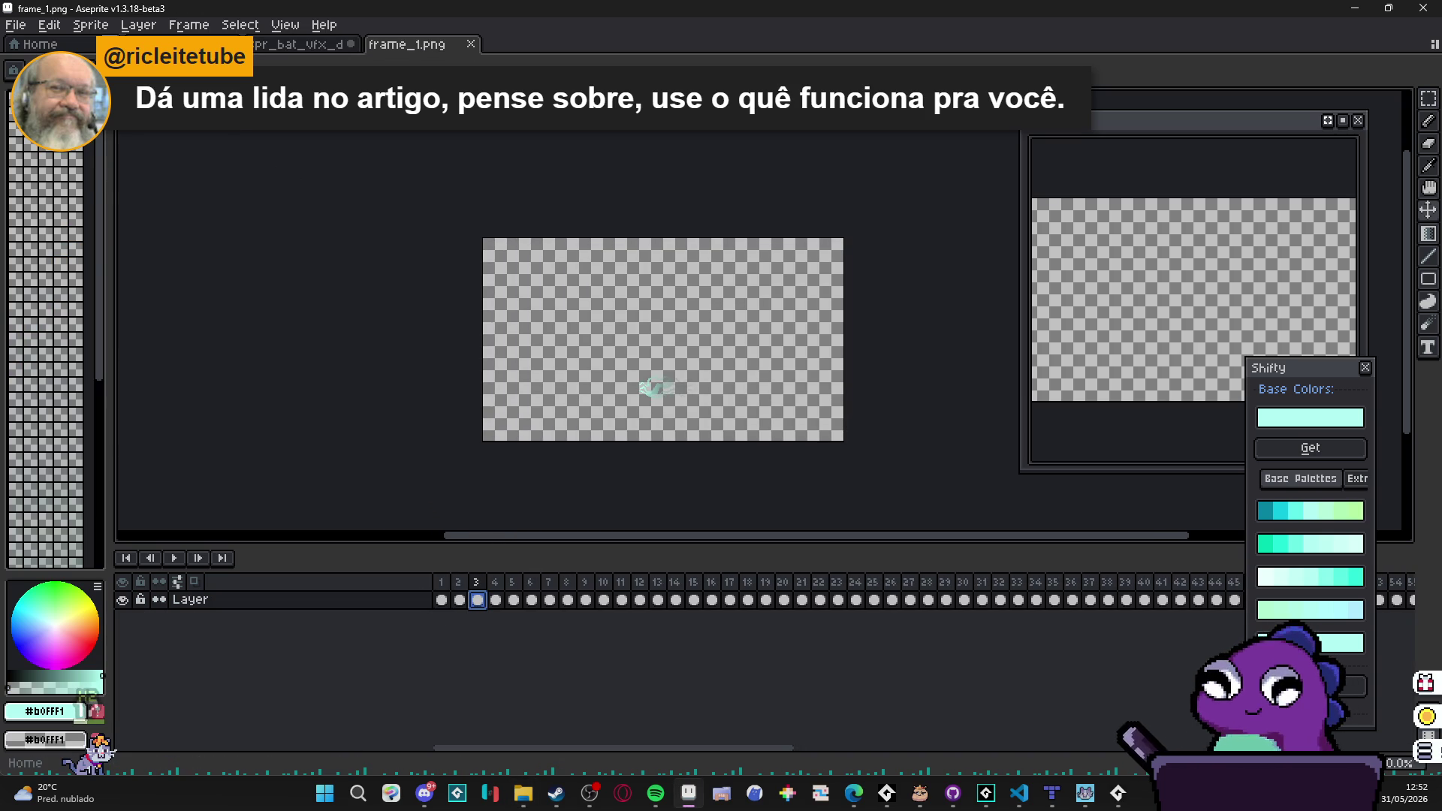
{"action": "left_click", "coordinate": [91, 24]}
{"action": "left_click", "coordinate": [145, 180]}
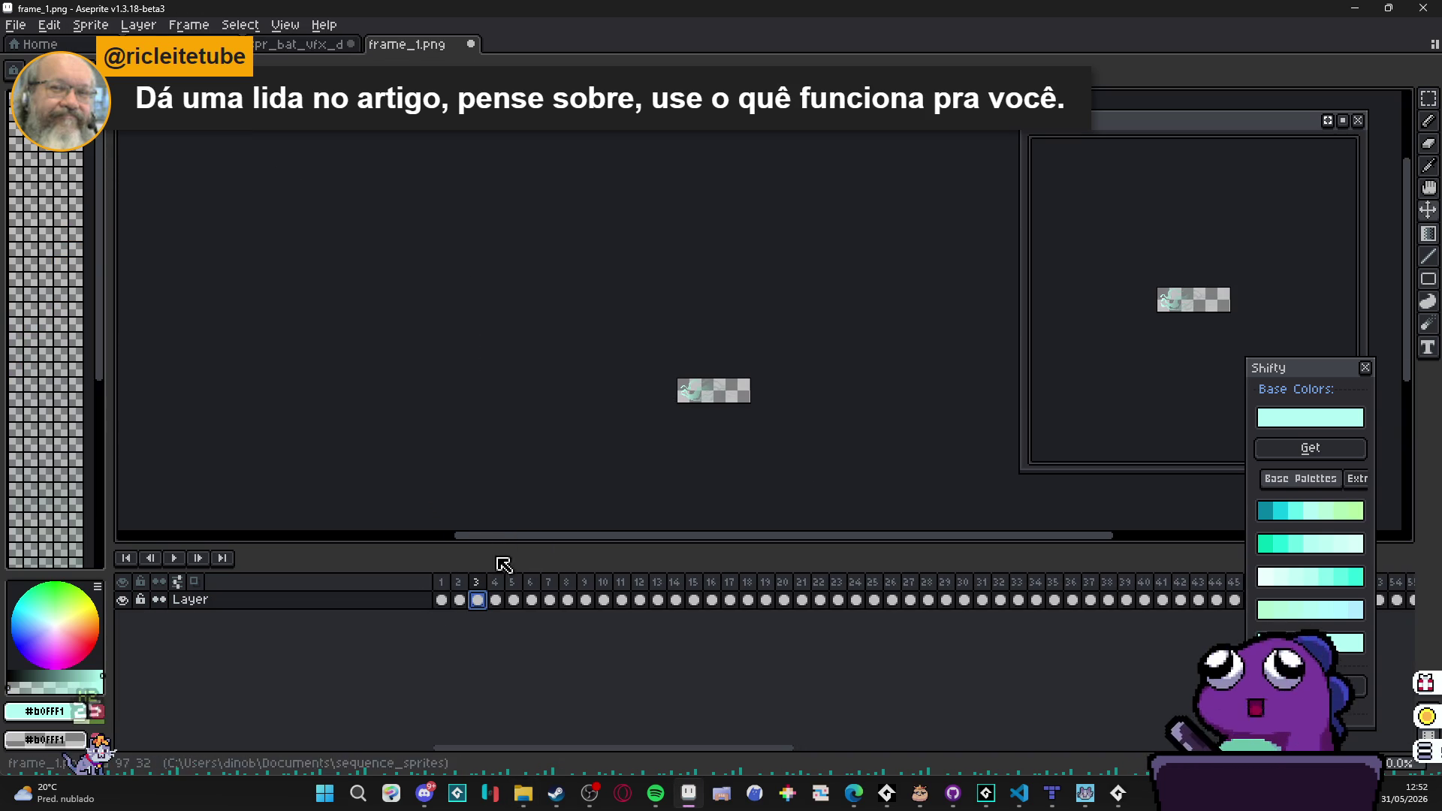
Step: Add a new empty Layer 1 and move it beneath the effect layer
{"action": "left_click", "coordinate": [442, 600]}
{"action": "key", "text": "shift+n"}
{"action": "mouse_move", "coordinate": [444, 603]}
{"action": "left_mouse_down"}
{"action": "mouse_move", "coordinate": [418, 611]}
{"action": "mouse_move", "coordinate": [425, 649]}
{"action": "left_mouse_up"}
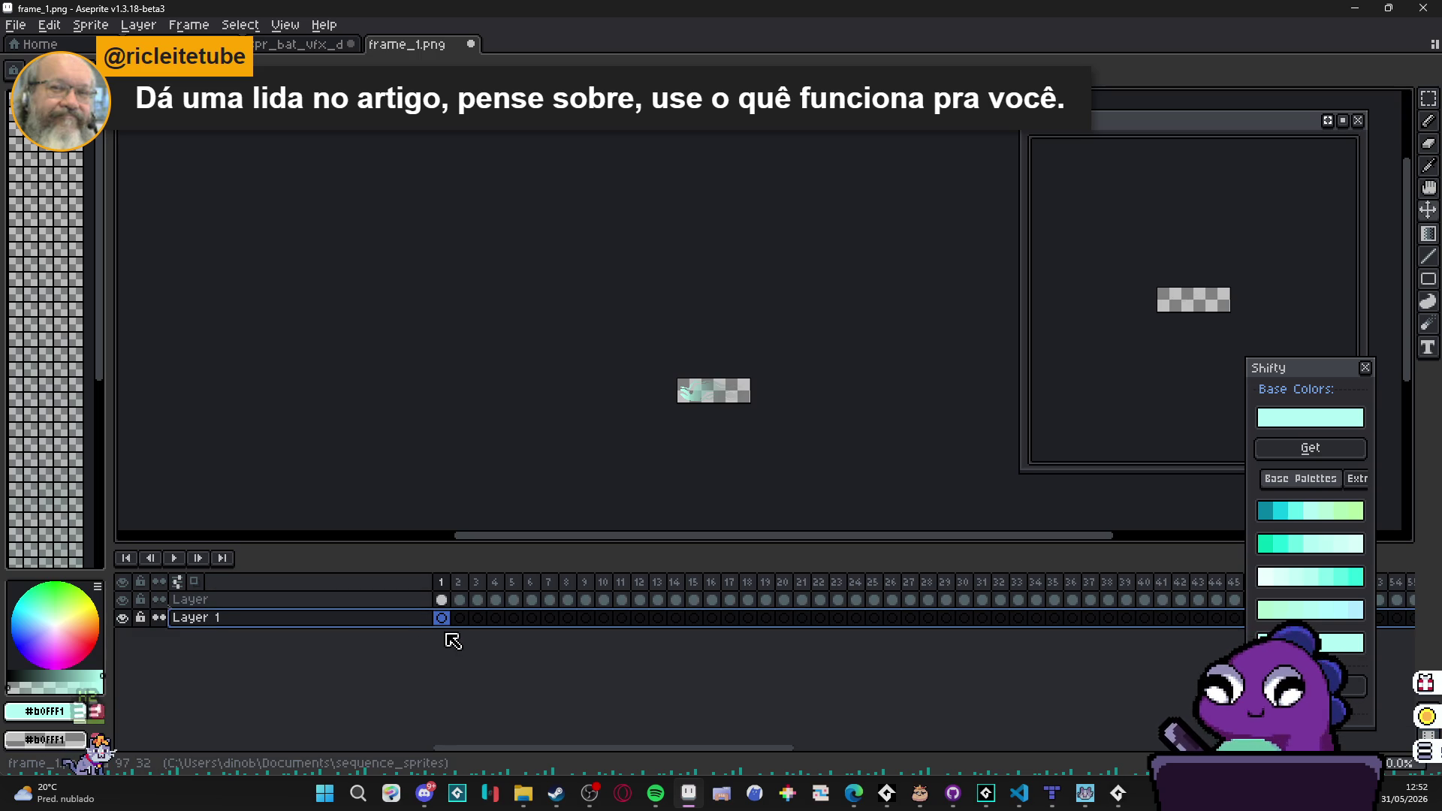
Step: Switch the palette to the AAP-Splendor128 preset
{"action": "left_click", "coordinate": [441, 617]}
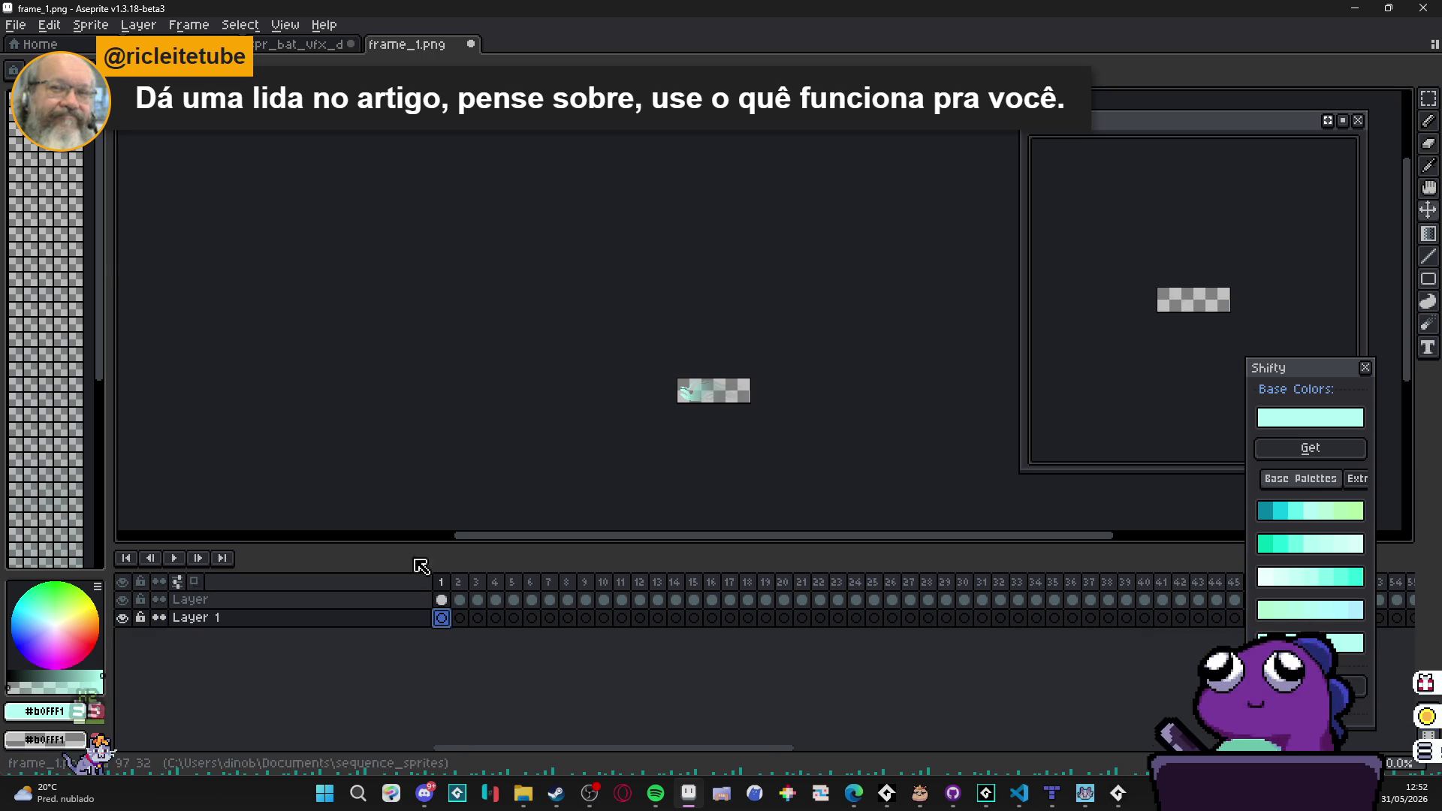
{"action": "left_click", "coordinate": [13, 70]}
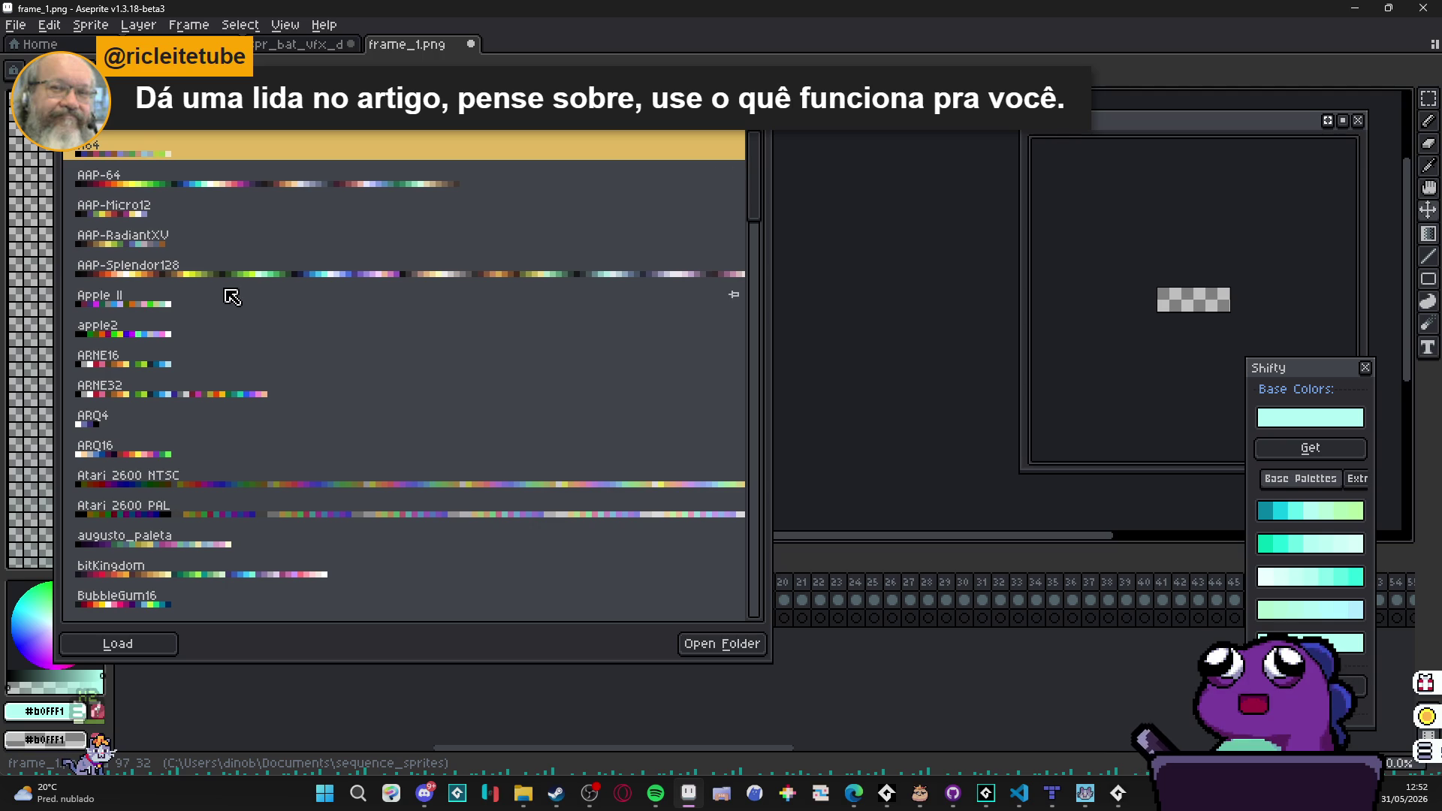
{"action": "left_click", "coordinate": [214, 274]}
{"action": "left_click", "coordinate": [796, 242]}
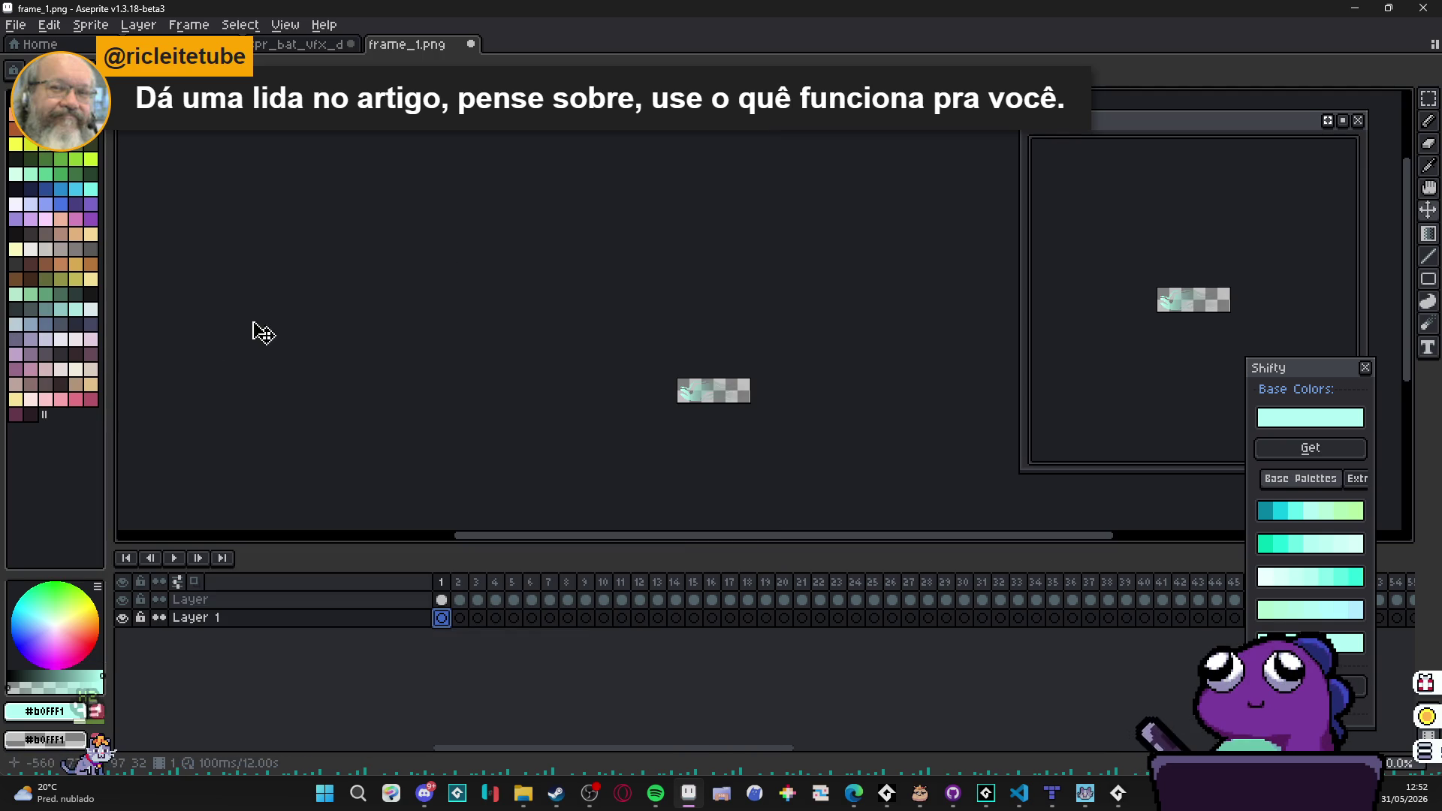
Step: Fill Layer 1 with the palette's dark plum colour using the paint bucket
{"action": "left_click", "coordinate": [30, 415]}
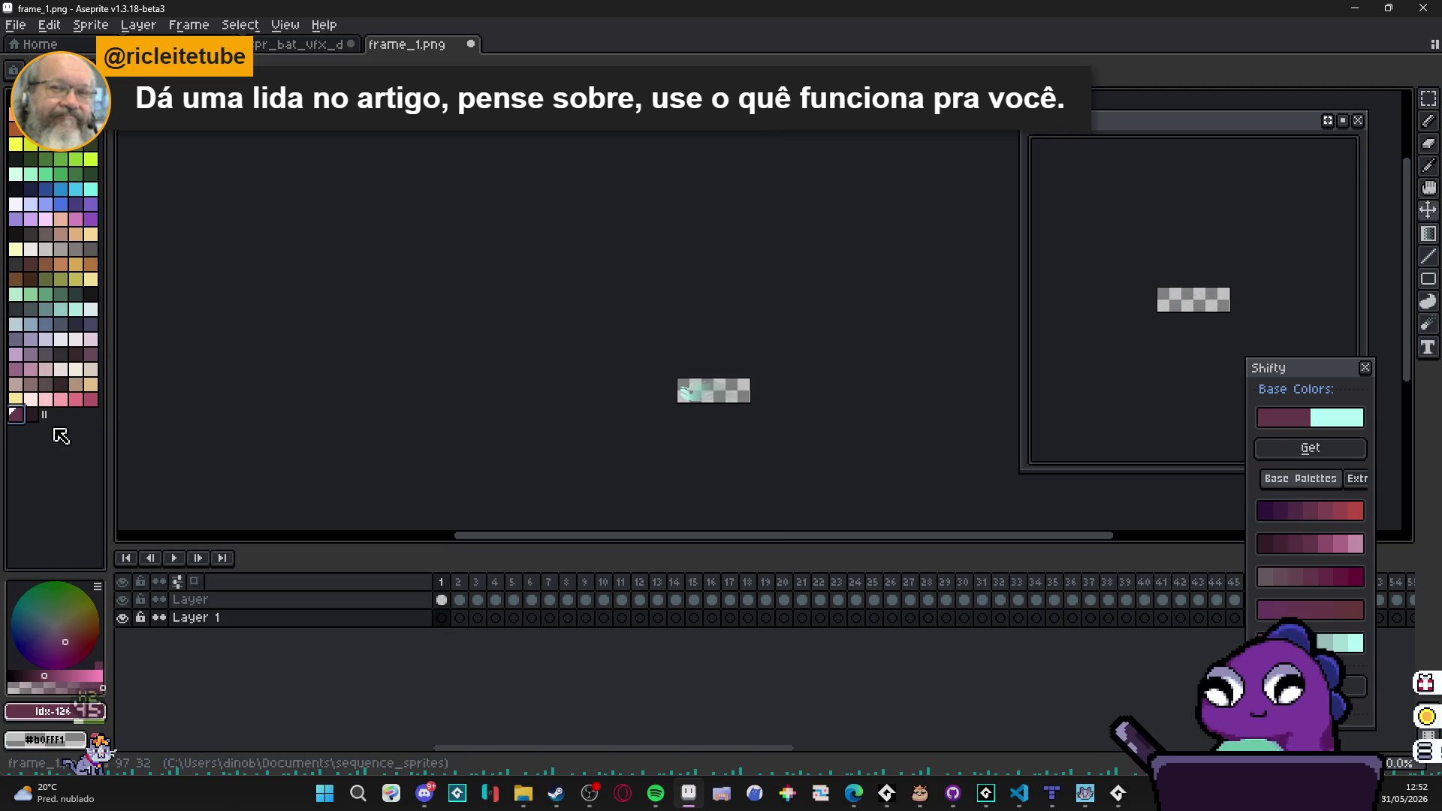
{"action": "key", "text": "g"}
{"action": "left_click", "coordinate": [713, 390]}
{"action": "scroll", "coordinate": [721, 396], "scroll_direction": "up", "scroll_amount": 4}
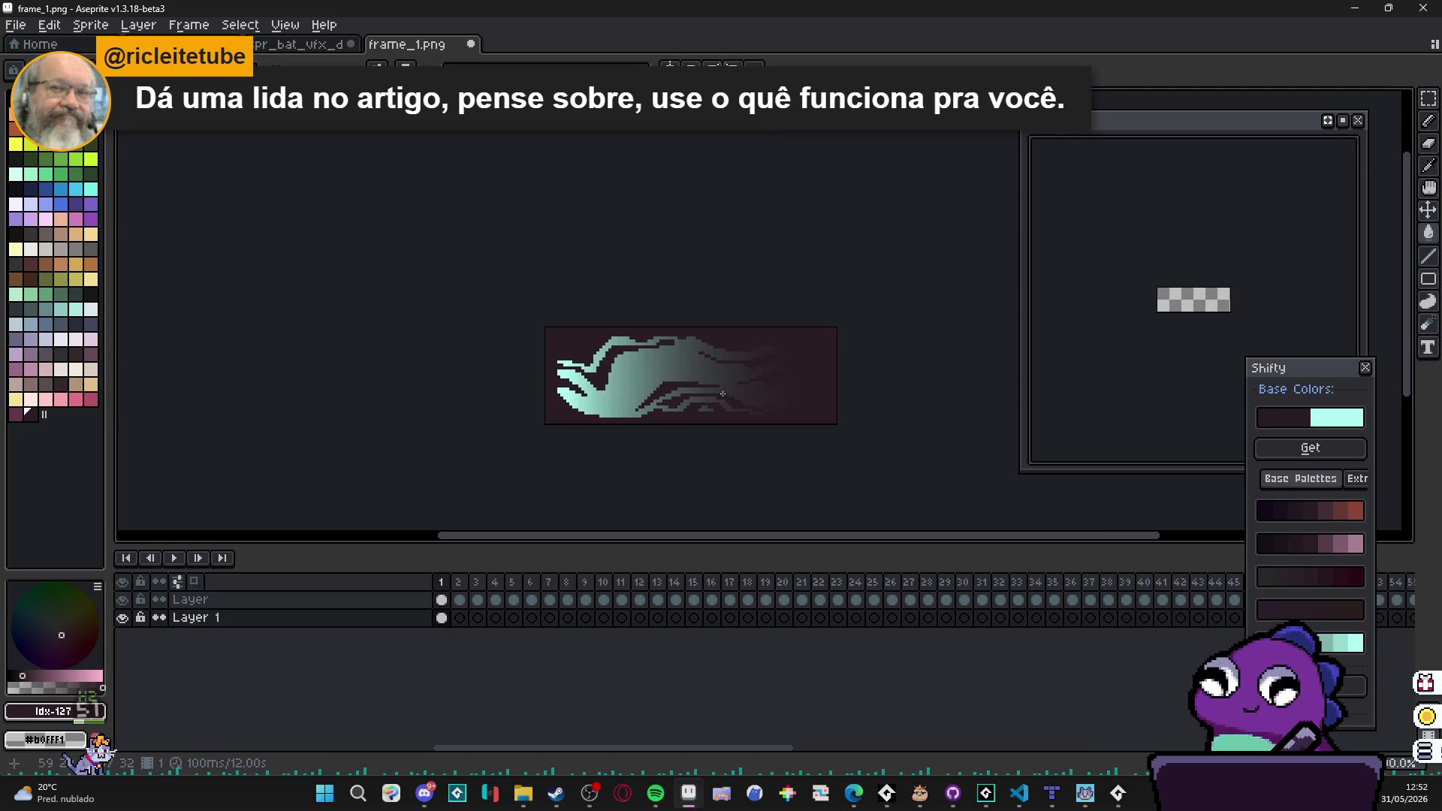
Step: Extend the Layer 1 background fill as a linked cel across all 120 frames
{"action": "left_click", "coordinate": [442, 618]}
{"action": "key", "text": "End"}
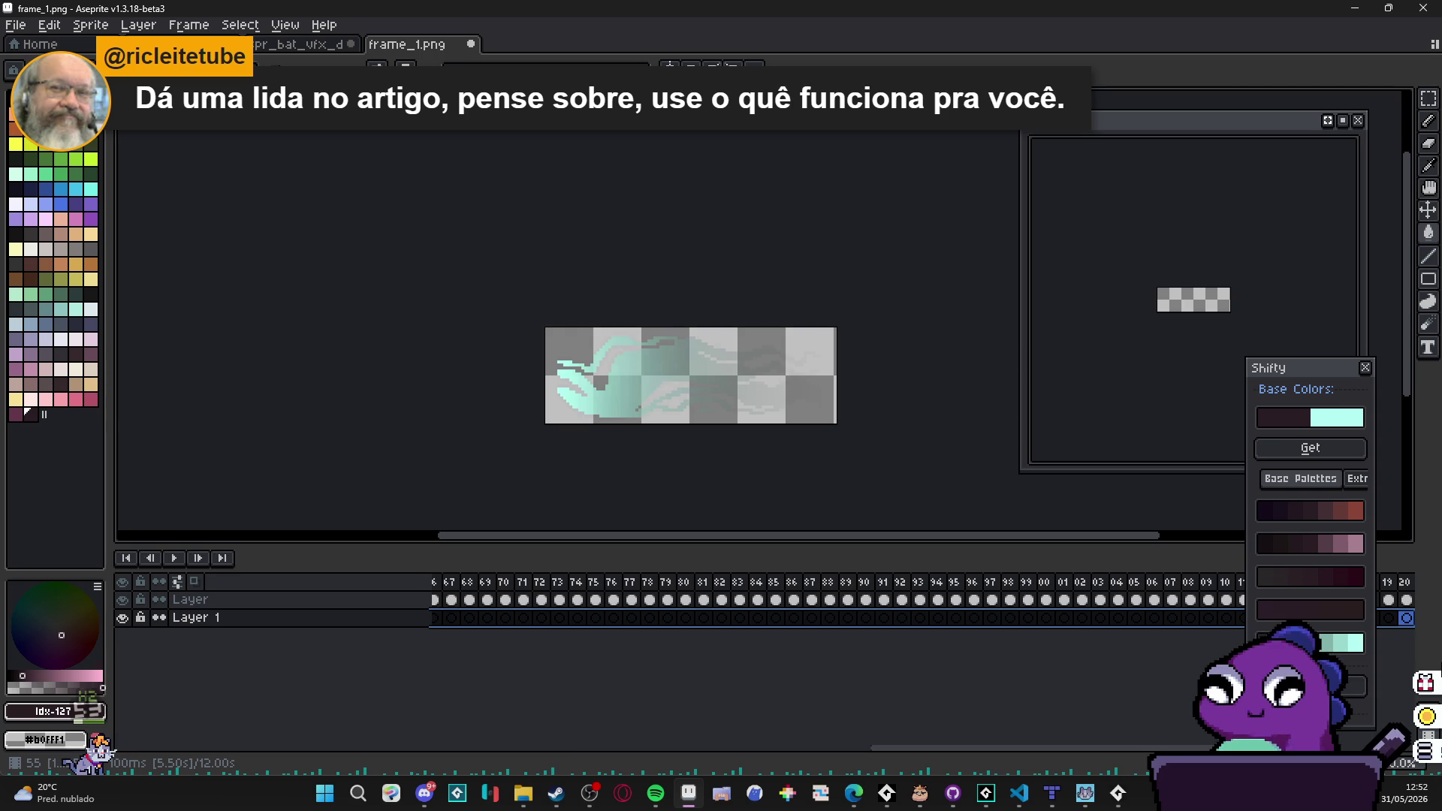
{"action": "left_click", "coordinate": [1406, 618], "text": "shift"}
{"action": "left_click_drag", "start_coordinate": [894, 749], "coordinate": [273, 772]}
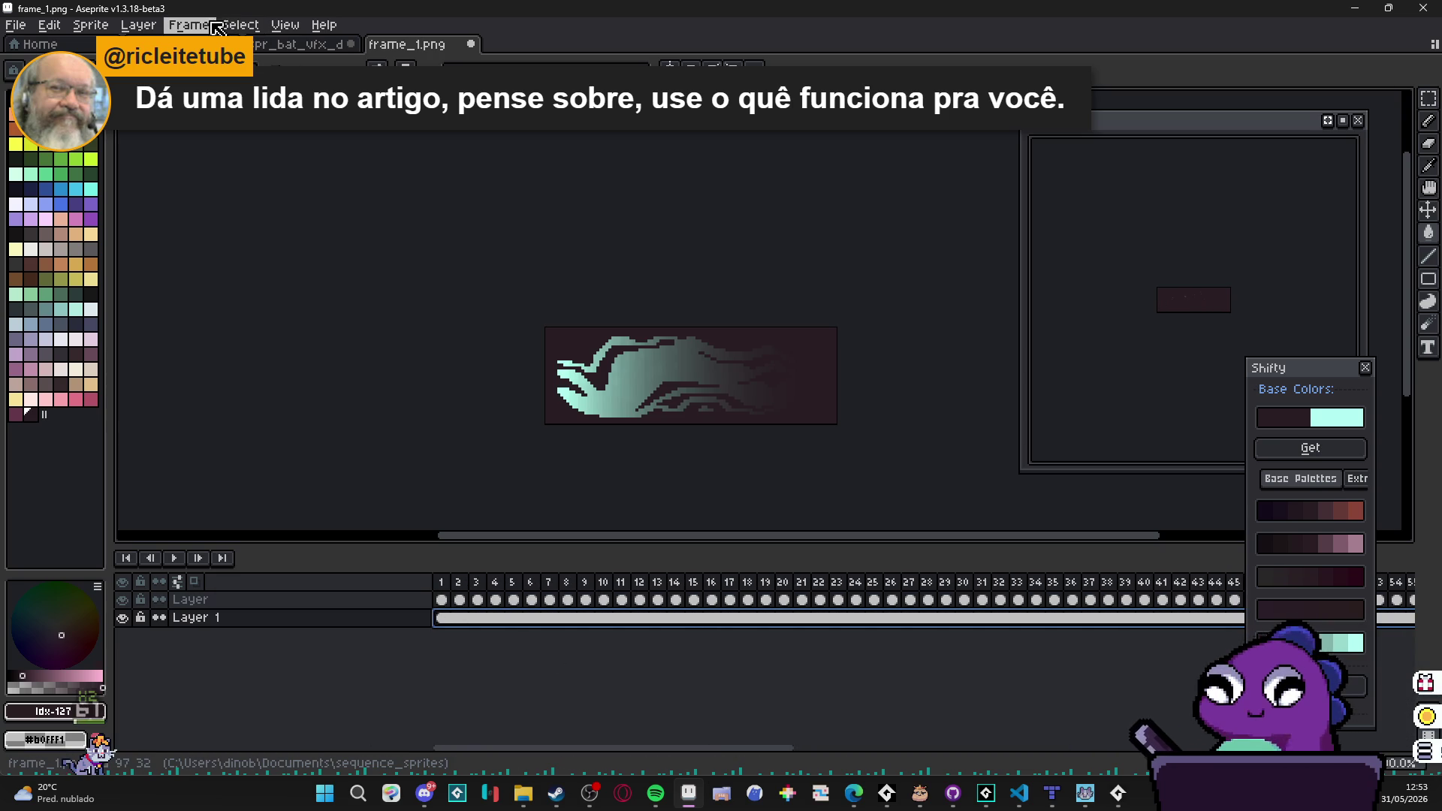
Step: Set the duration of frames 1–120 to 60 ms in Frame Properties
{"action": "left_click", "coordinate": [188, 26]}
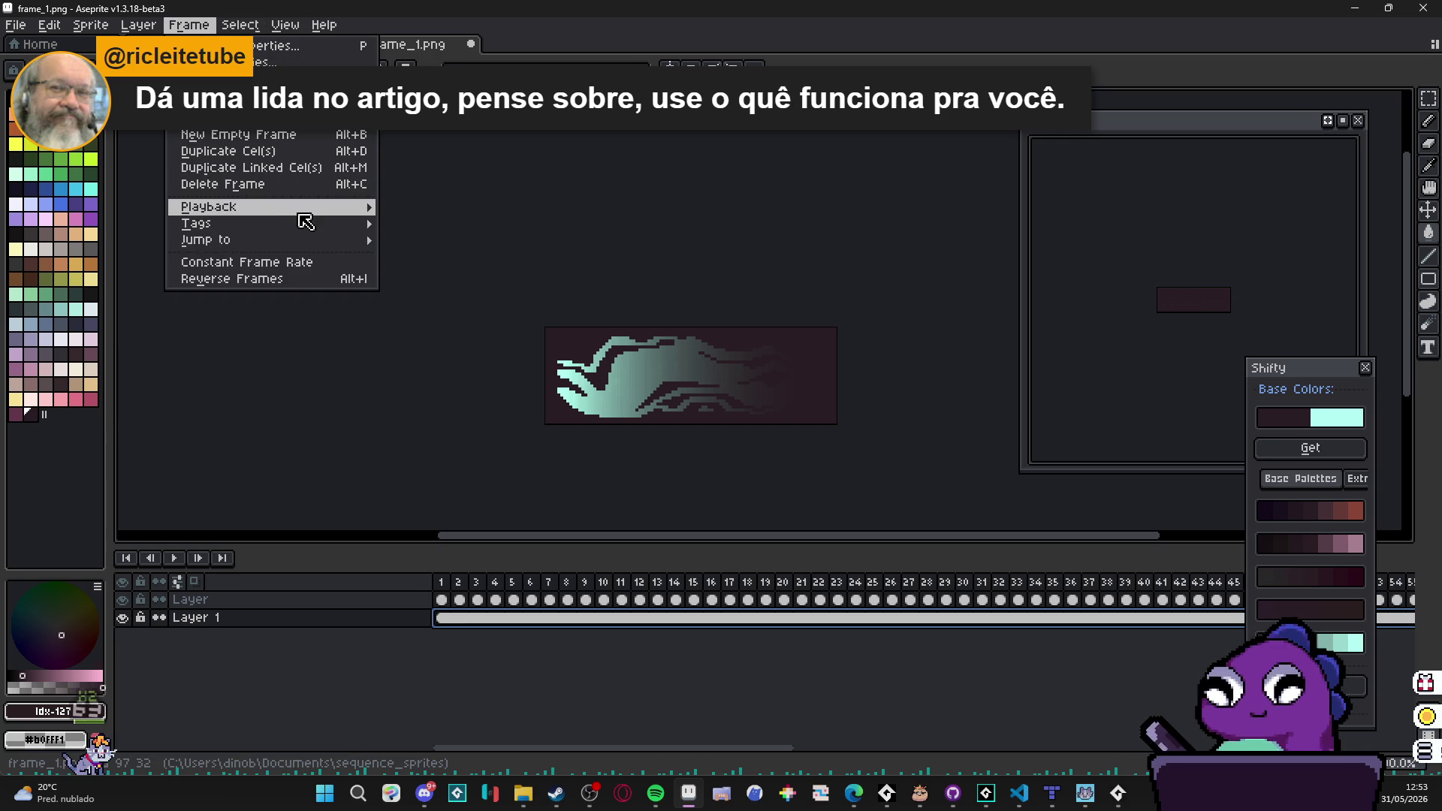
{"action": "mouse_move", "coordinate": [320, 220]}
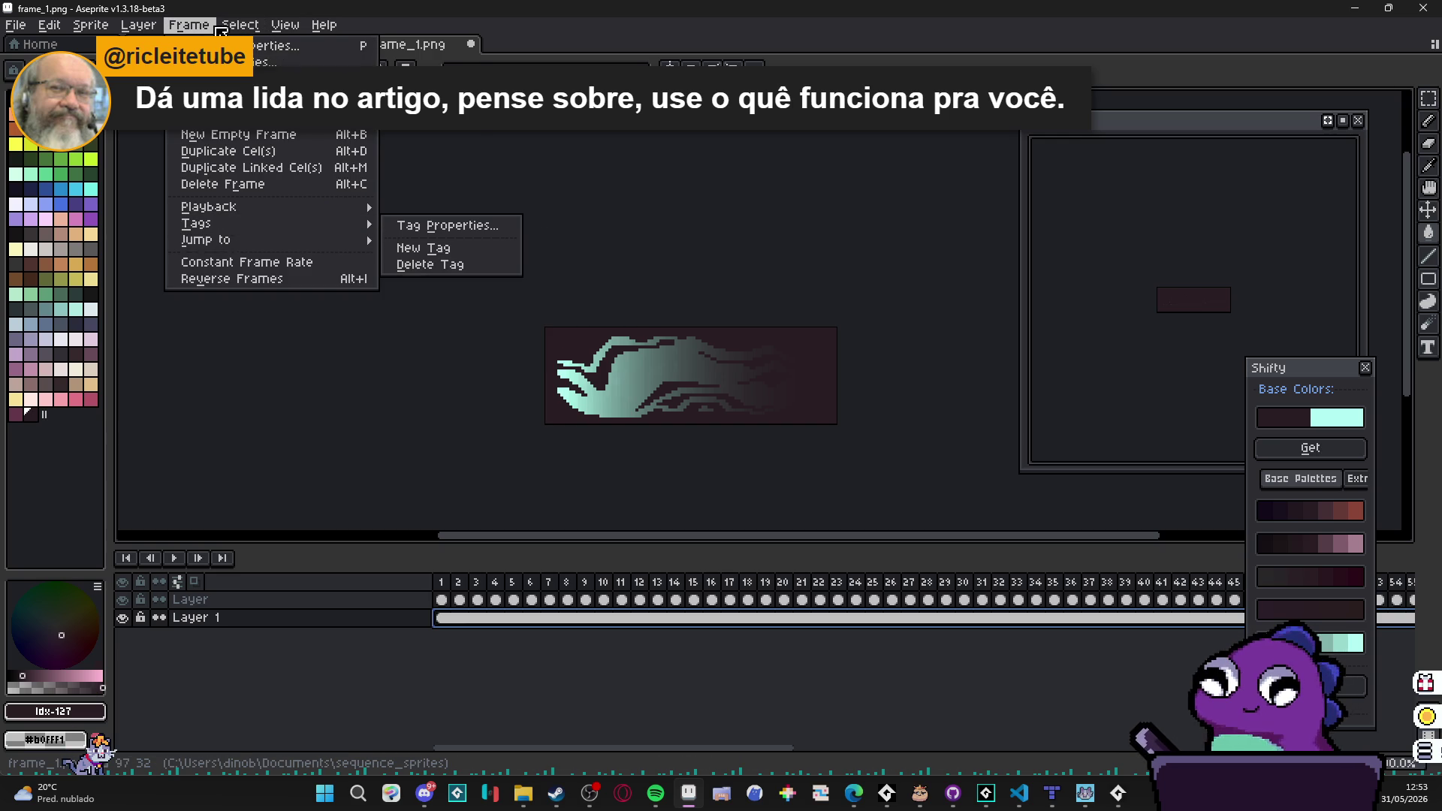
{"action": "mouse_move", "coordinate": [286, 25]}
{"action": "mouse_move", "coordinate": [421, 157]}
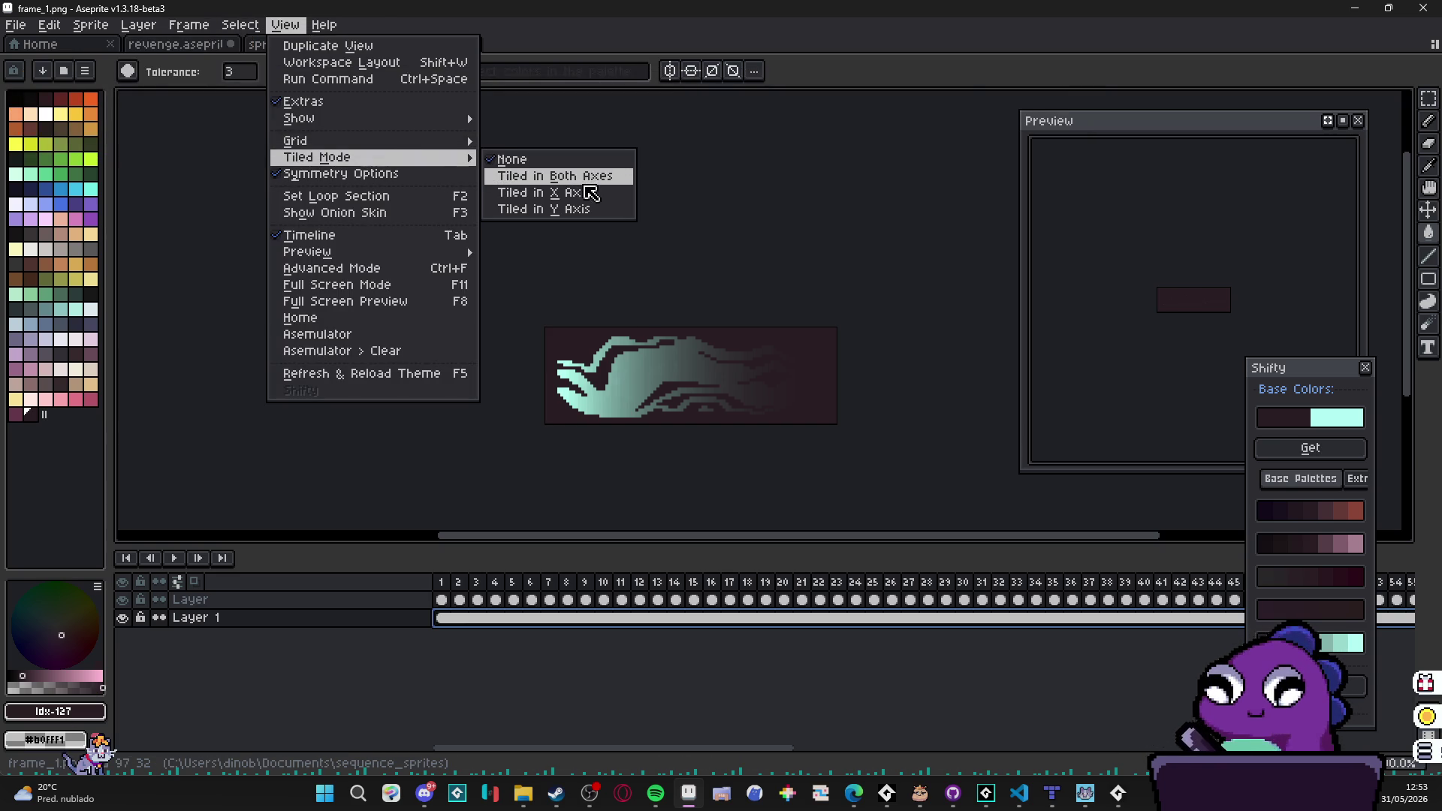
{"action": "mouse_move", "coordinate": [468, 148]}
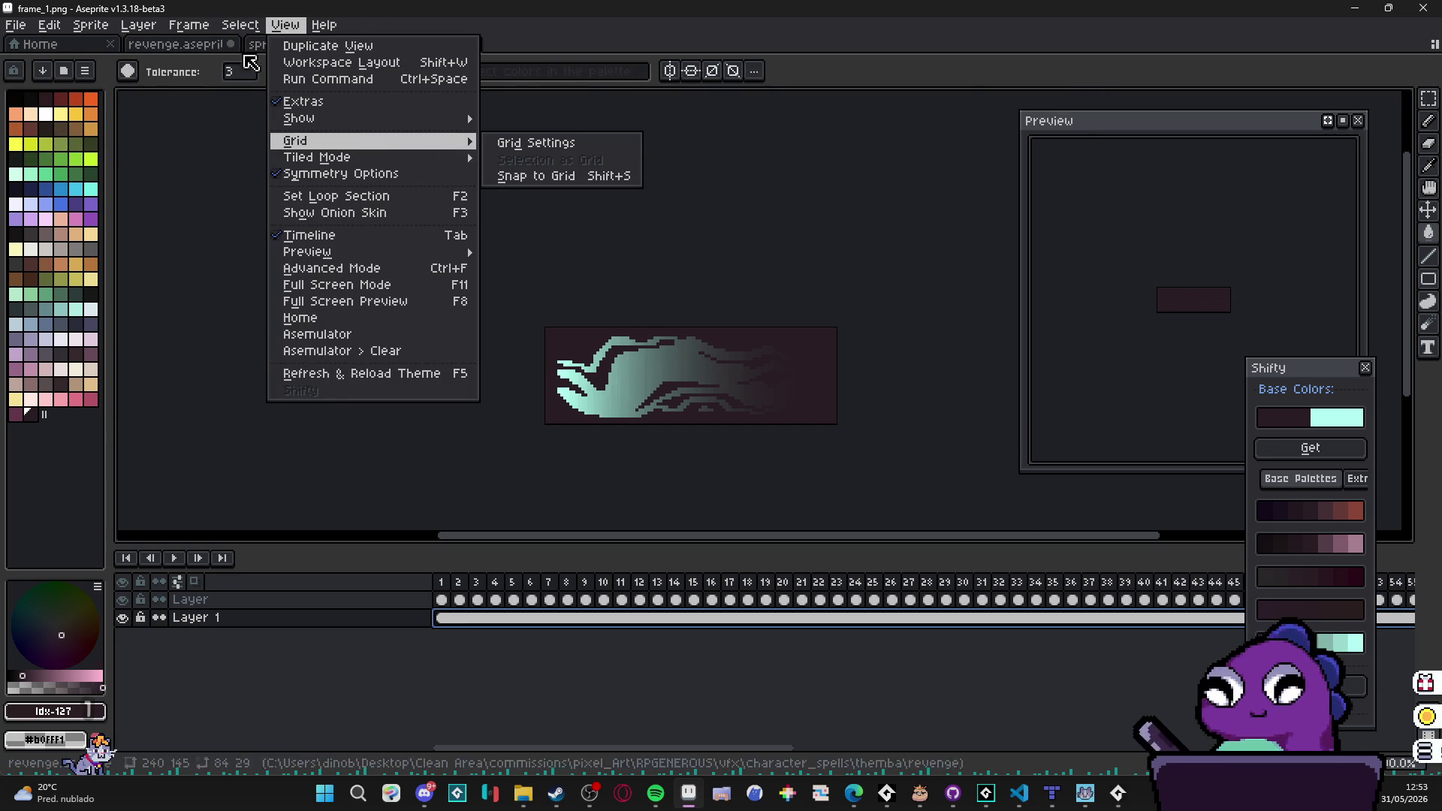
{"action": "left_click", "coordinate": [285, 25]}
{"action": "left_click", "coordinate": [189, 25]}
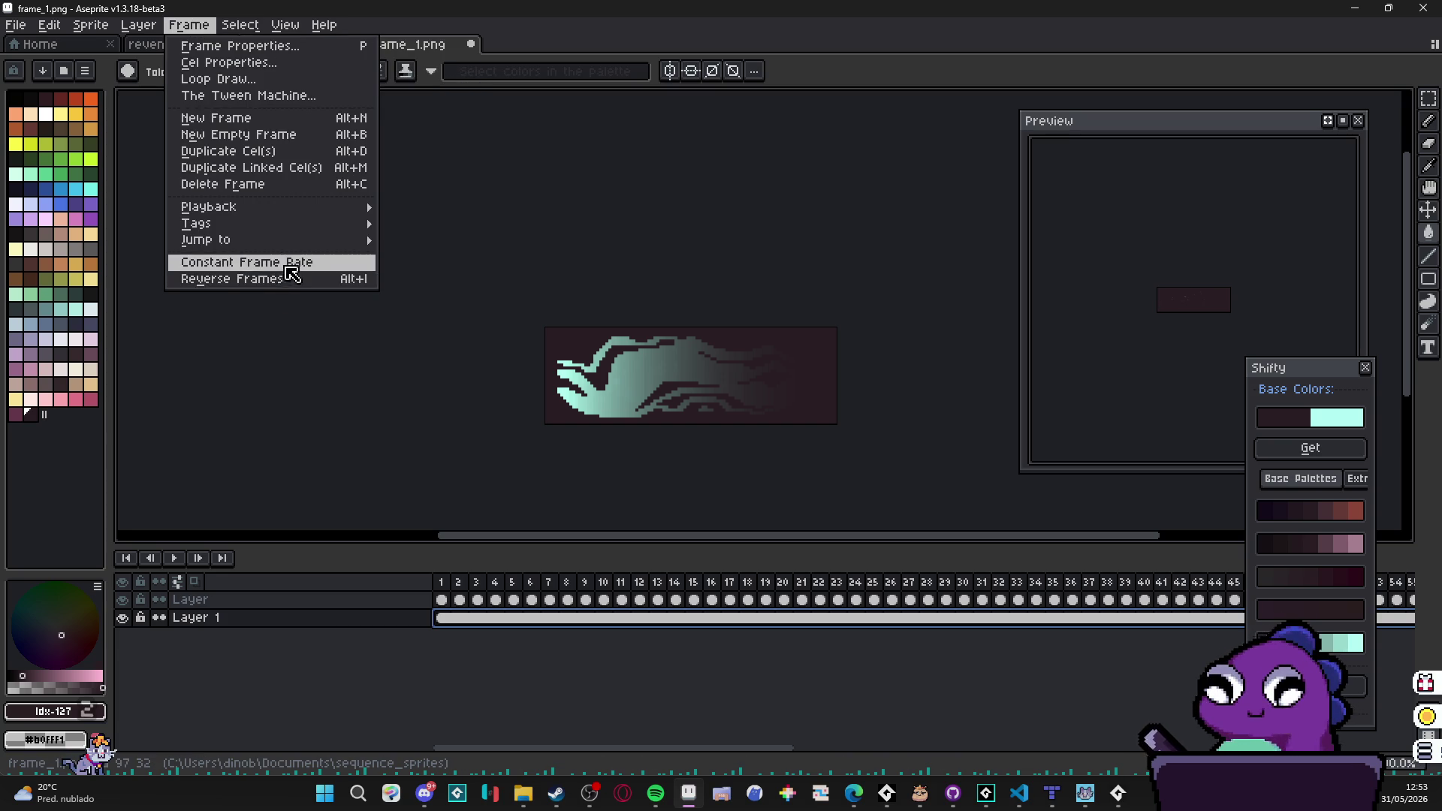
{"action": "left_click", "coordinate": [287, 262]}
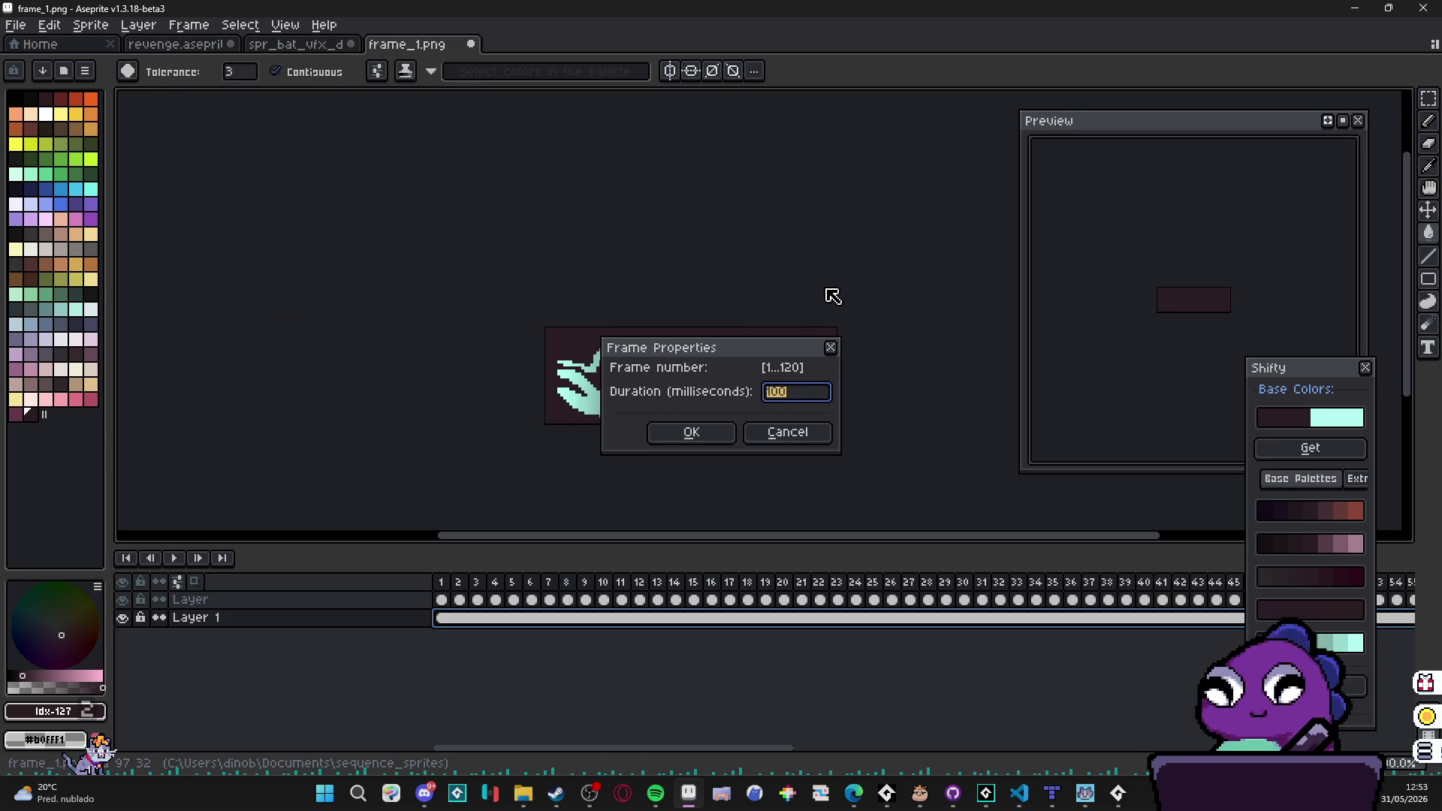
{"action": "type", "text": "60"}
{"action": "key", "text": "Return"}
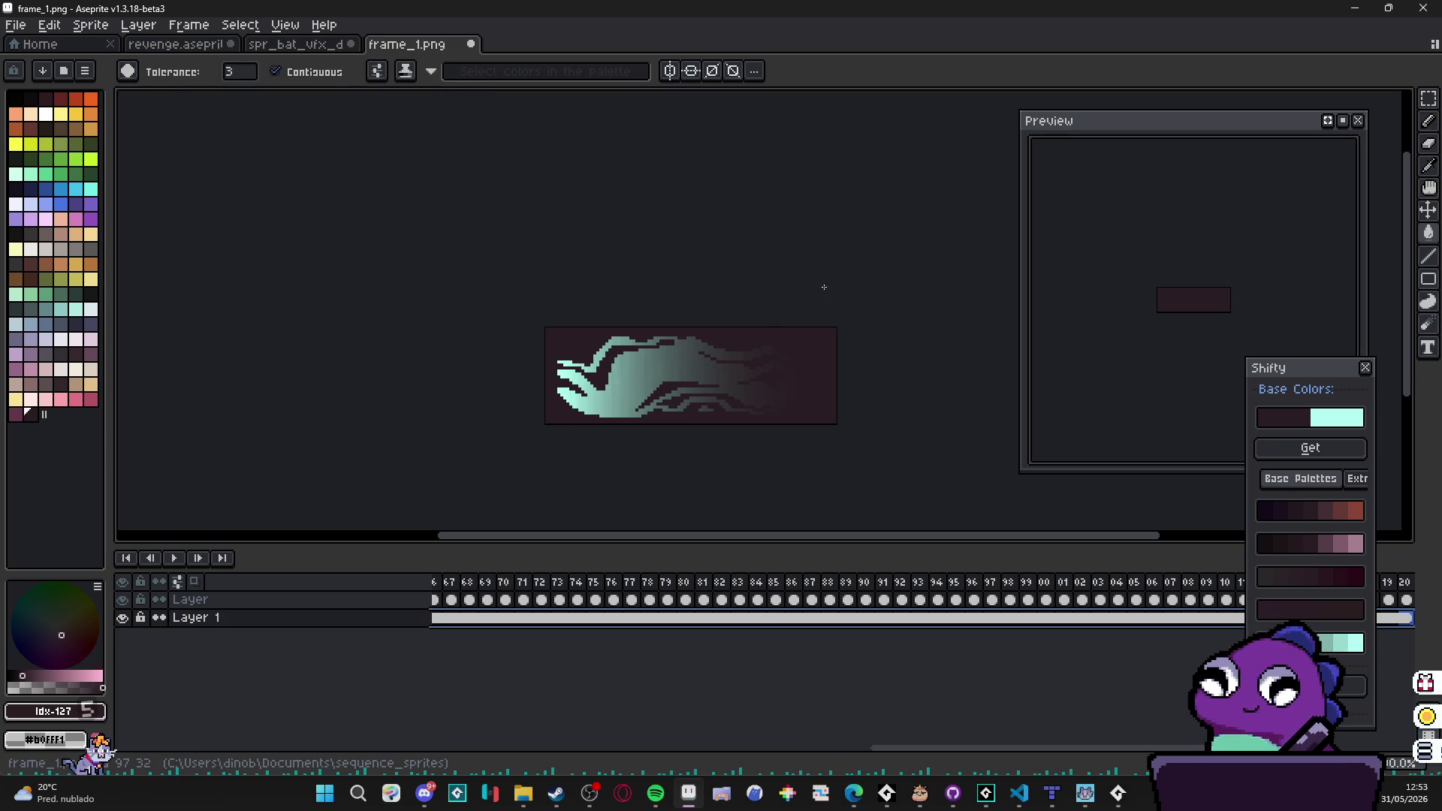
Step: Play the animation from the first frame
{"action": "left_click_drag", "start_coordinate": [897, 751], "coordinate": [421, 766]}
{"action": "left_click", "coordinate": [442, 584]}
{"action": "left_click", "coordinate": [175, 557]}
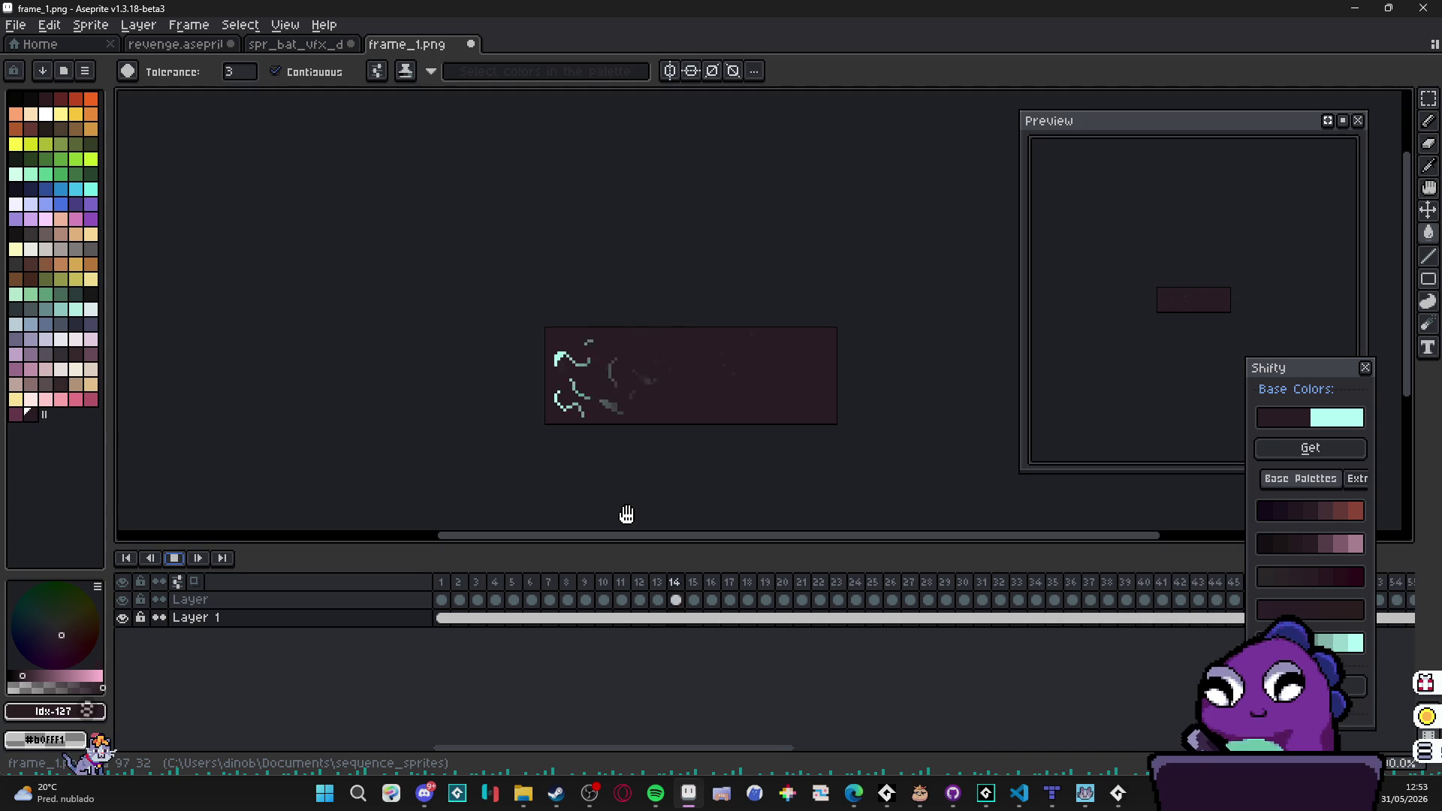
{"action": "left_click", "coordinate": [173, 558]}
{"action": "left_click", "coordinate": [636, 582]}
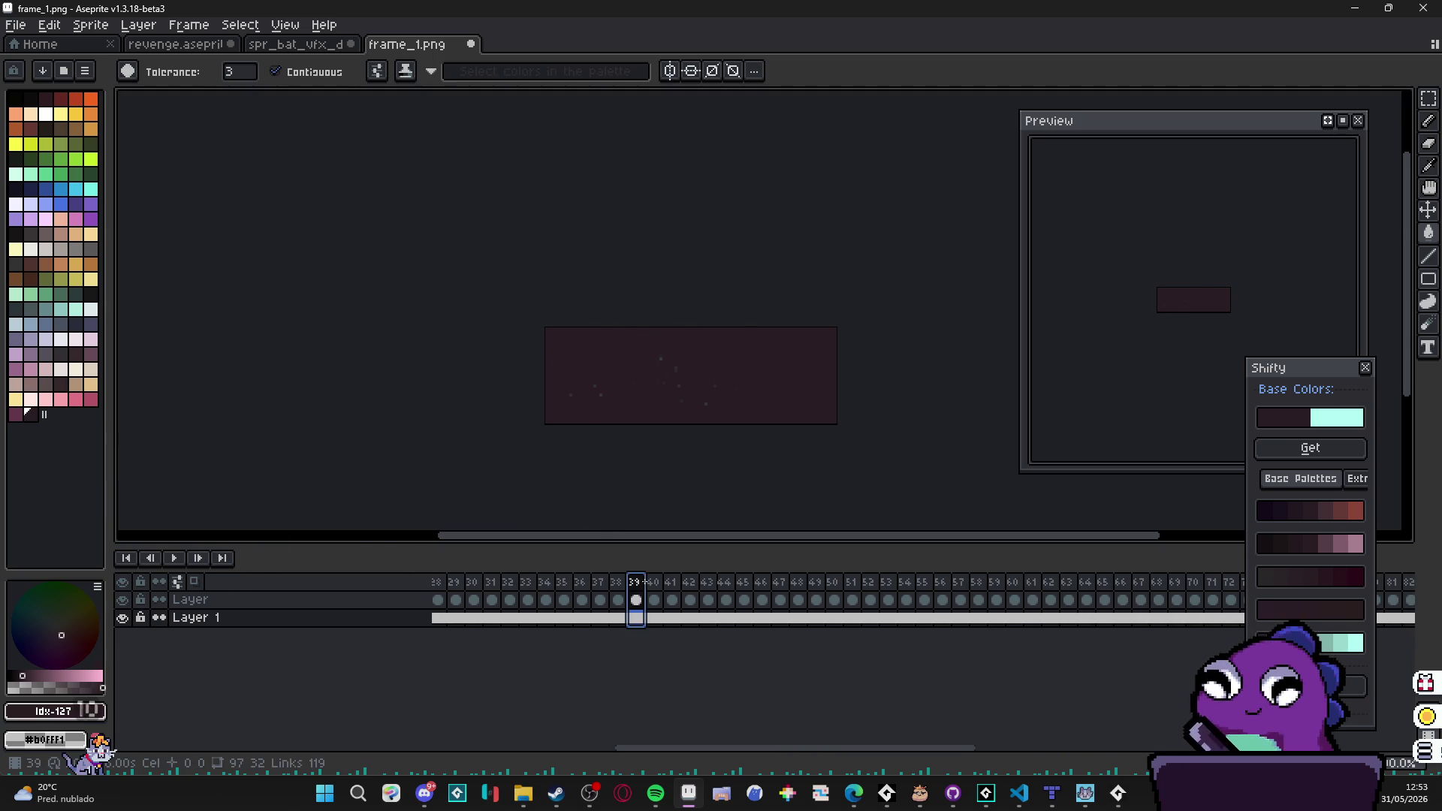
{"action": "left_click_drag", "start_coordinate": [818, 760], "coordinate": [622, 763]}
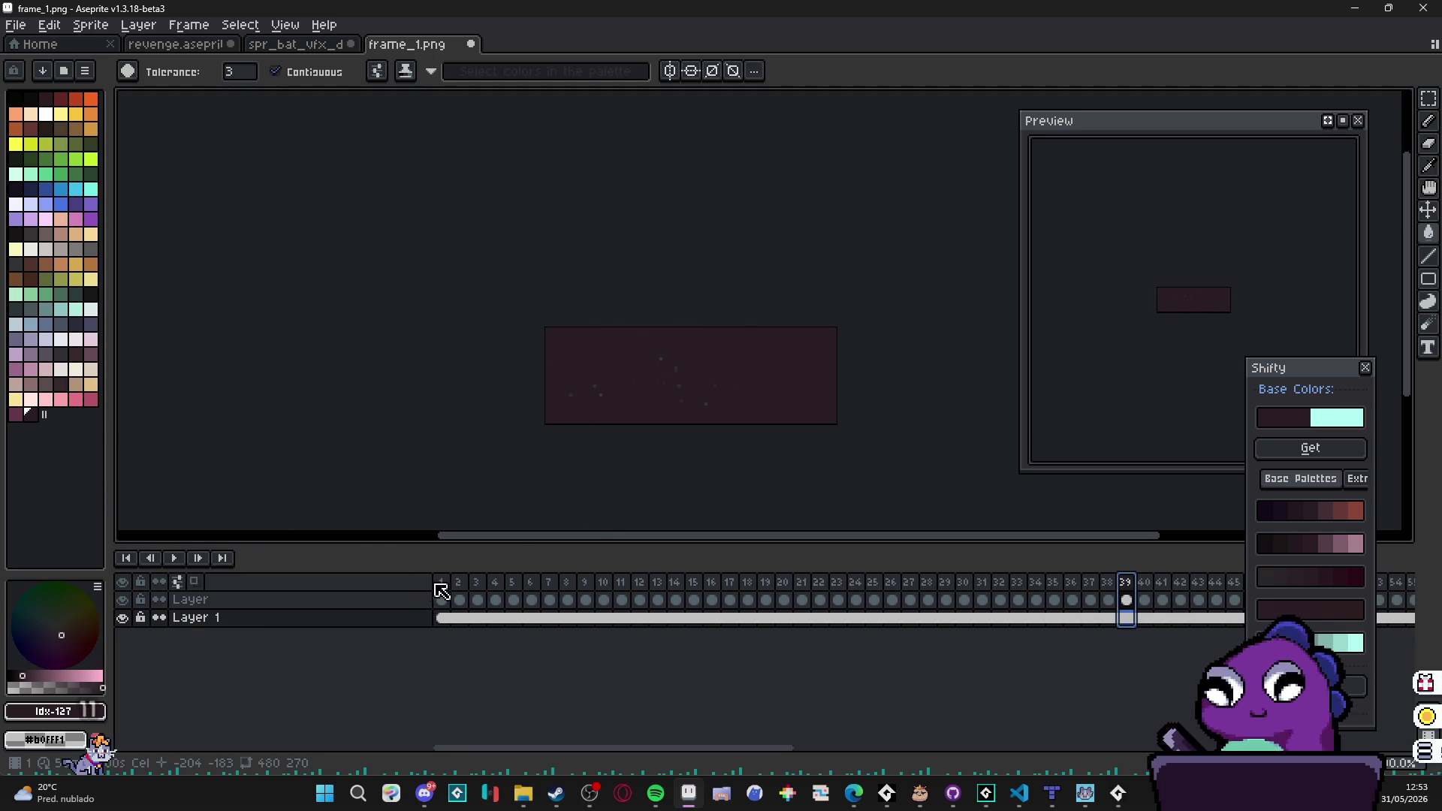
{"action": "left_click", "coordinate": [440, 584]}
{"action": "left_click", "coordinate": [495, 599]}
{"action": "left_click", "coordinate": [442, 599]}
{"action": "left_click", "coordinate": [173, 558]}
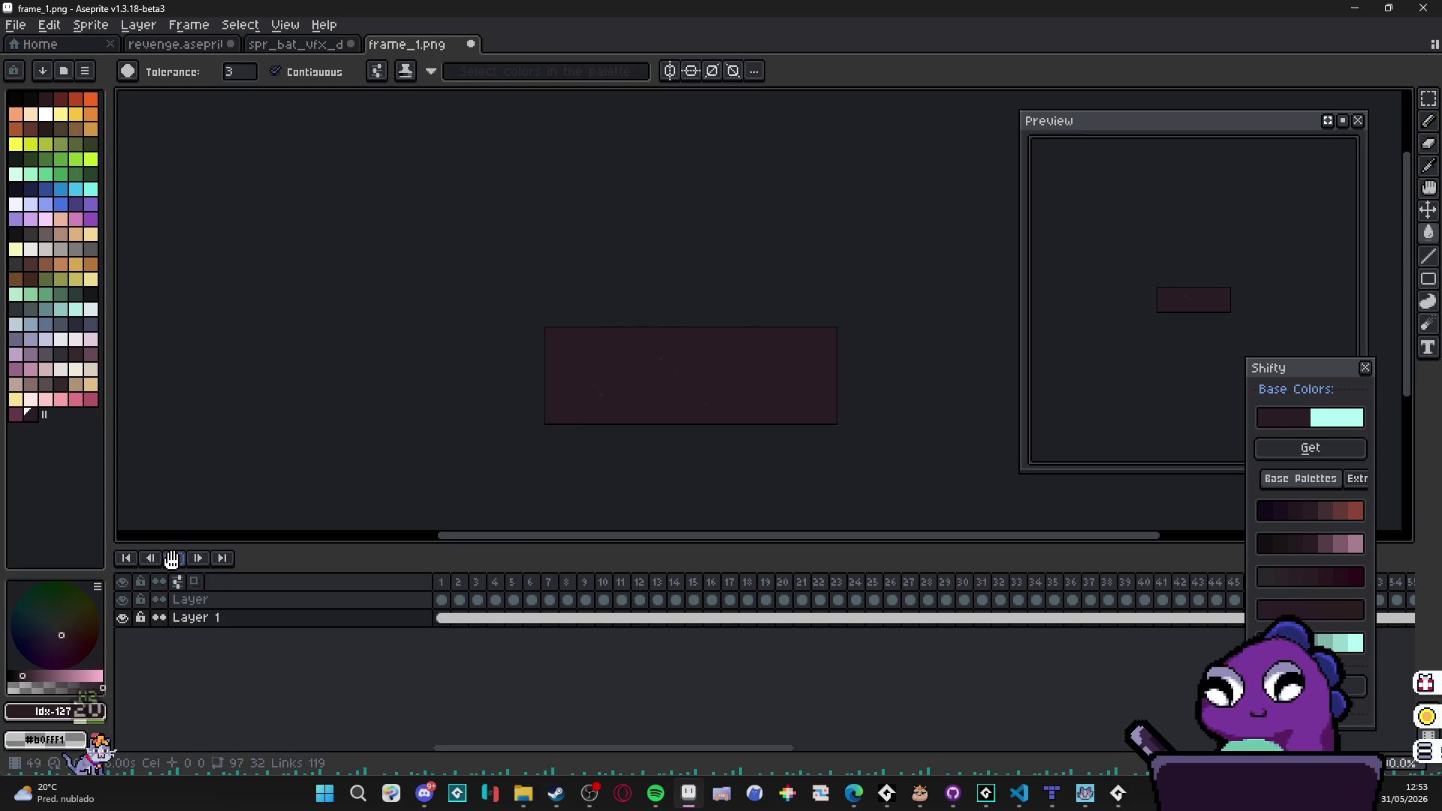
{"action": "left_click", "coordinate": [171, 558]}
{"action": "left_click", "coordinate": [189, 24]}
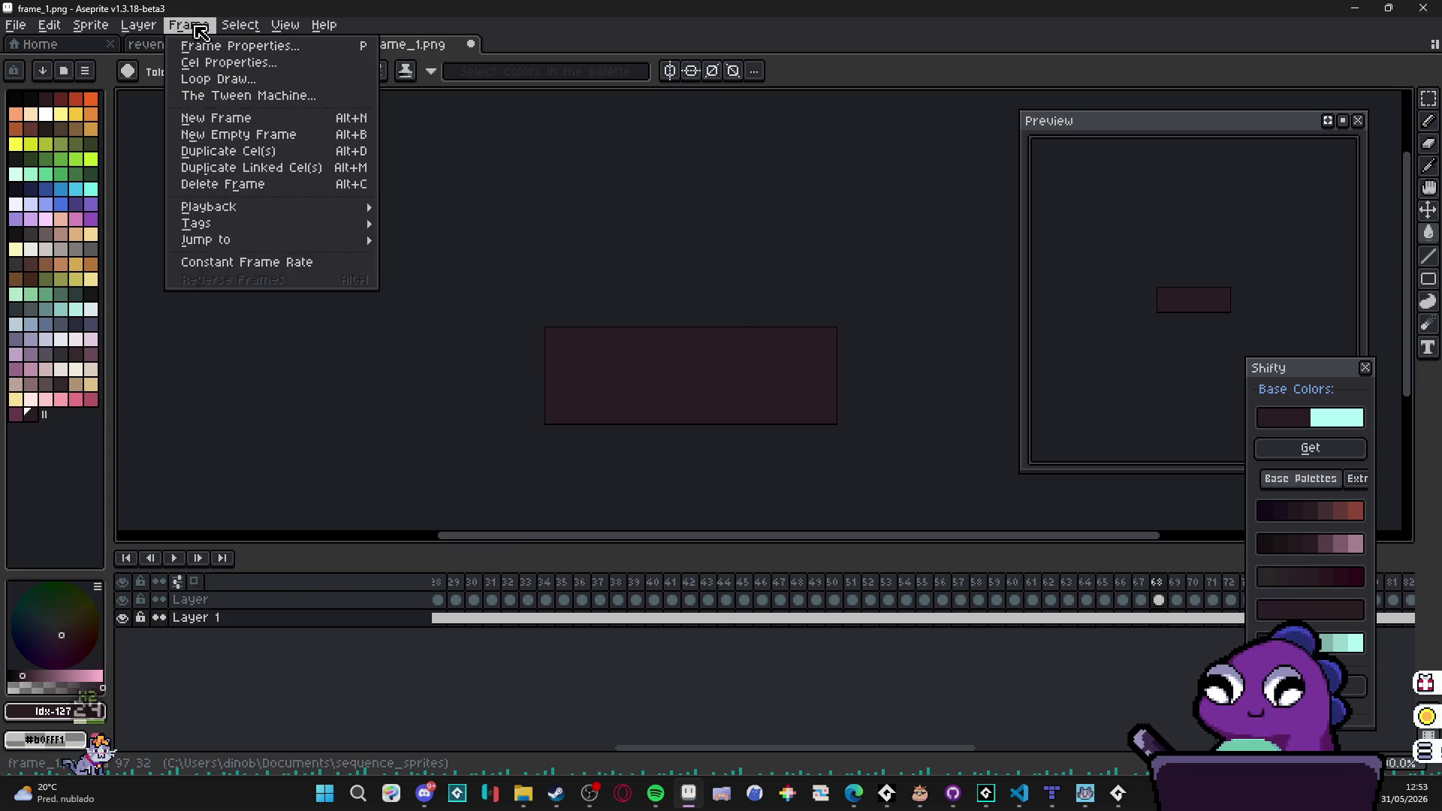
{"action": "left_click", "coordinate": [281, 263]}
{"action": "key", "text": "Return"}
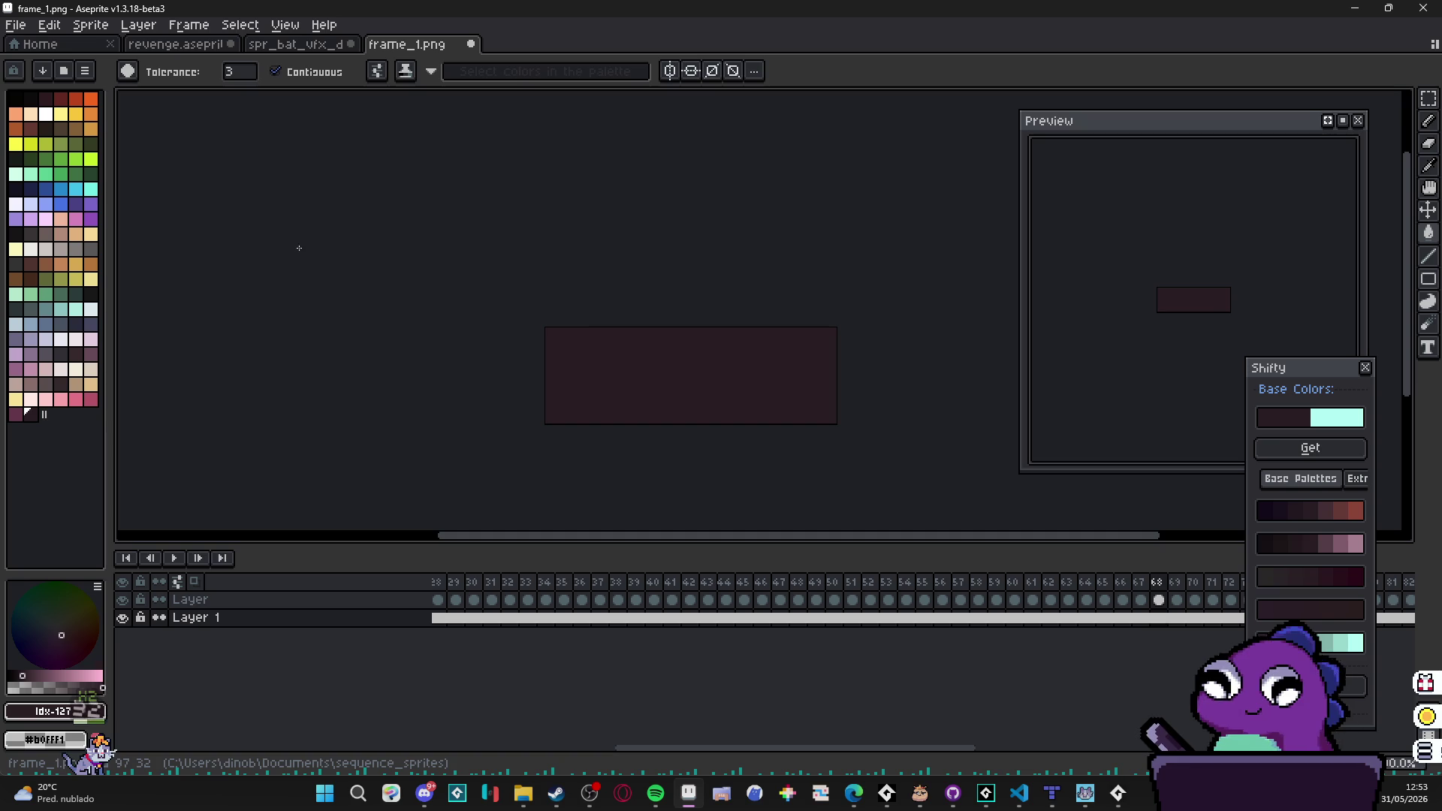
{"action": "left_click", "coordinate": [174, 558]}
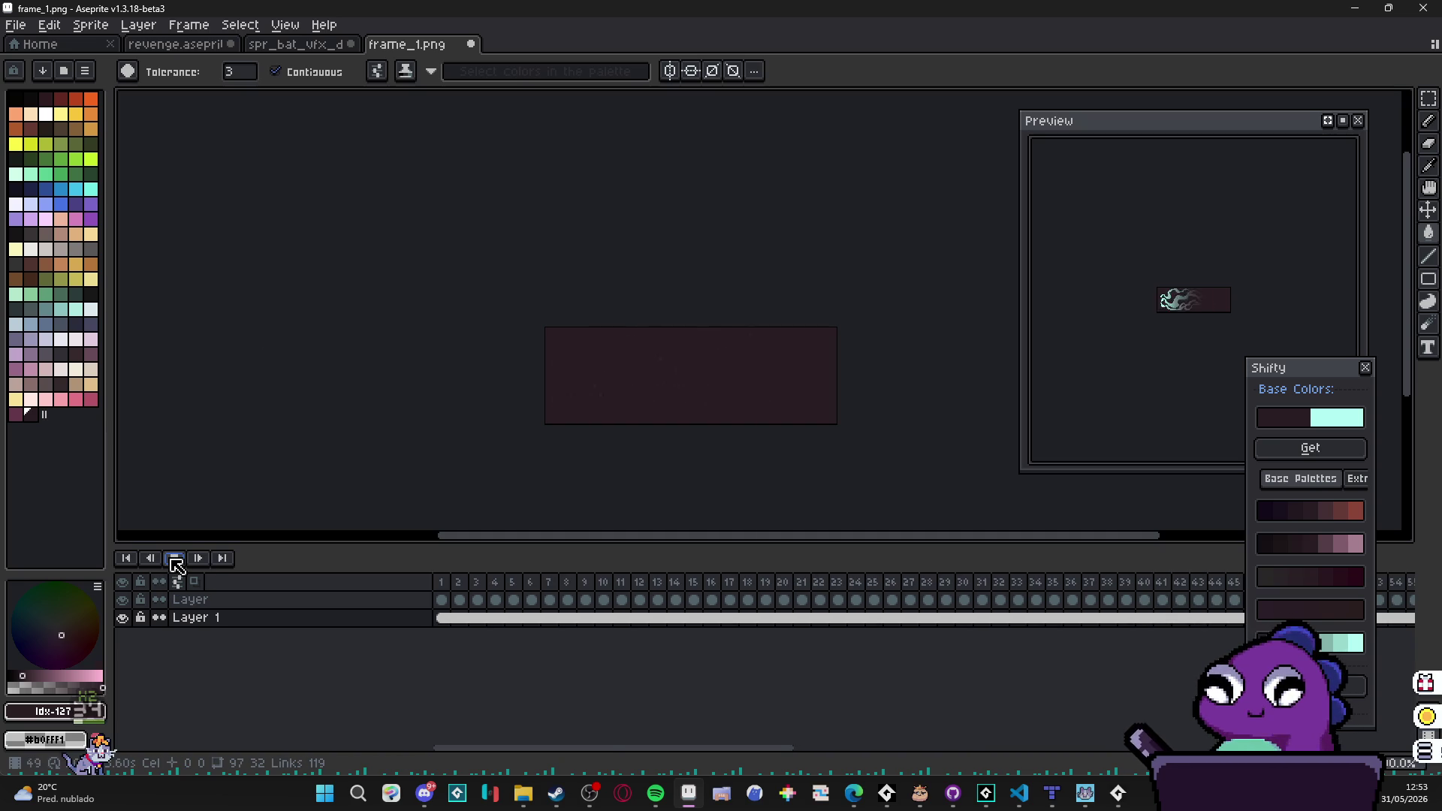
{"action": "left_click", "coordinate": [175, 558]}
{"action": "mouse_move", "coordinate": [676, 609]}
{"action": "left_mouse_down"}
{"action": "mouse_move", "coordinate": [634, 596]}
{"action": "mouse_move", "coordinate": [752, 570]}
{"action": "mouse_move", "coordinate": [819, 605]}
{"action": "mouse_move", "coordinate": [933, 616]}
{"action": "mouse_move", "coordinate": [1020, 587]}
{"action": "mouse_move", "coordinate": [1337, 612]}
{"action": "mouse_move", "coordinate": [1341, 627]}
{"action": "left_mouse_up"}
{"action": "left_click_drag", "start_coordinate": [1020, 748], "coordinate": [586, 748]}
{"action": "left_click", "coordinate": [443, 617]}
{"action": "left_click", "coordinate": [174, 558]}
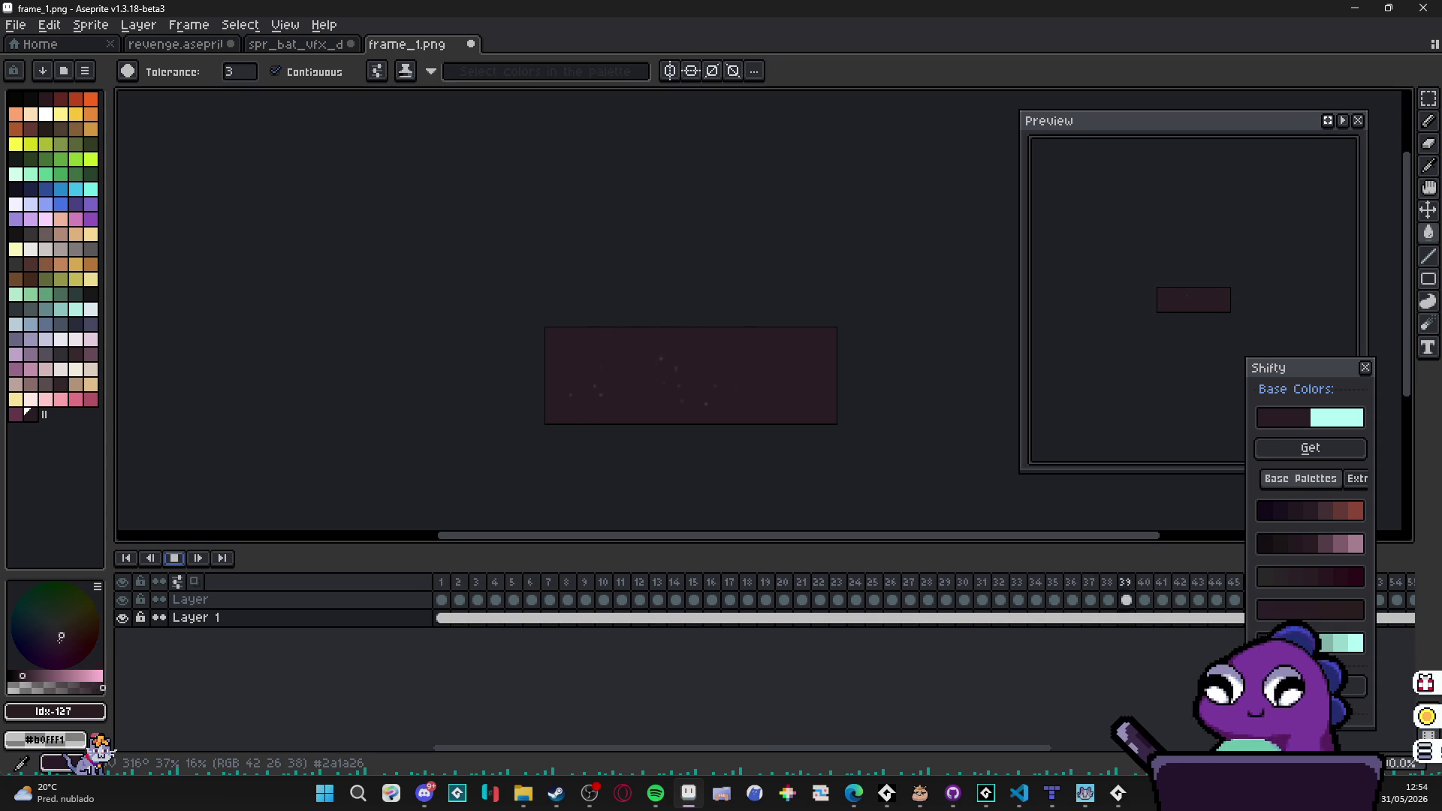
{"action": "left_click", "coordinate": [173, 558]}
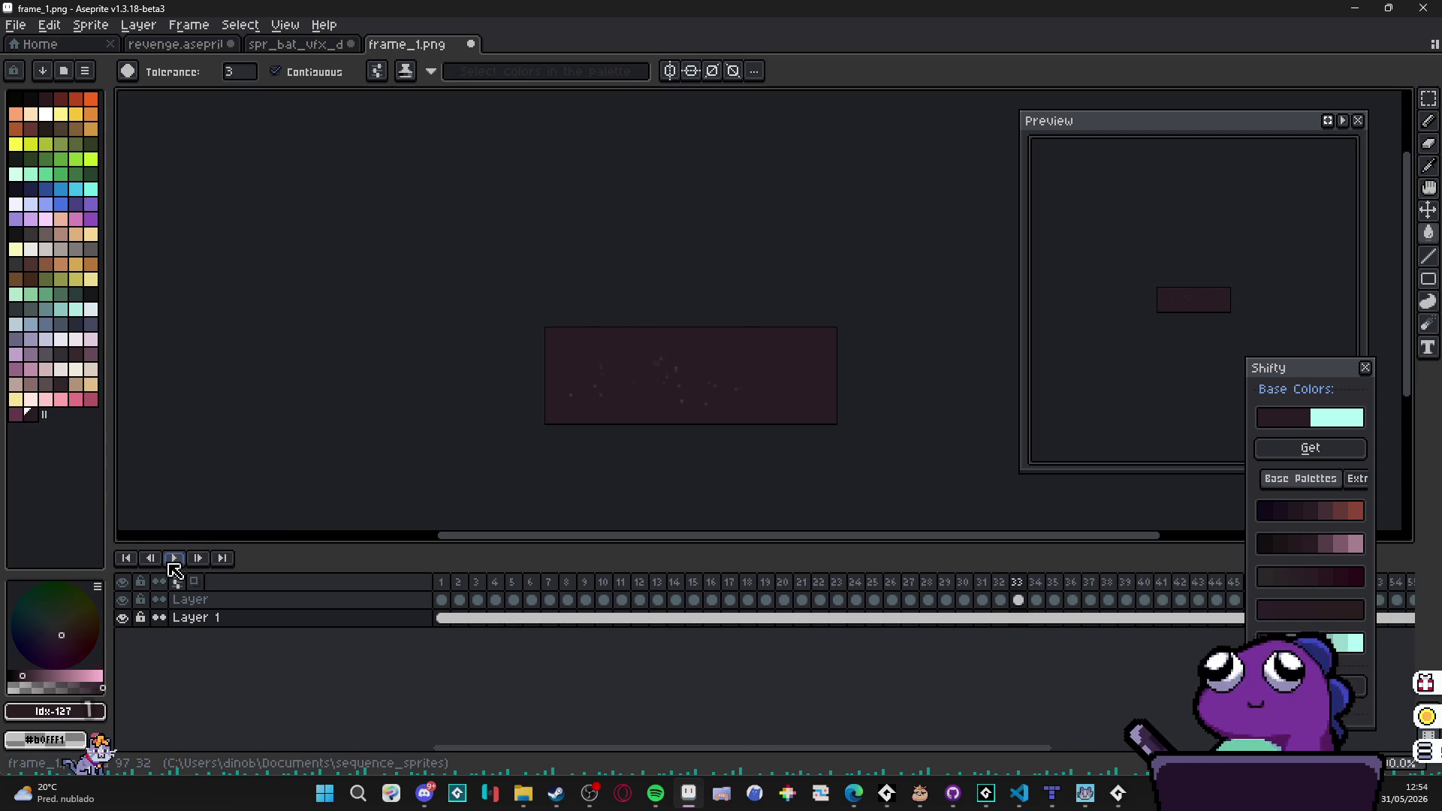
{"action": "left_click", "coordinate": [1119, 793]}
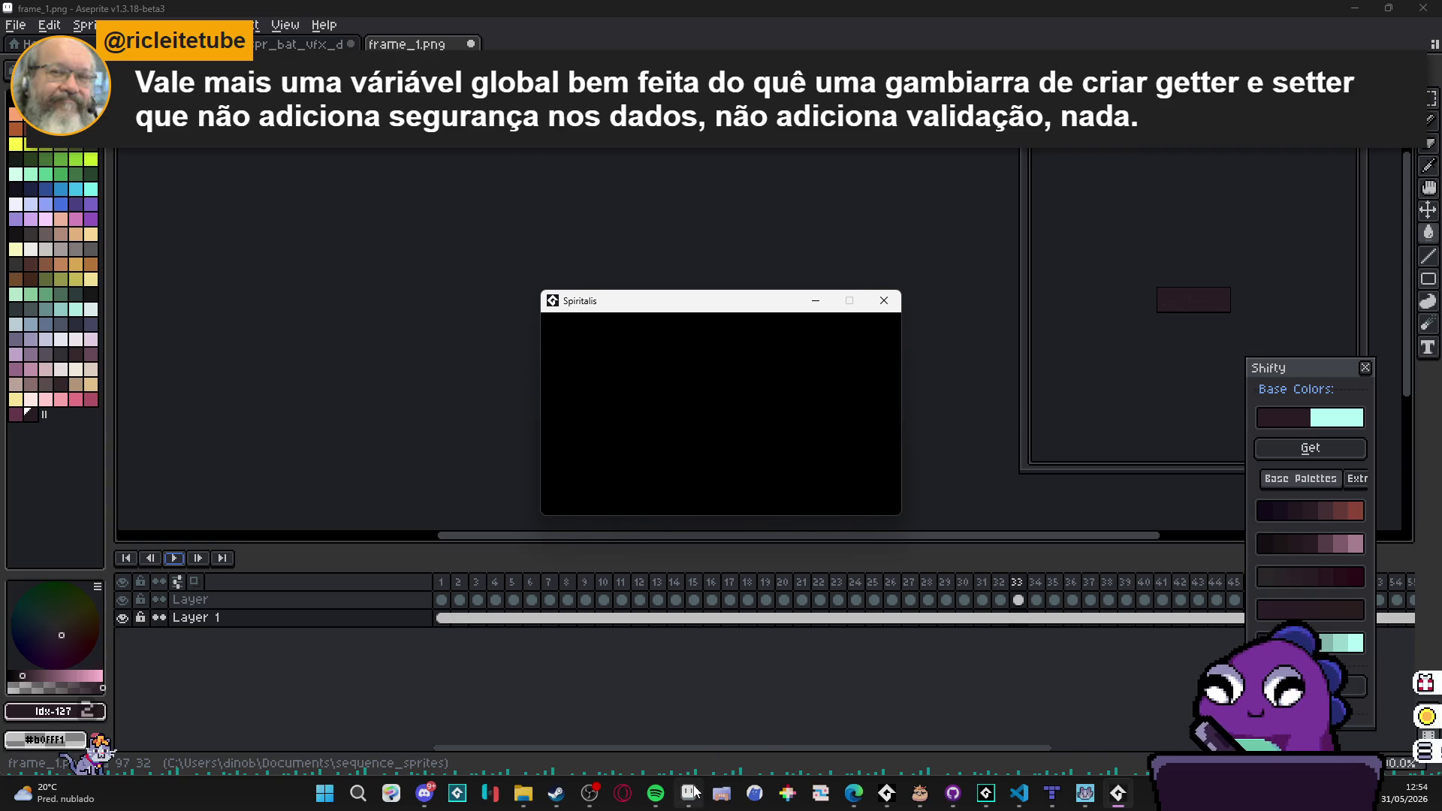
Step: Switch to the Spiritalis - GameMaker window from the taskbar
{"action": "mouse_move", "coordinate": [984, 805]}
{"action": "left_click", "coordinate": [972, 685]}
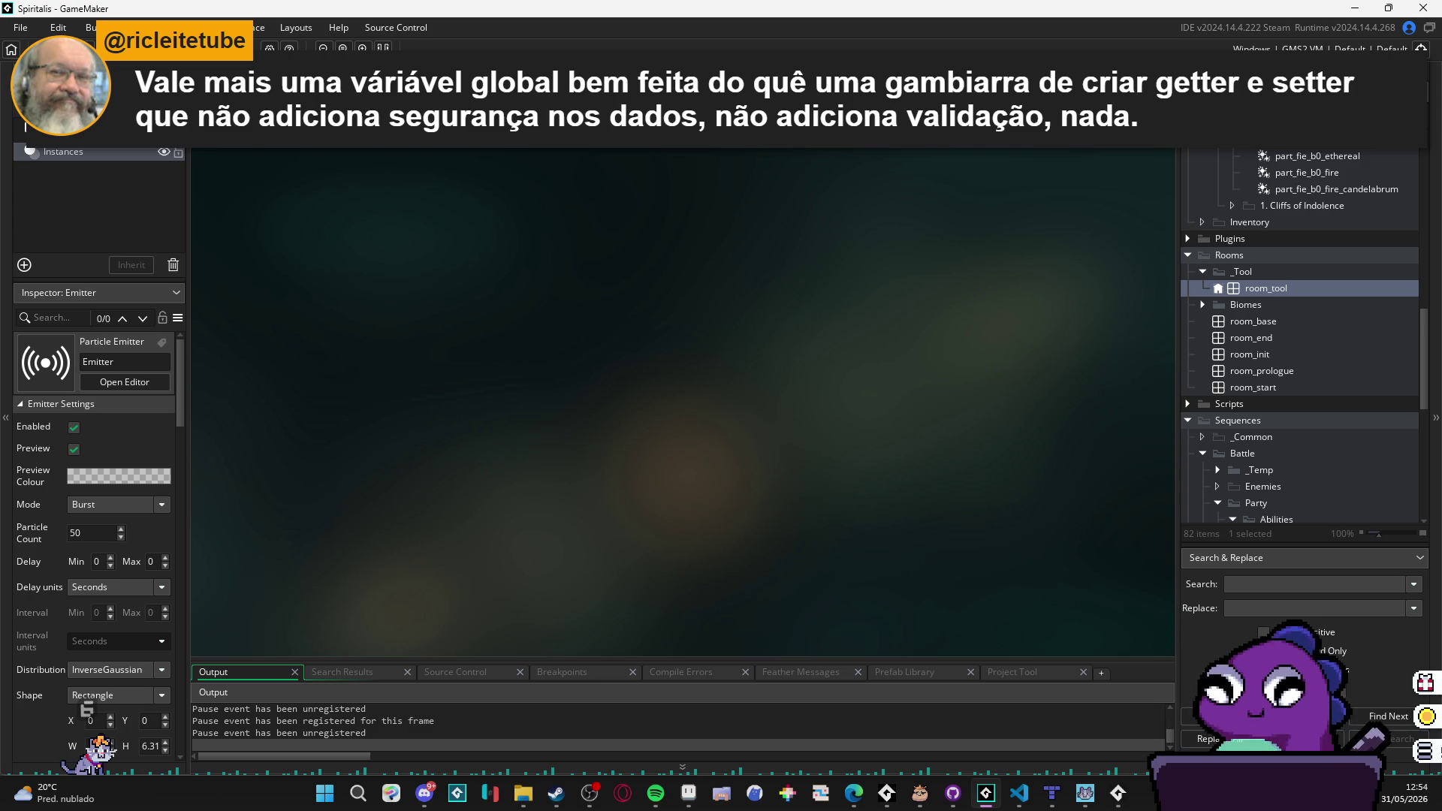
Step: Open the Room Manager and open biome_0_room_0_main and the biome_1_room_0_arrival cave room
{"action": "scroll", "coordinate": [1312, 404], "scroll_direction": "up", "scroll_amount": 5}
{"action": "scroll", "coordinate": [1300, 407], "scroll_direction": "down", "scroll_amount": 5}
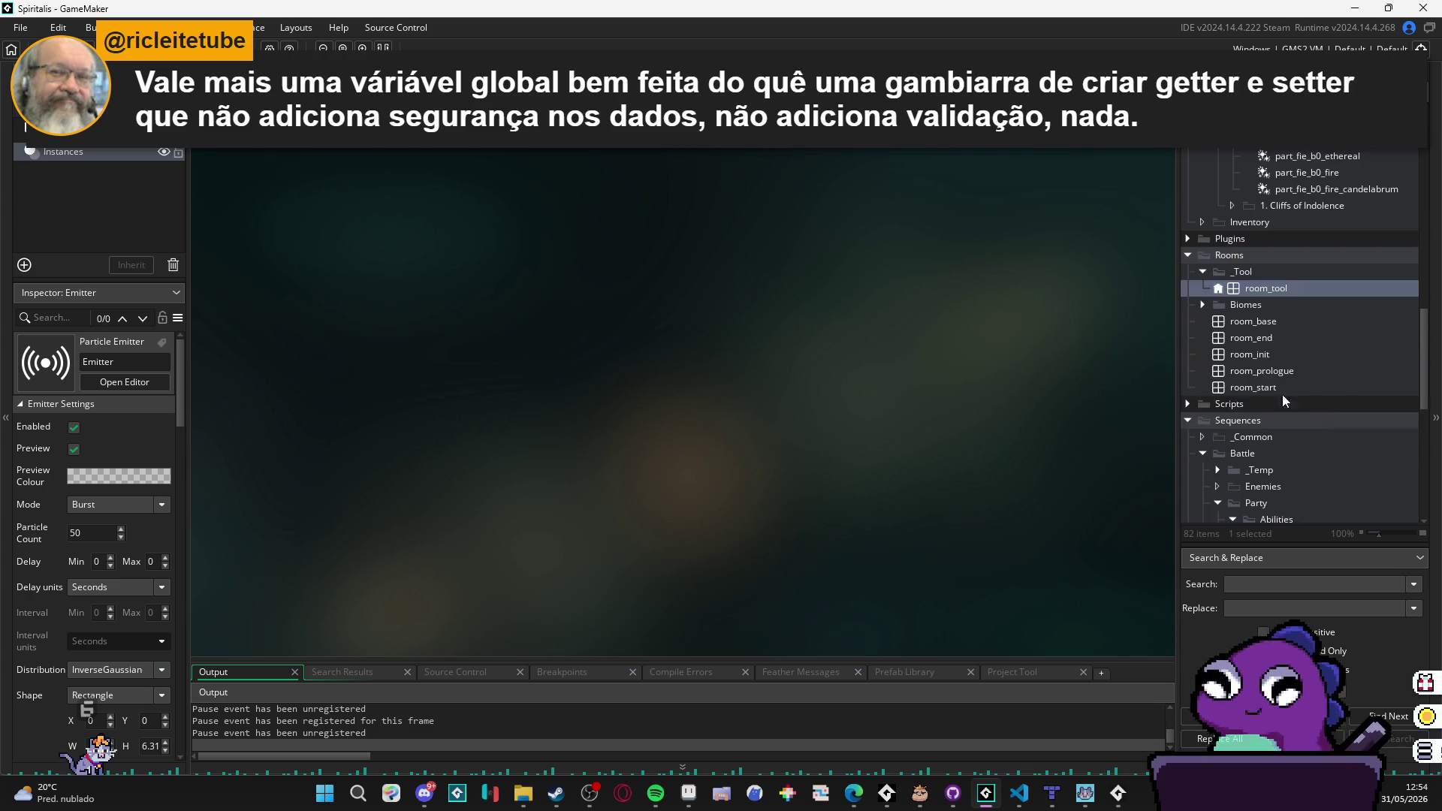
{"action": "double_click", "coordinate": [1218, 288]}
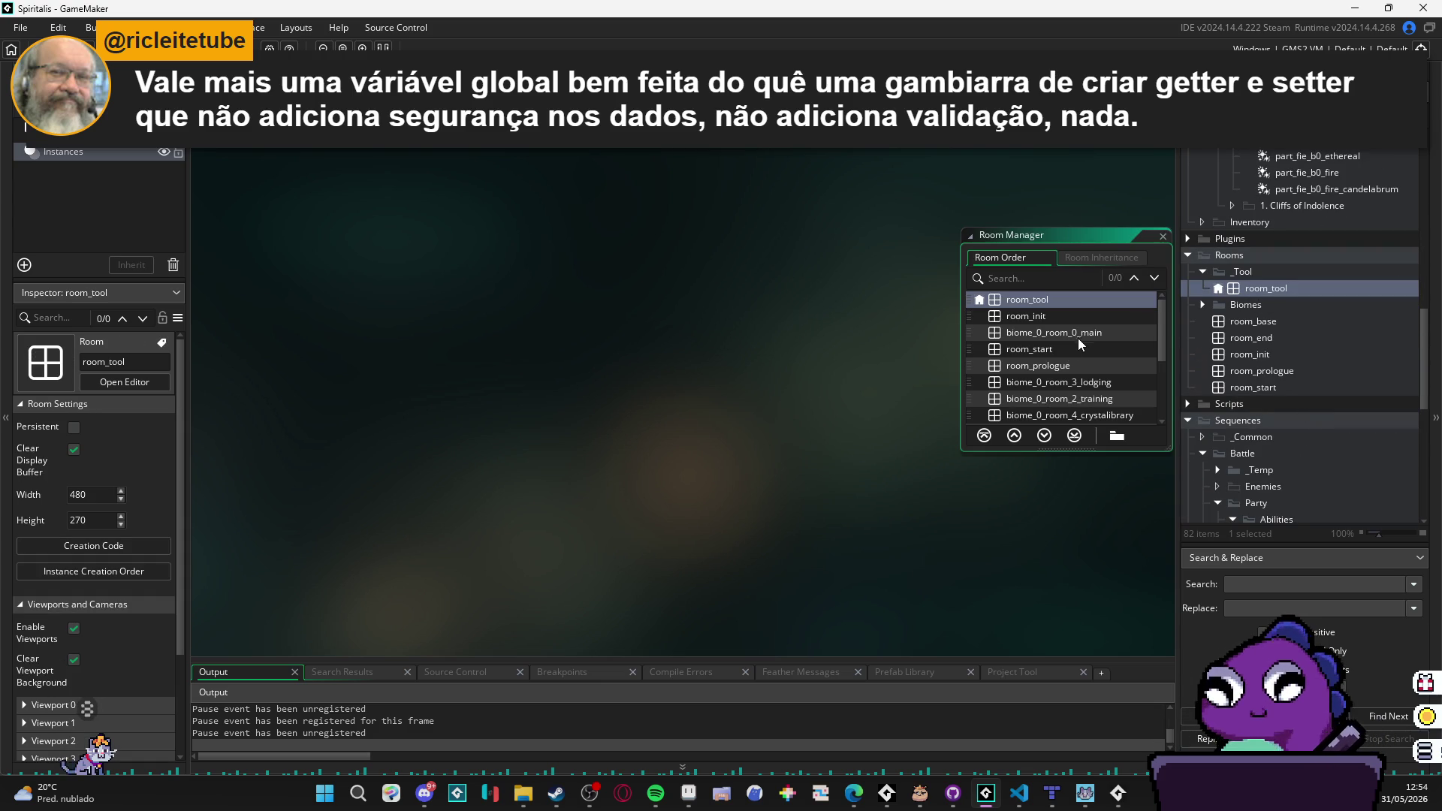
{"action": "double_click", "coordinate": [1097, 336]}
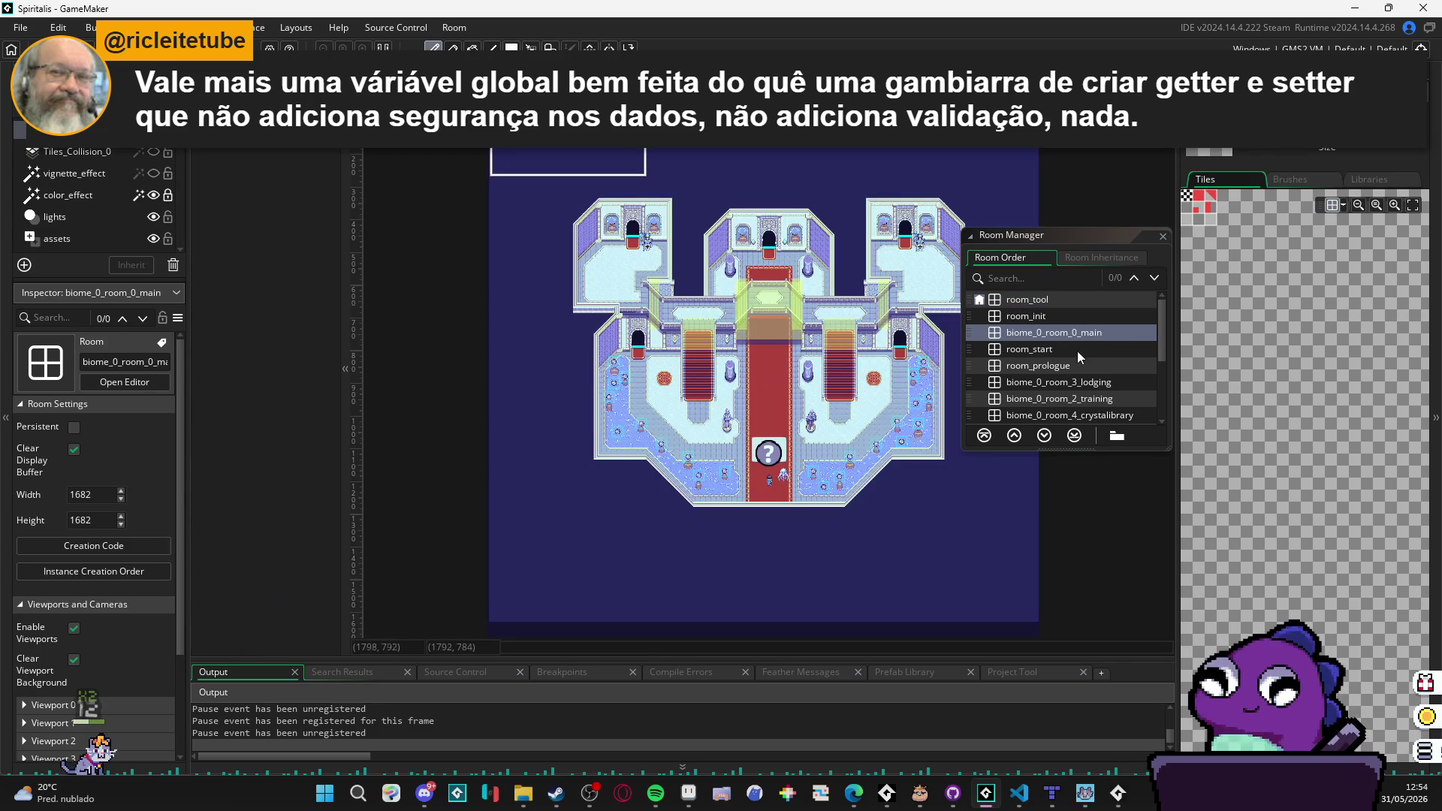
{"action": "scroll", "coordinate": [1081, 358], "scroll_direction": "down", "scroll_amount": 3}
{"action": "scroll", "coordinate": [1082, 358], "scroll_direction": "down", "scroll_amount": 1}
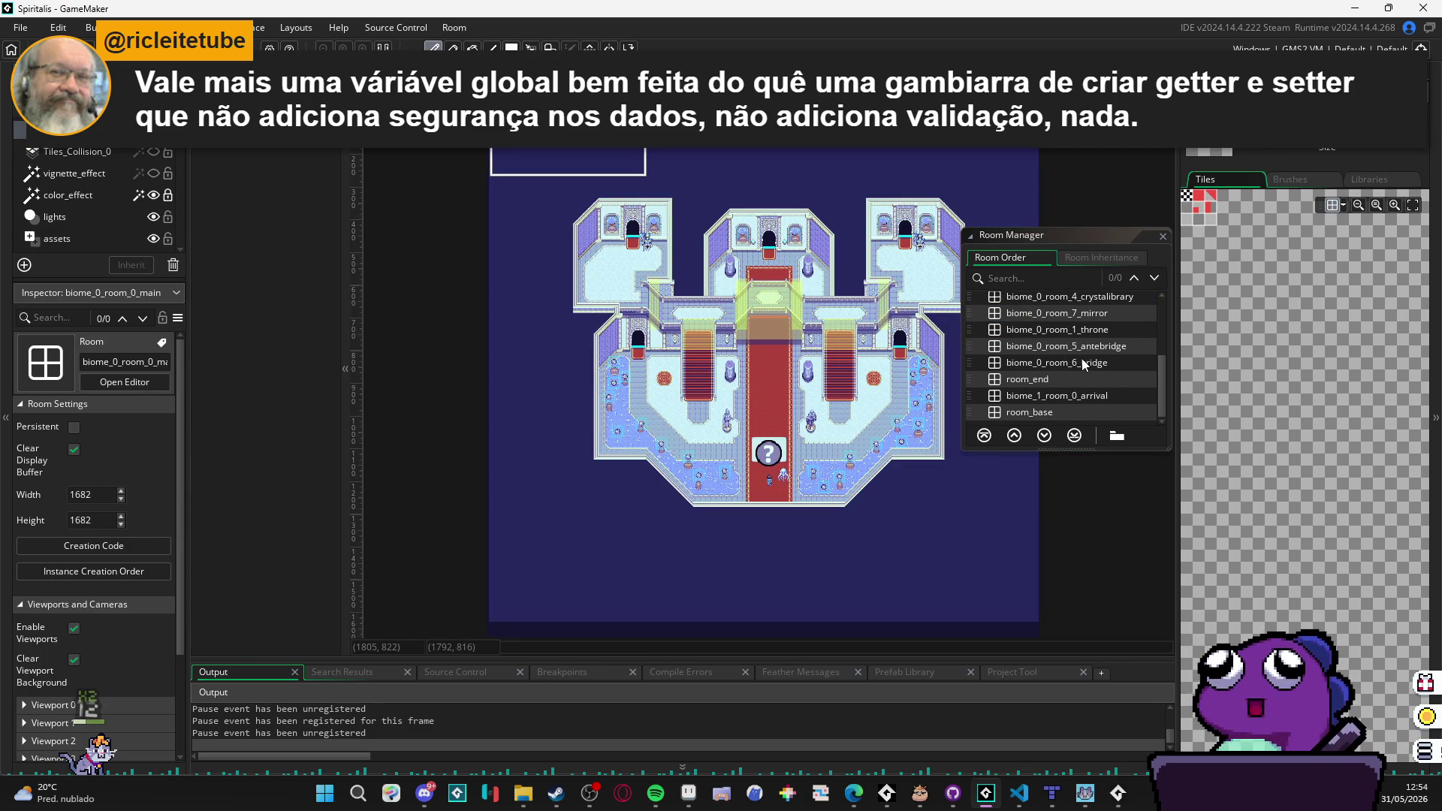
{"action": "double_click", "coordinate": [1100, 396]}
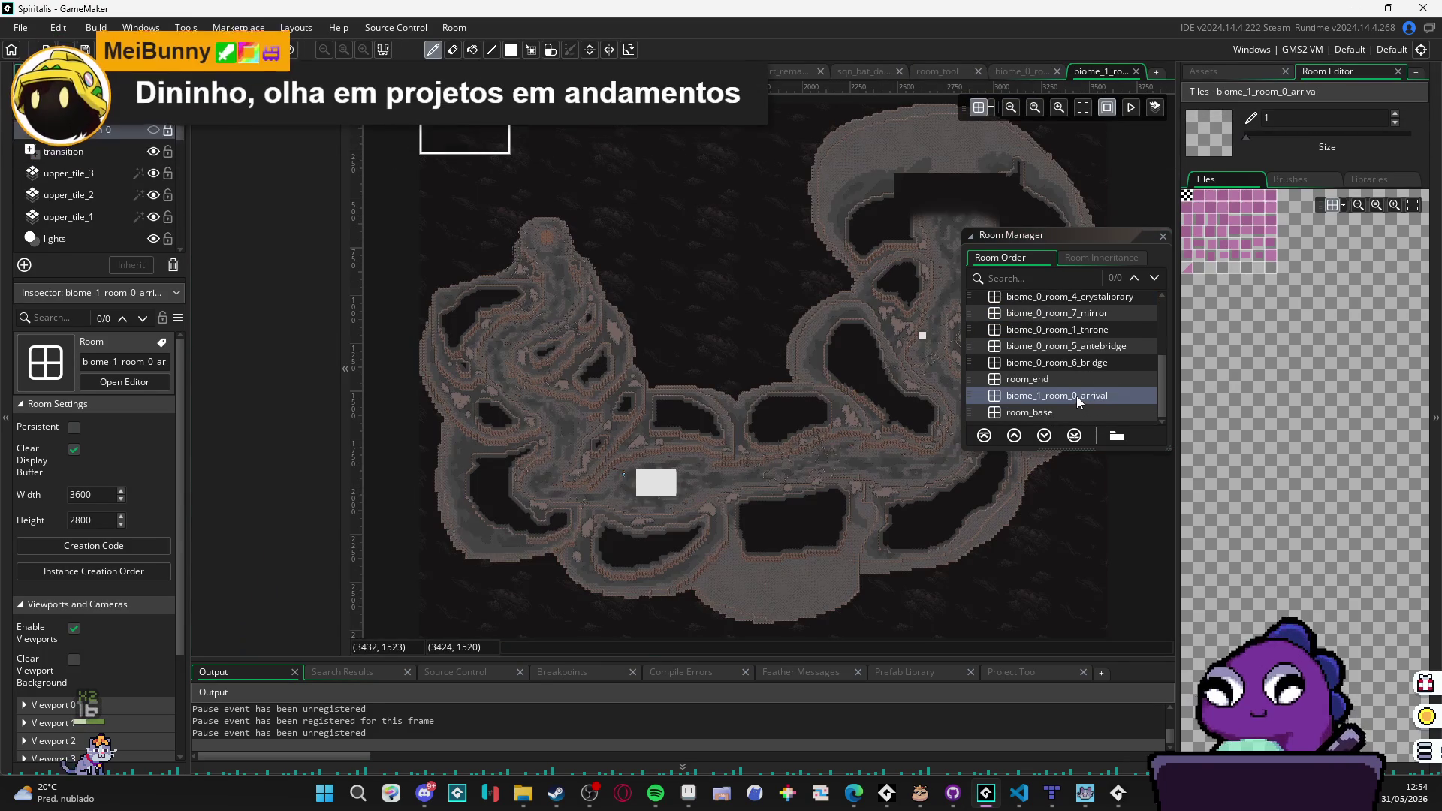
Step: Move biome_1_room_0_arrival to just after room_init in the room order and close the Room Manager
{"action": "mouse_move", "coordinate": [1074, 396]}
{"action": "left_mouse_down"}
{"action": "mouse_move", "coordinate": [1054, 299]}
{"action": "mouse_move", "coordinate": [1044, 314]}
{"action": "mouse_move", "coordinate": [1066, 303]}
{"action": "left_mouse_up"}
{"action": "left_click", "coordinate": [1058, 339]}
{"action": "left_click", "coordinate": [1069, 302]}
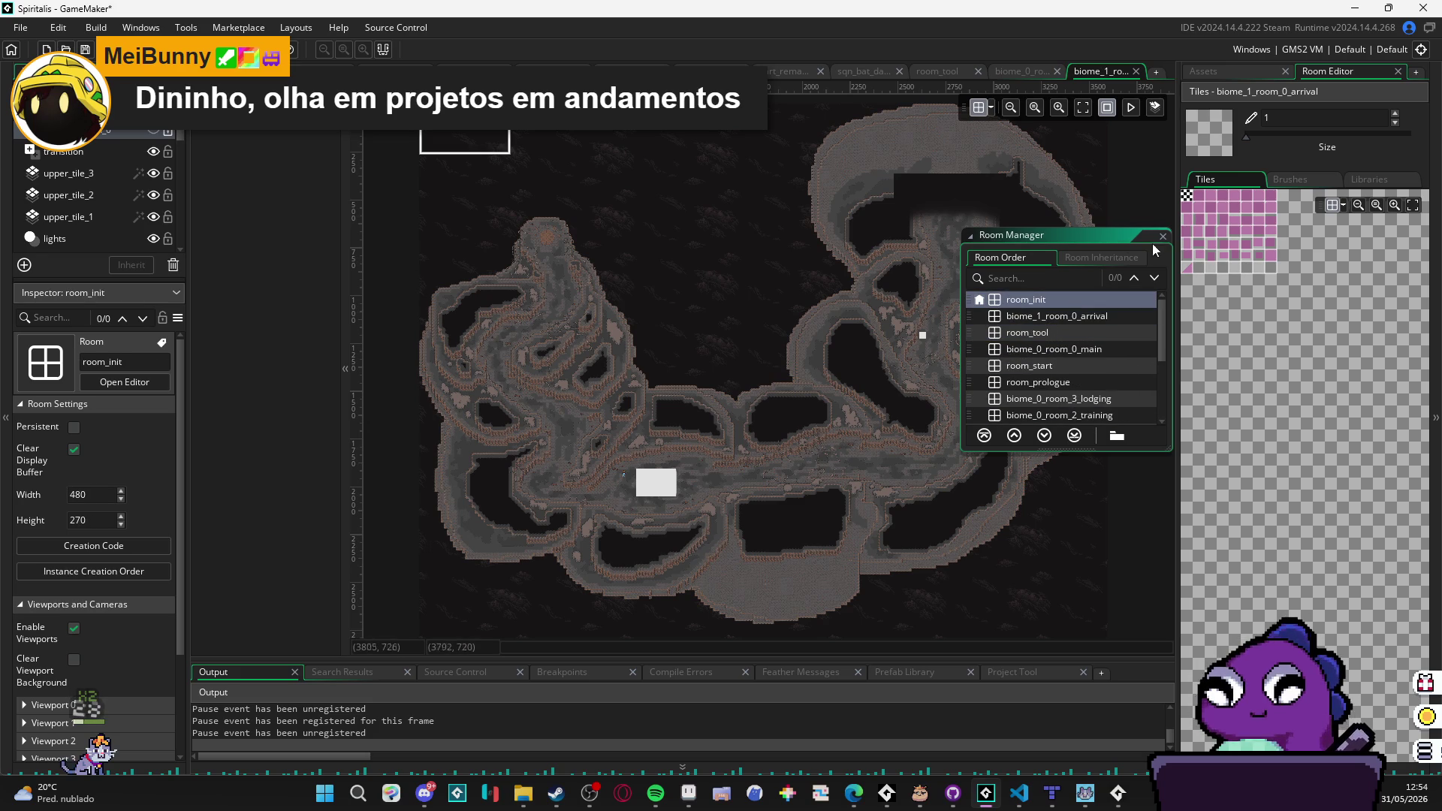
{"action": "left_click", "coordinate": [1163, 235]}
{"action": "scroll", "coordinate": [581, 503], "scroll_direction": "up", "scroll_amount": 4}
{"action": "scroll", "coordinate": [581, 502], "scroll_direction": "up", "scroll_amount": 3}
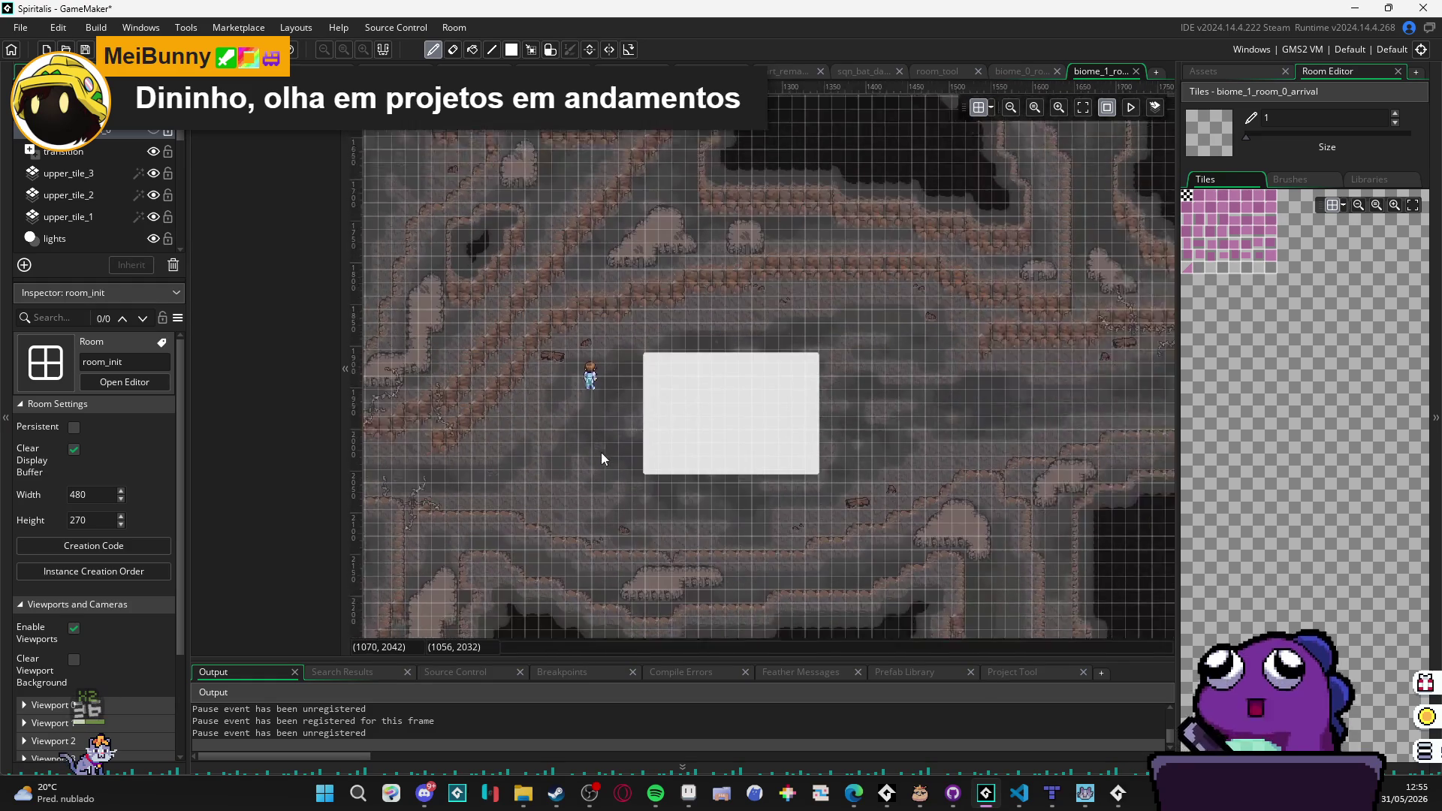
Step: Switch to the Assets tab and filter the tree with 'conce' to find the bat dash concept sequence
{"action": "left_click", "coordinate": [1217, 72]}
{"action": "scroll", "coordinate": [1282, 339], "scroll_direction": "up", "scroll_amount": 15}
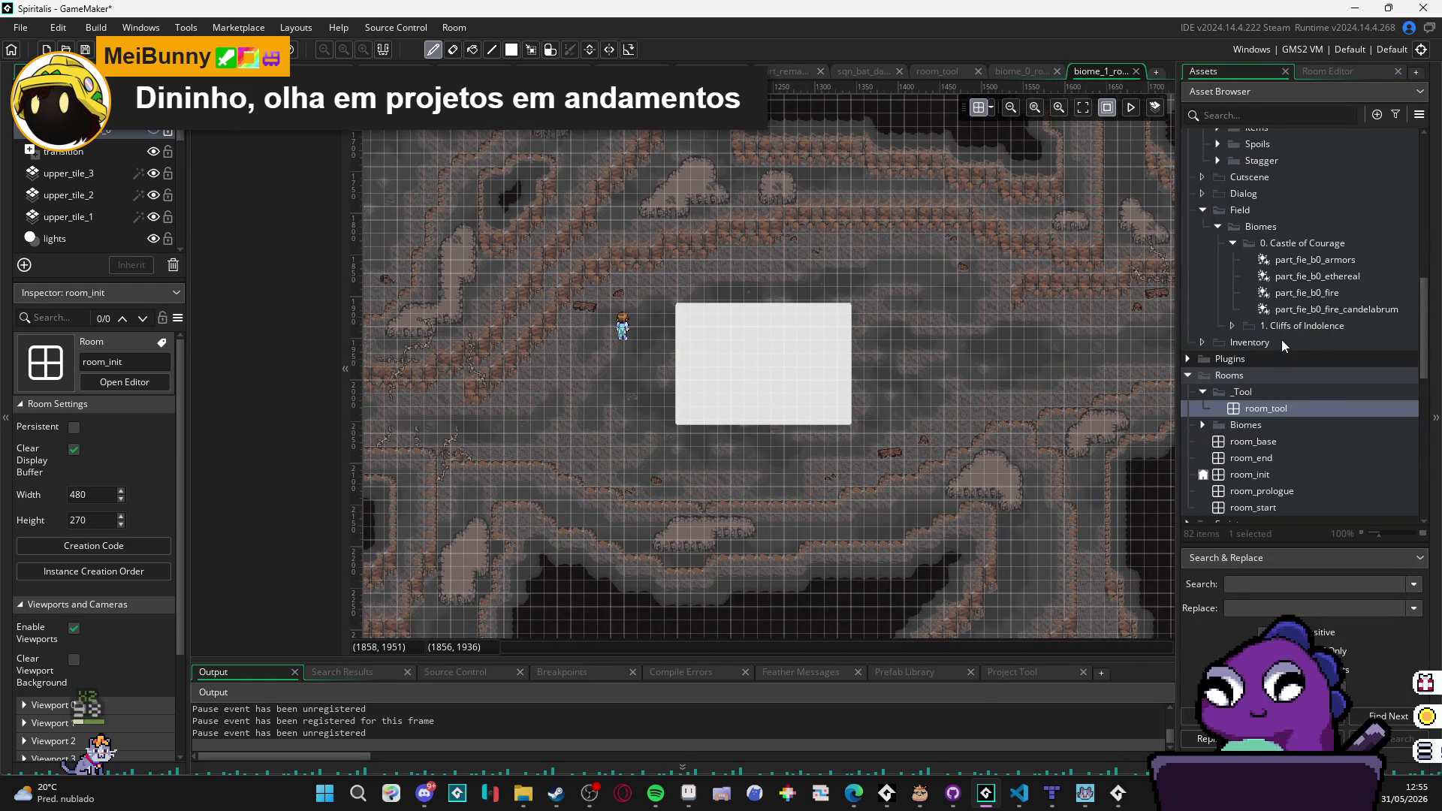
{"action": "scroll", "coordinate": [1306, 375], "scroll_direction": "down", "scroll_amount": 15}
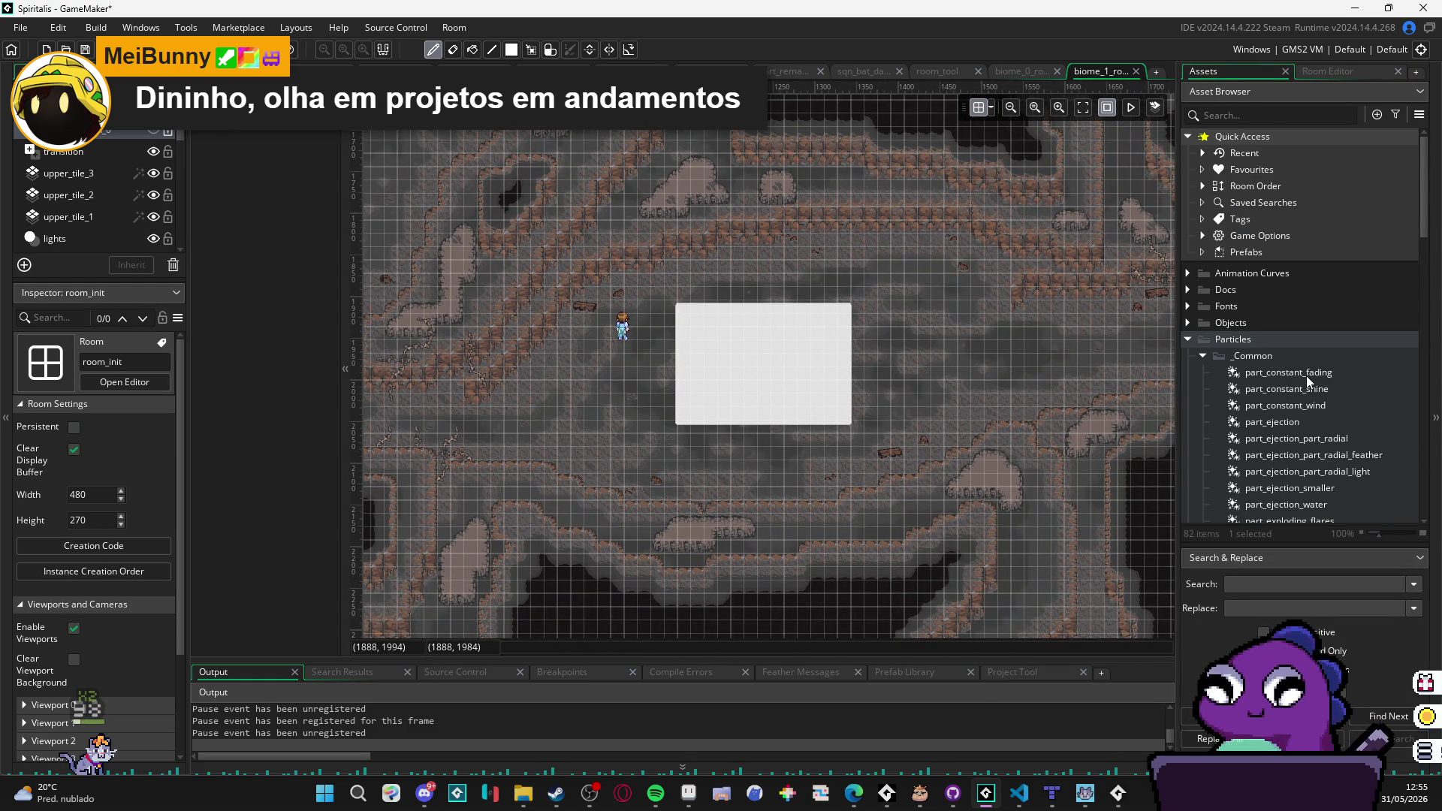
{"action": "scroll", "coordinate": [1305, 375], "scroll_direction": "down", "scroll_amount": 3}
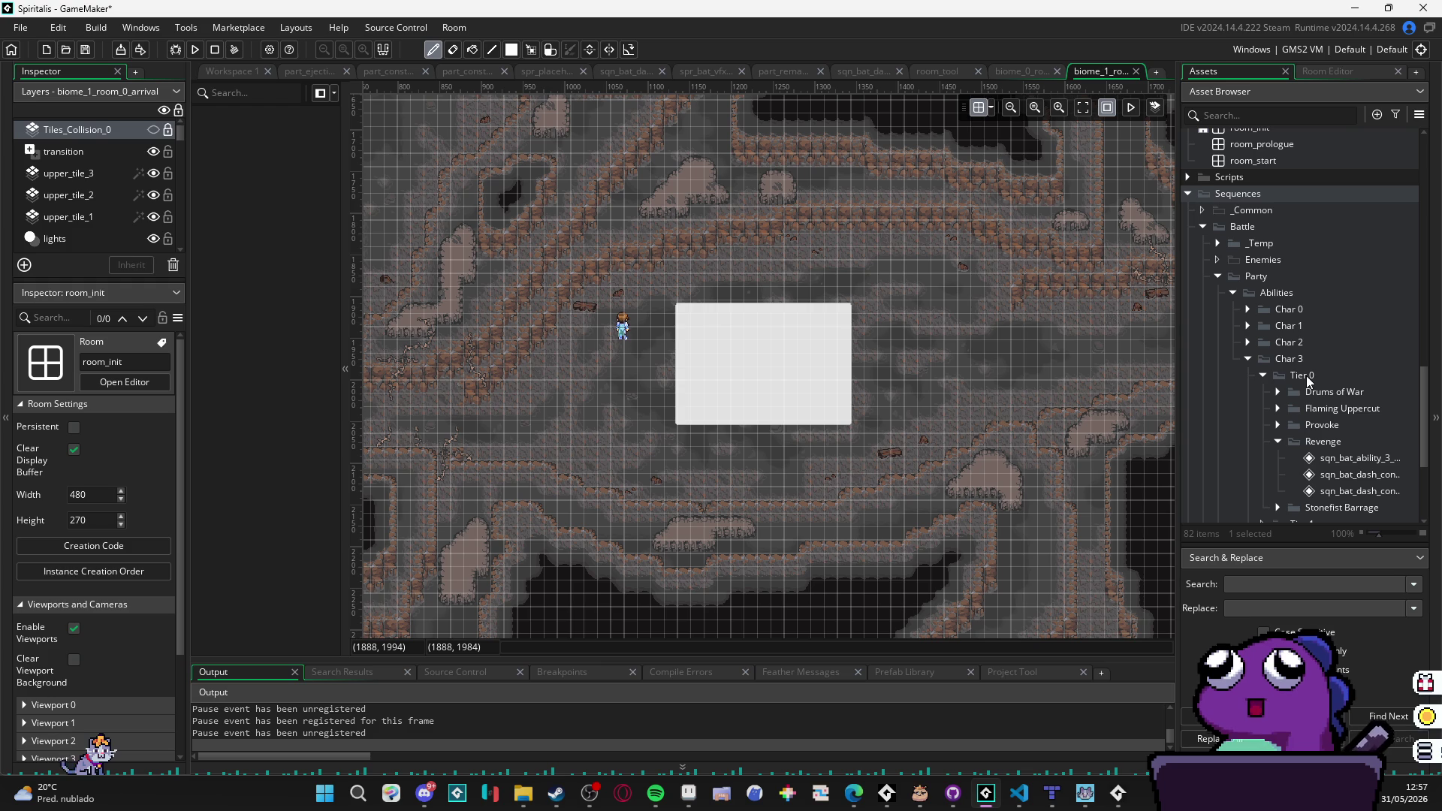
{"action": "scroll", "coordinate": [1260, 289], "scroll_direction": "up", "scroll_amount": 3}
{"action": "scroll", "coordinate": [1260, 288], "scroll_direction": "down", "scroll_amount": 2}
{"action": "scroll", "coordinate": [1265, 286], "scroll_direction": "up", "scroll_amount": 4}
{"action": "scroll", "coordinate": [1336, 282], "scroll_direction": "down", "scroll_amount": 3}
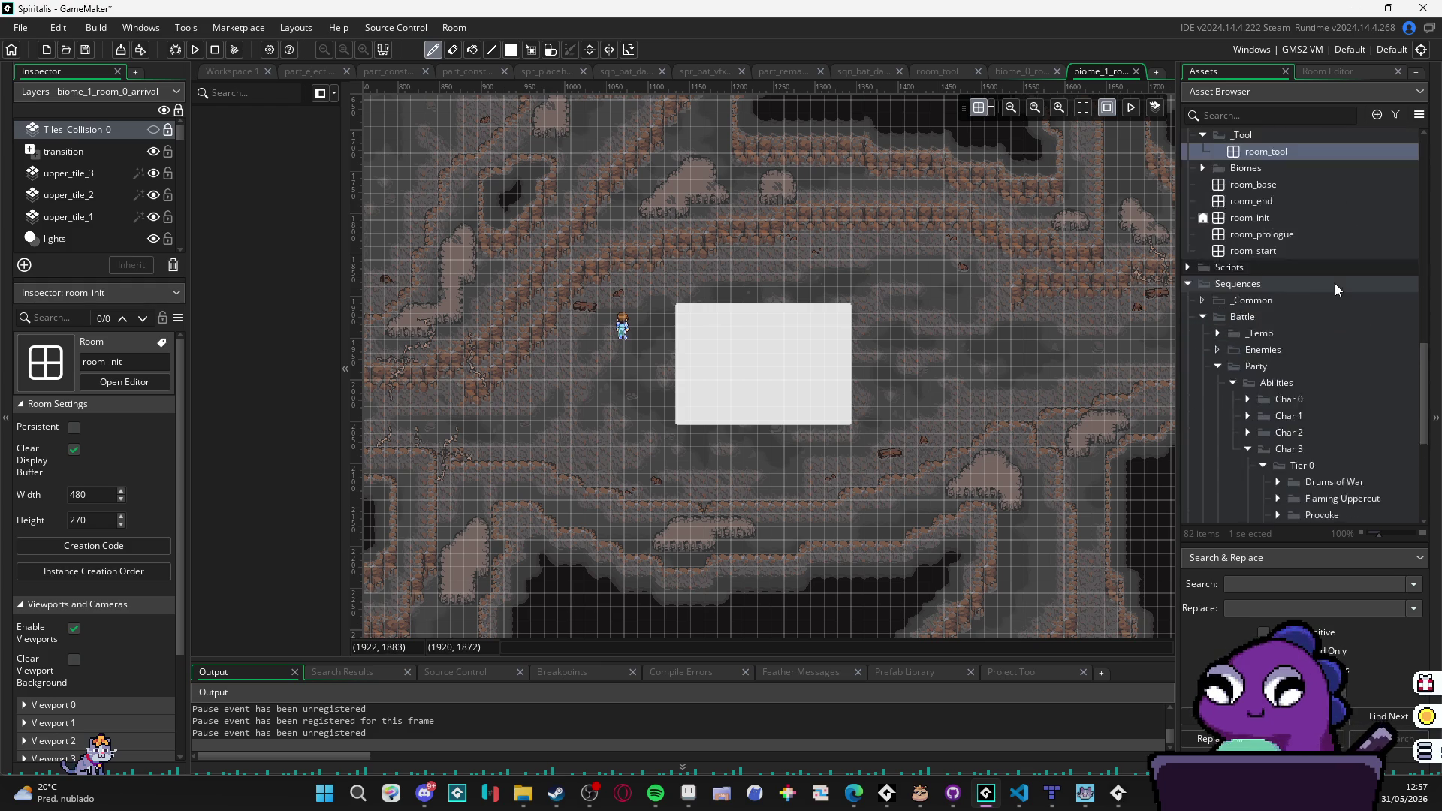
{"action": "scroll", "coordinate": [1335, 283], "scroll_direction": "down", "scroll_amount": 5}
{"action": "key", "text": "ctrl+f"}
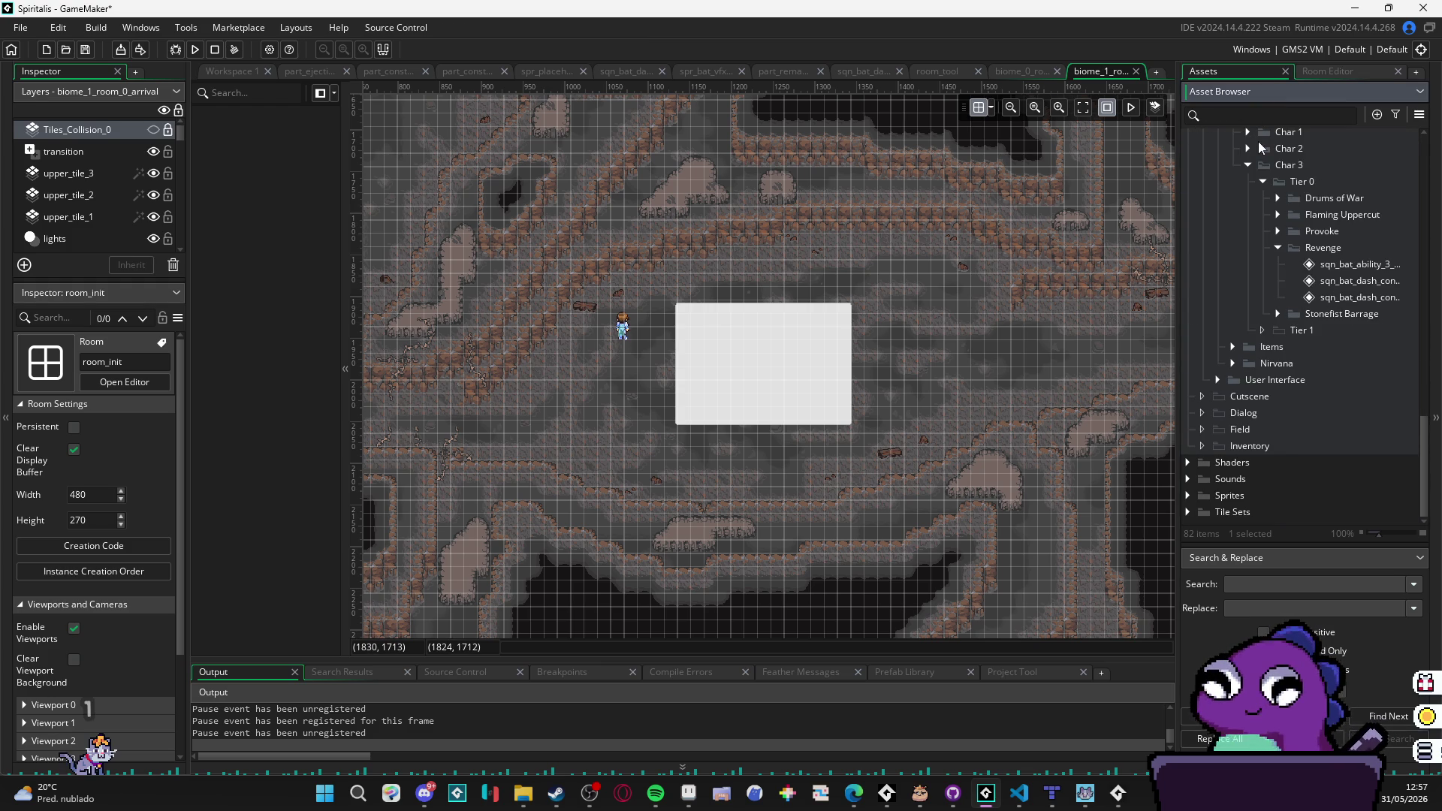
{"action": "type", "text": "conce"}
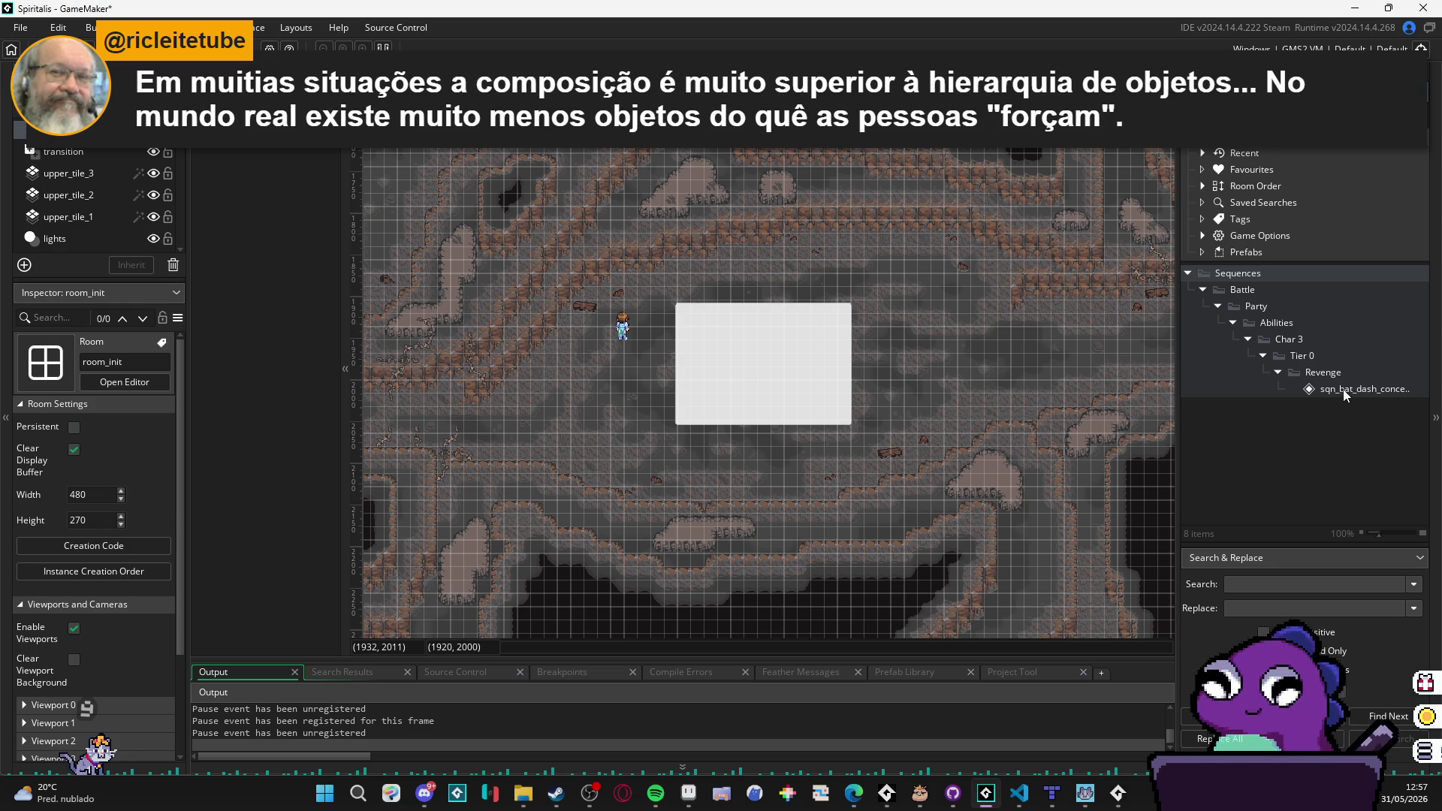
Step: Drop sqn_bat_dash_concept onto the cave room's transition layer at 736, 1856 and test-run the game with F5
{"action": "left_click", "coordinate": [1313, 391]}
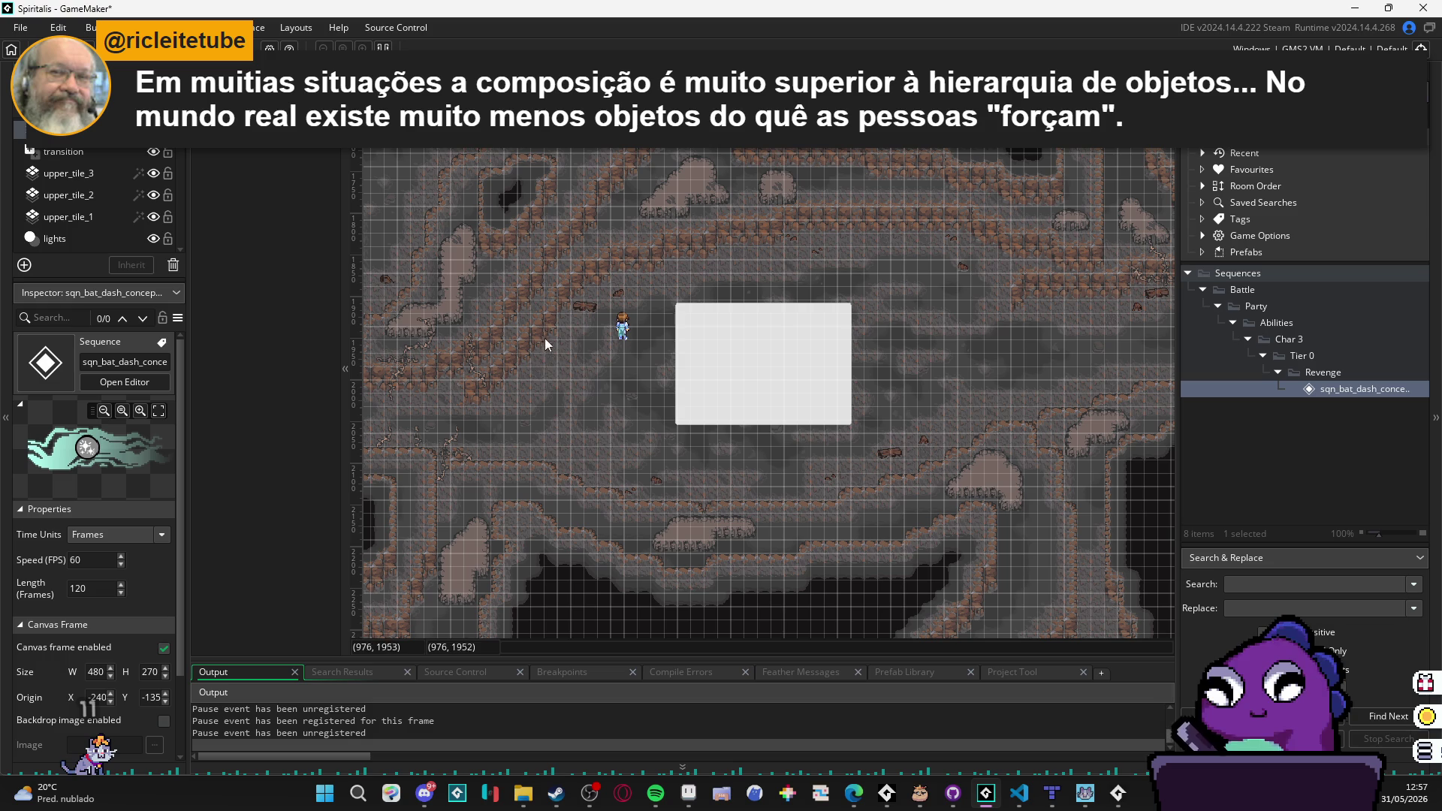
{"action": "left_click", "coordinate": [84, 153]}
{"action": "left_click", "coordinate": [578, 396]}
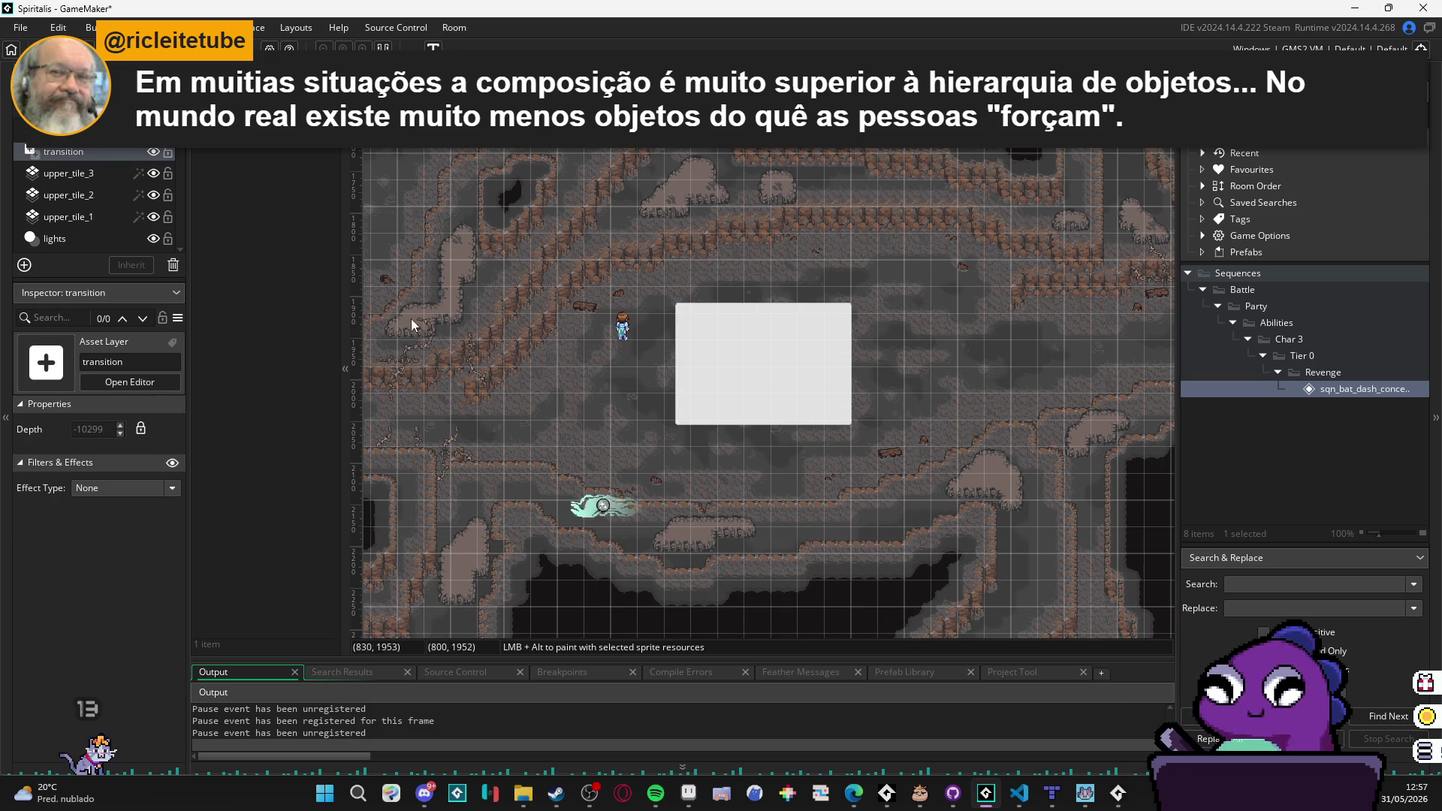
{"action": "left_click", "coordinate": [377, 260]}
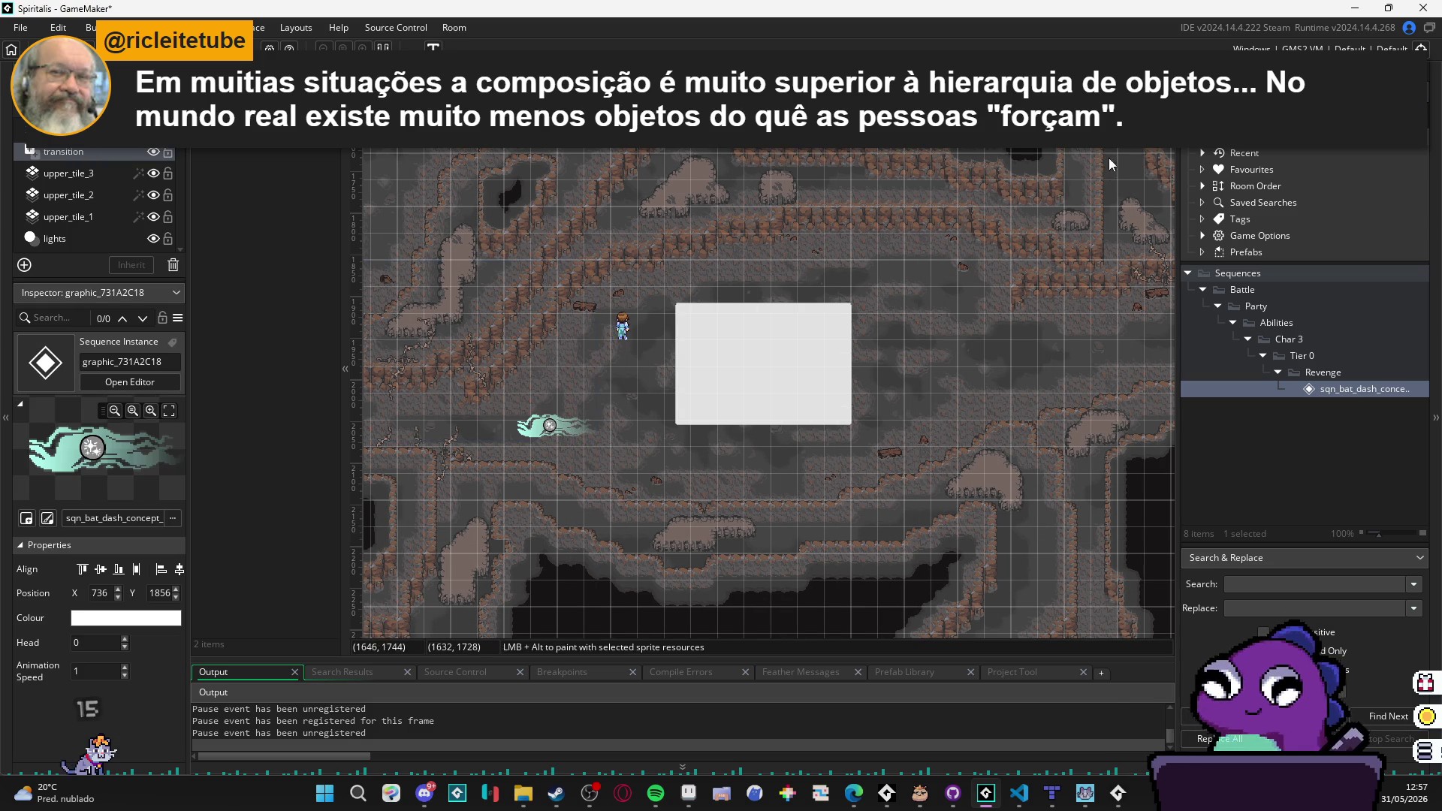
{"action": "key", "text": "F5"}
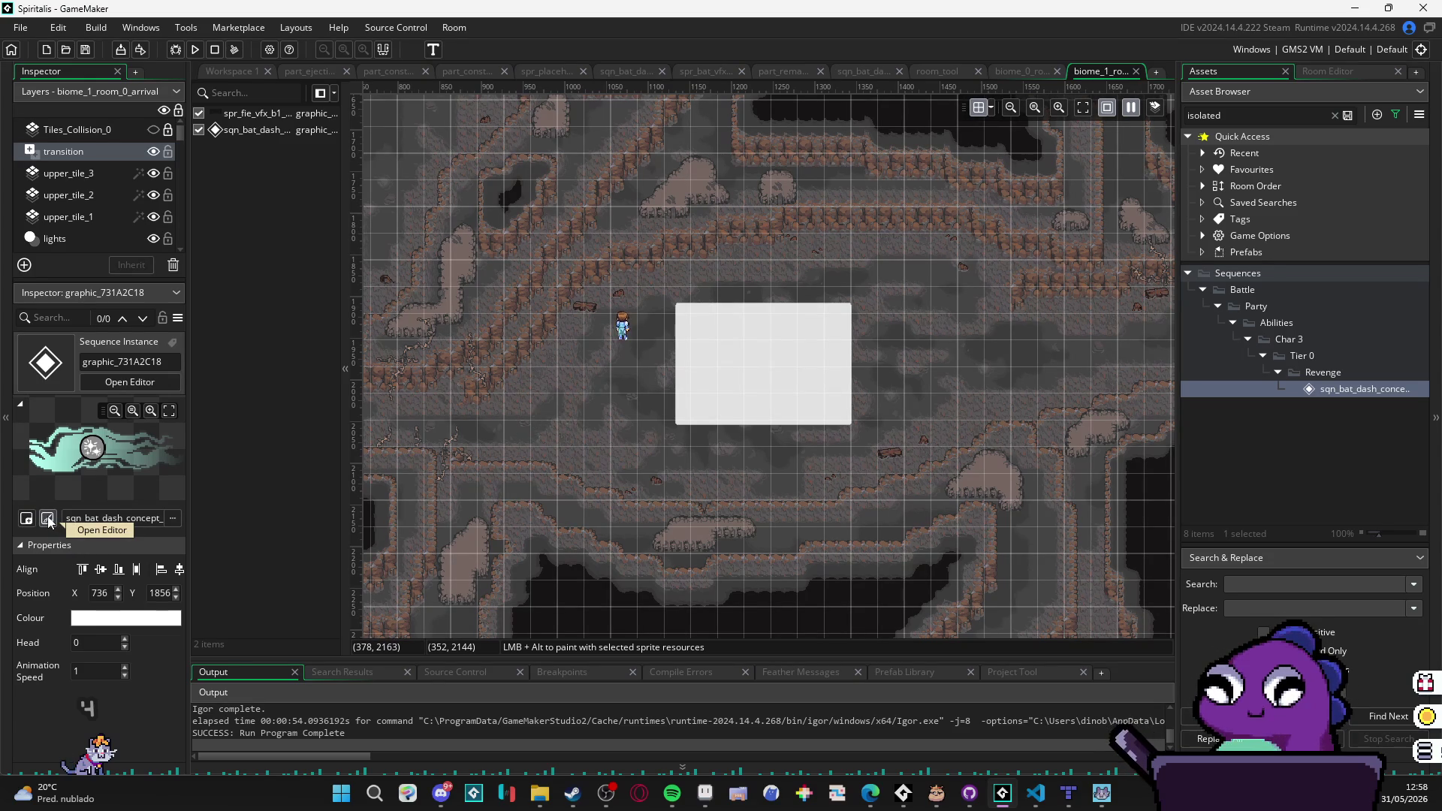
{"action": "left_click", "coordinate": [47, 520]}
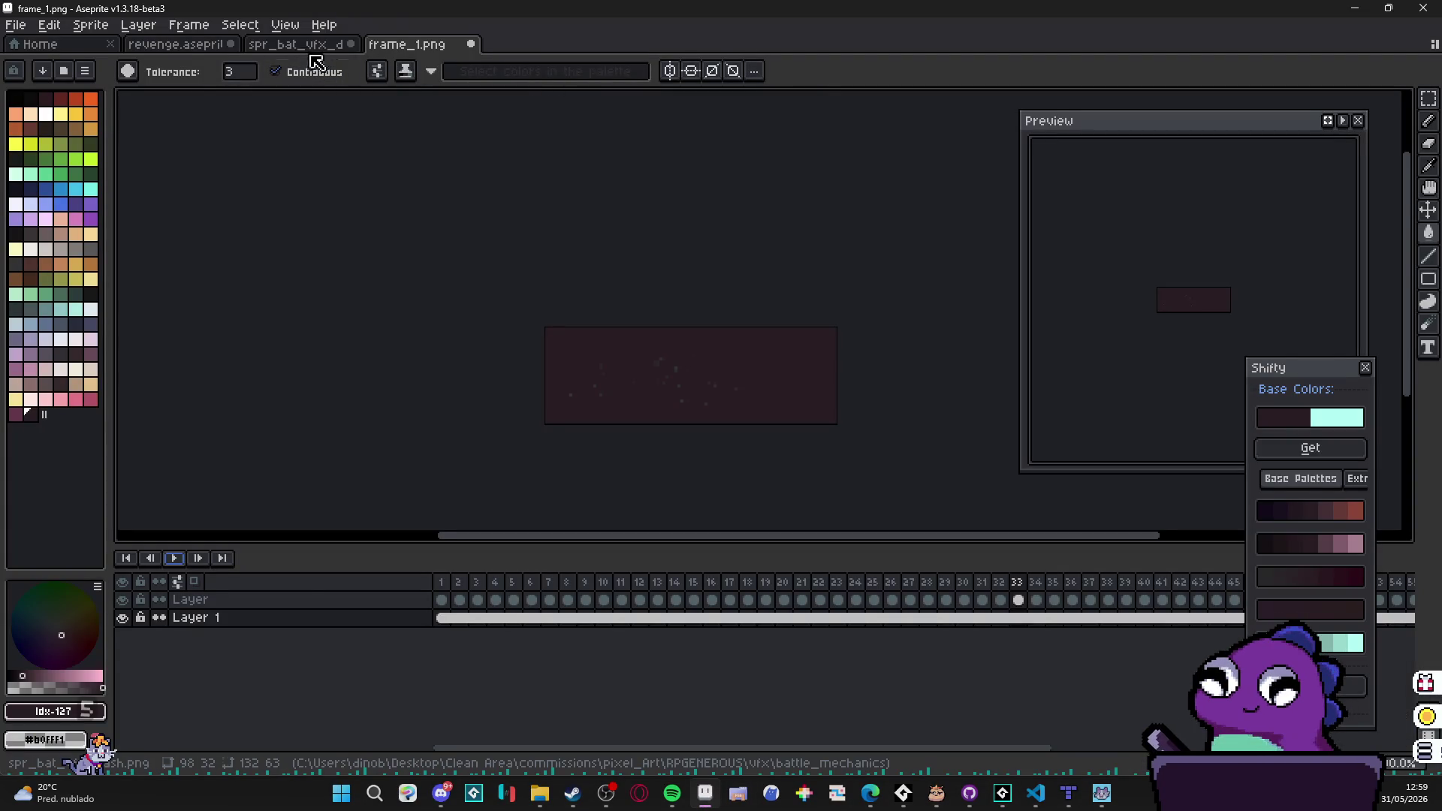
Step: Play the original spr_bat_vfx_dash.png animation, stop it on its first frame, and minimize Aseprite
{"action": "left_click", "coordinate": [301, 45]}
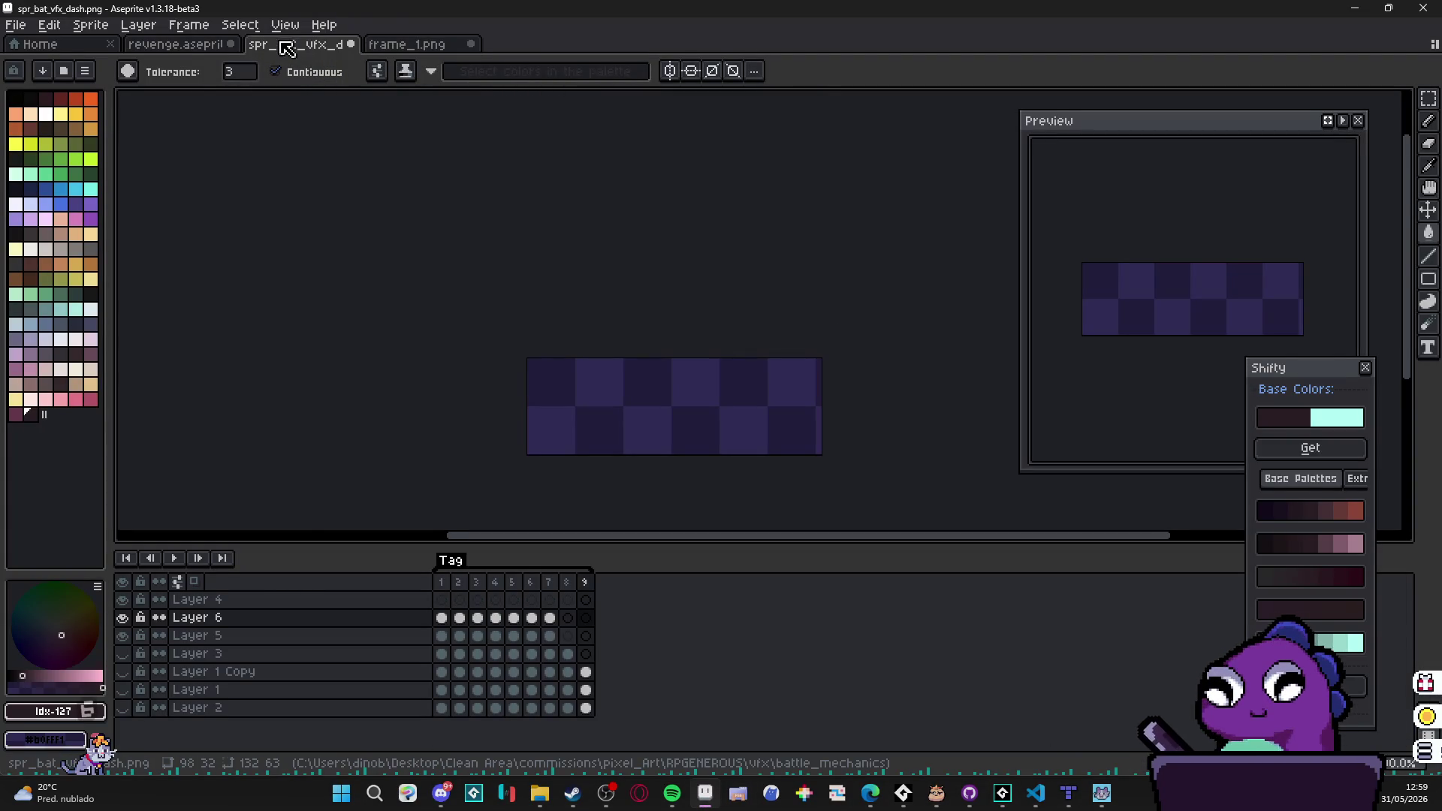
{"action": "left_click", "coordinate": [176, 558]}
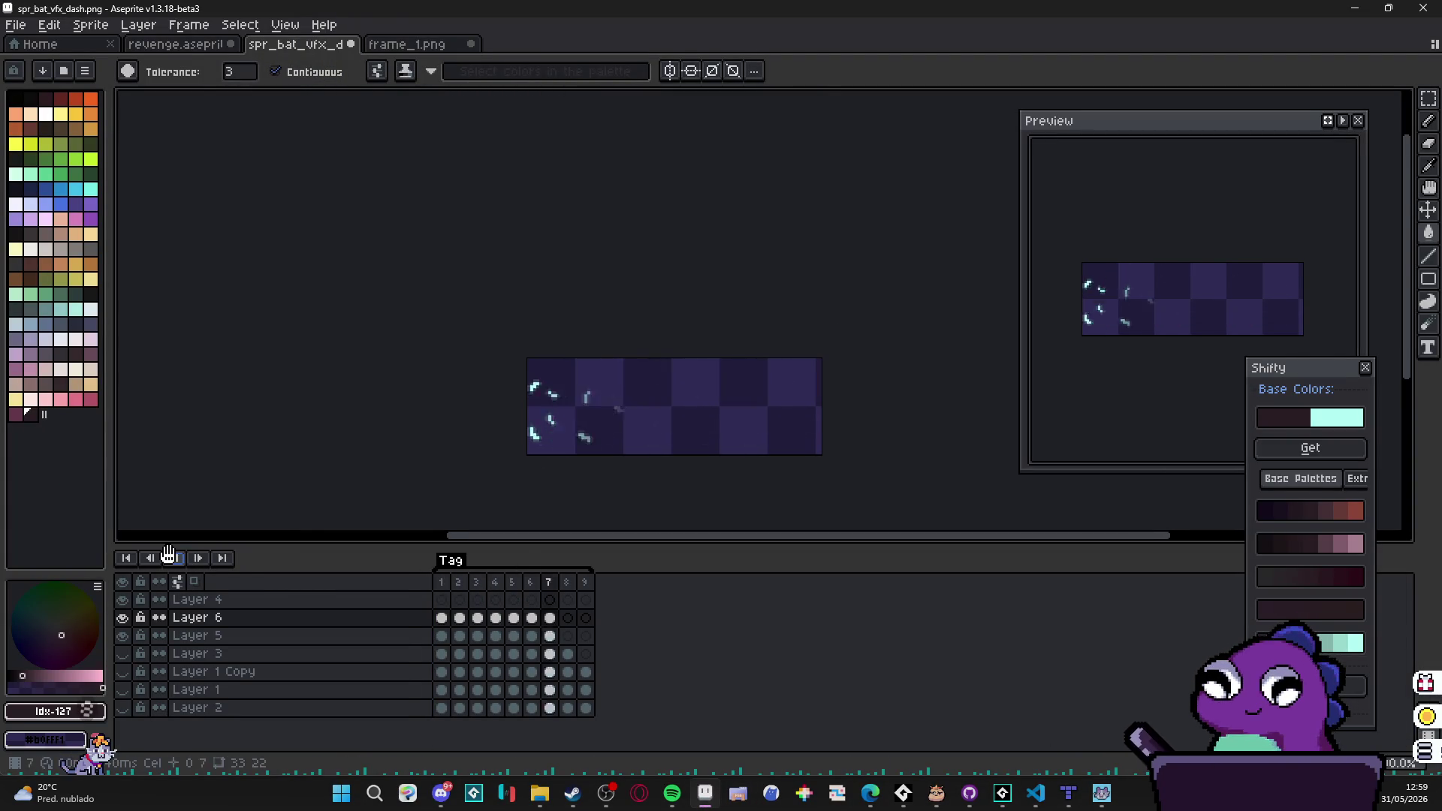
{"action": "scroll", "coordinate": [263, 458], "scroll_direction": "down", "scroll_amount": 1}
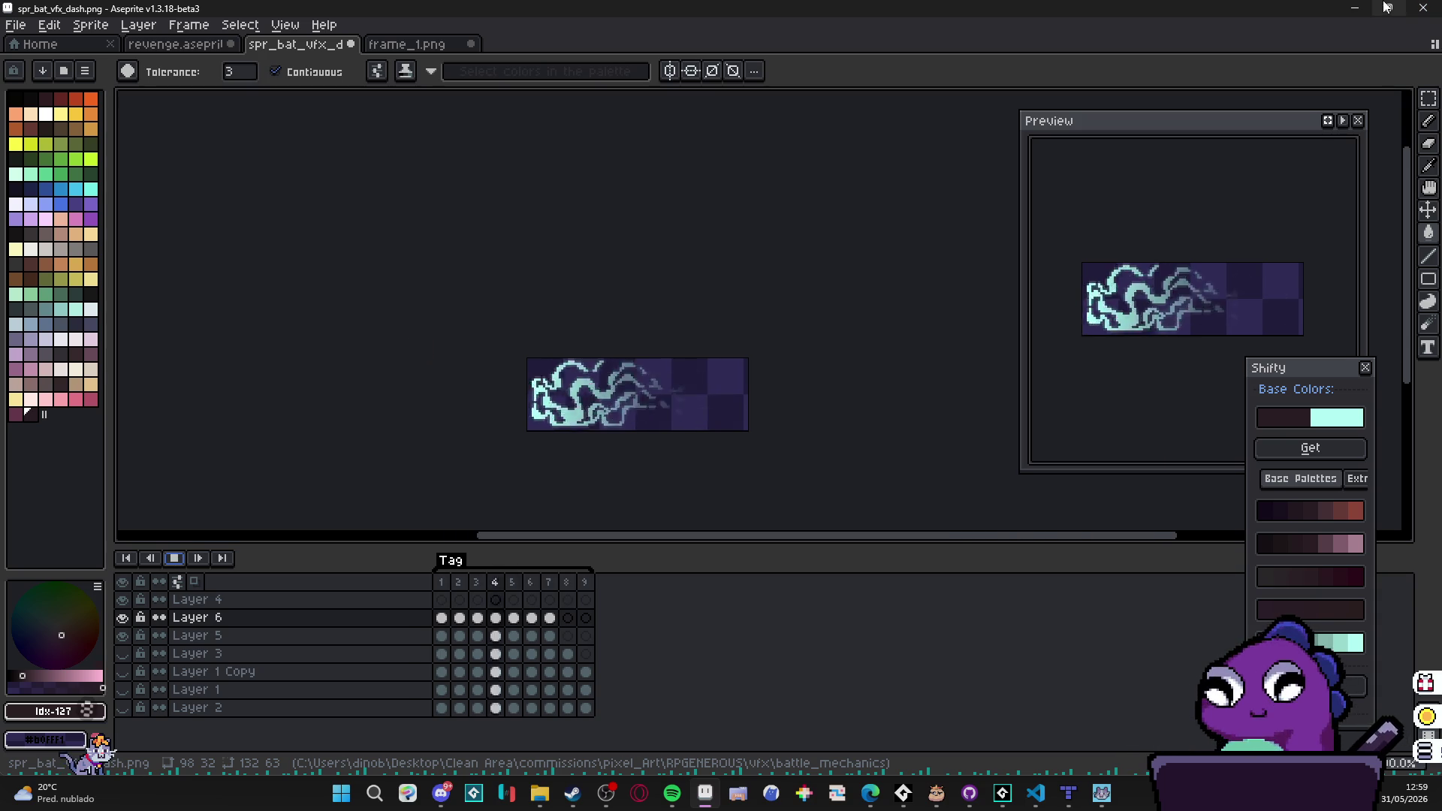
{"action": "left_click", "coordinate": [175, 558]}
{"action": "left_click", "coordinate": [446, 589]}
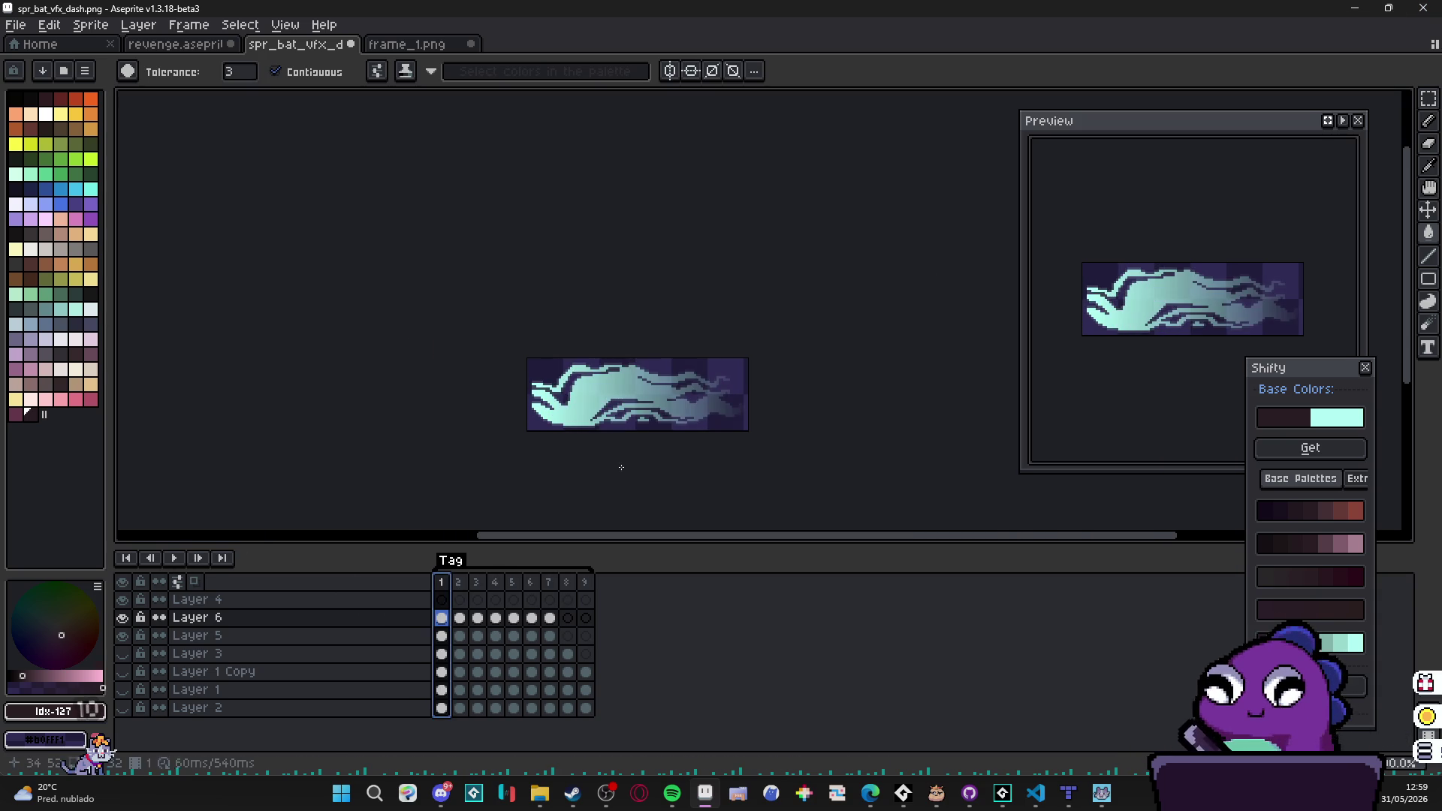
{"action": "left_click", "coordinate": [1349, 7]}
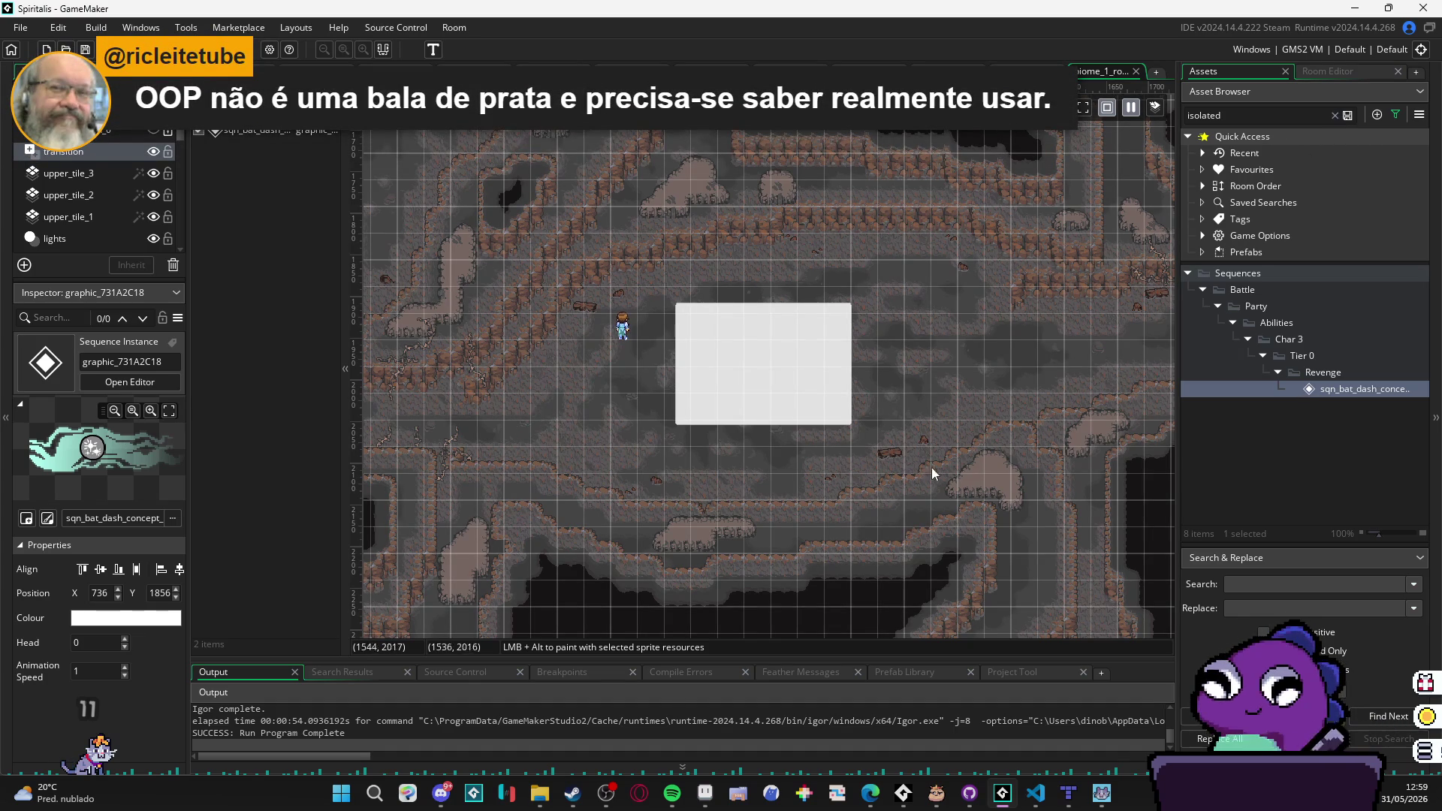
Step: Step through the rendered frame_1.png frames, including frames 10, 13, 25, 2, 19 and 6, ending on frame 1
{"action": "left_click", "coordinate": [705, 803]}
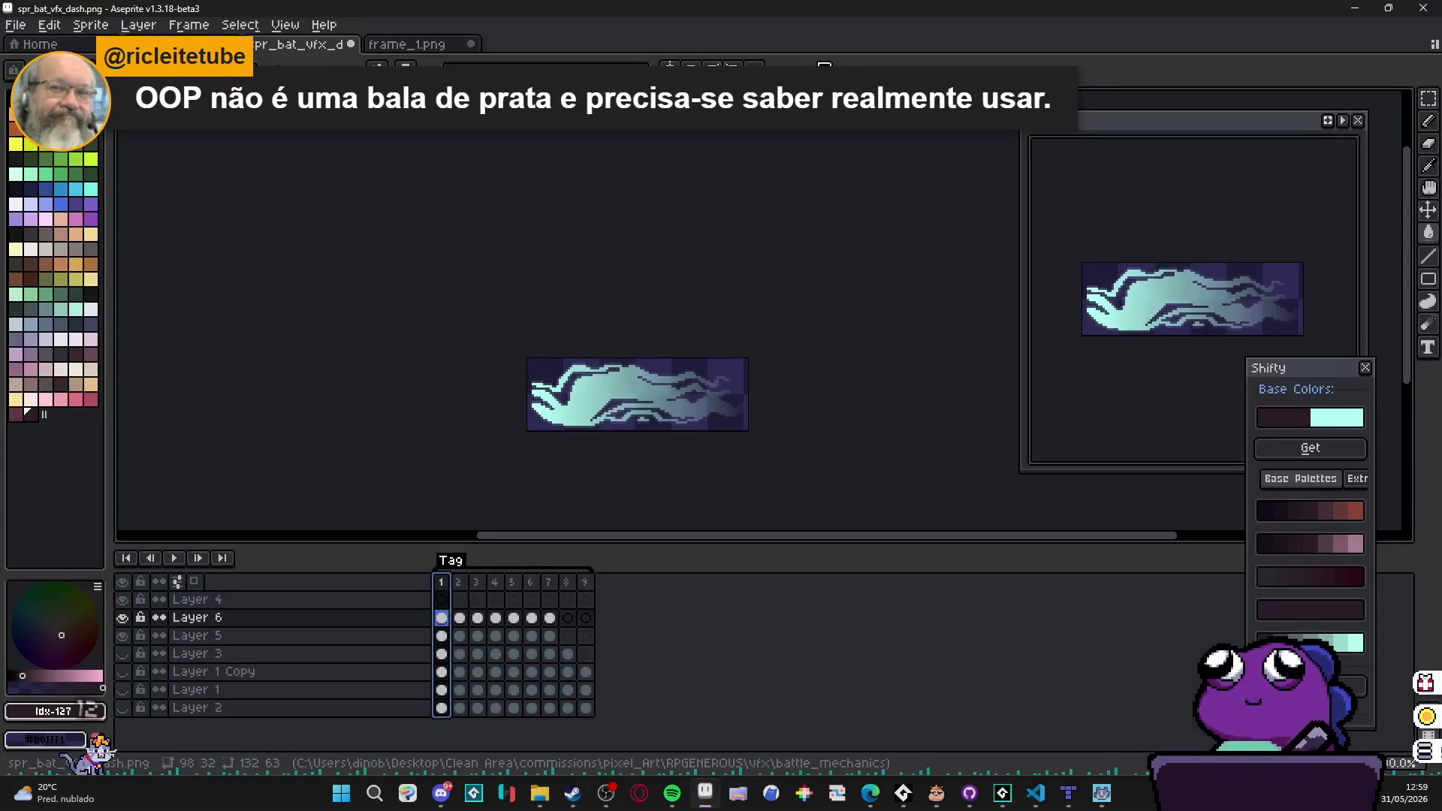
{"action": "left_click", "coordinate": [430, 46]}
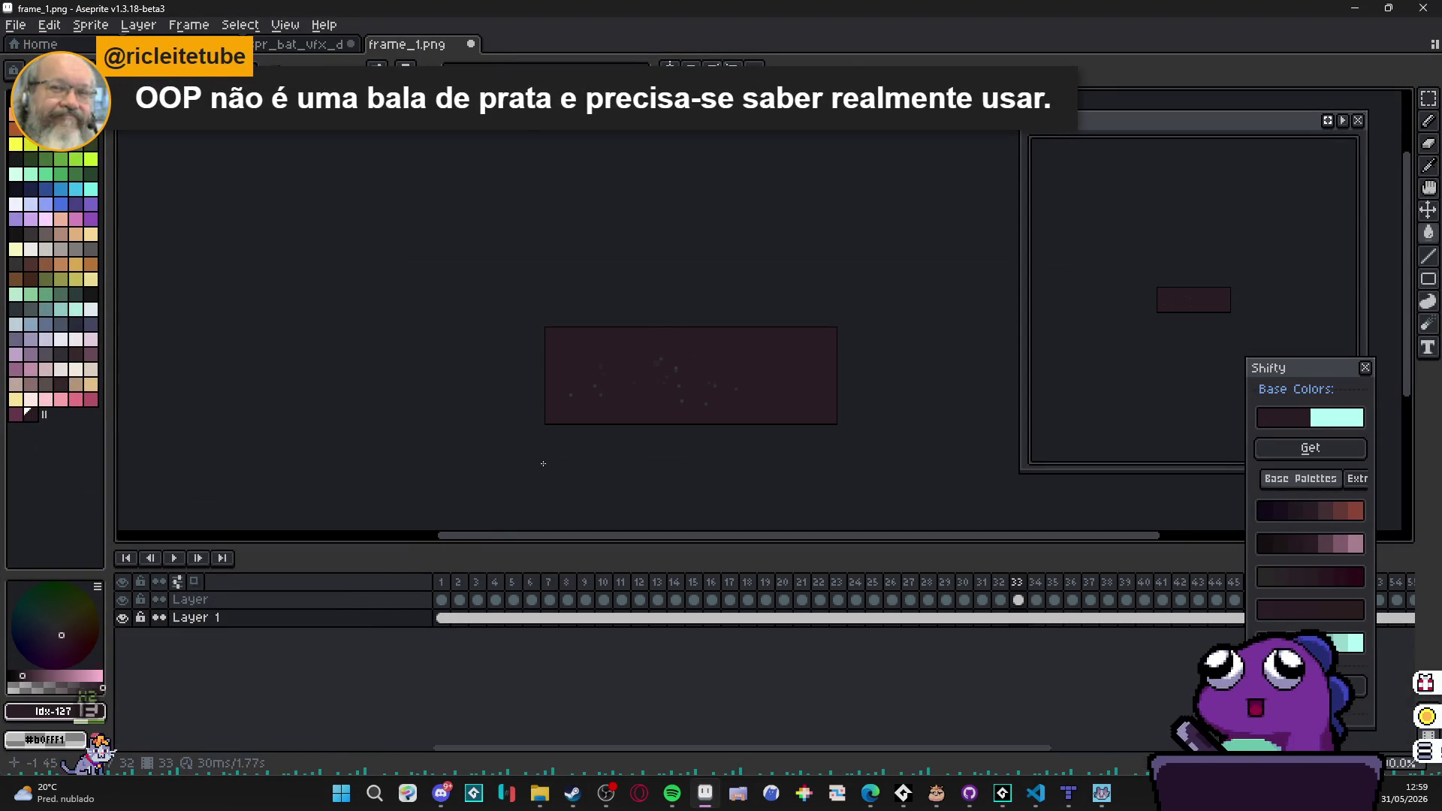
{"action": "left_click", "coordinate": [604, 583]}
{"action": "left_click", "coordinate": [691, 582]}
{"action": "left_click", "coordinate": [785, 583]}
{"action": "left_click", "coordinate": [476, 583]}
{"action": "left_click", "coordinate": [658, 586]}
{"action": "left_click", "coordinate": [765, 599]}
{"action": "left_click", "coordinate": [658, 598]}
{"action": "left_click", "coordinate": [801, 599]}
{"action": "left_click", "coordinate": [873, 598]}
{"action": "left_click", "coordinate": [1126, 598]}
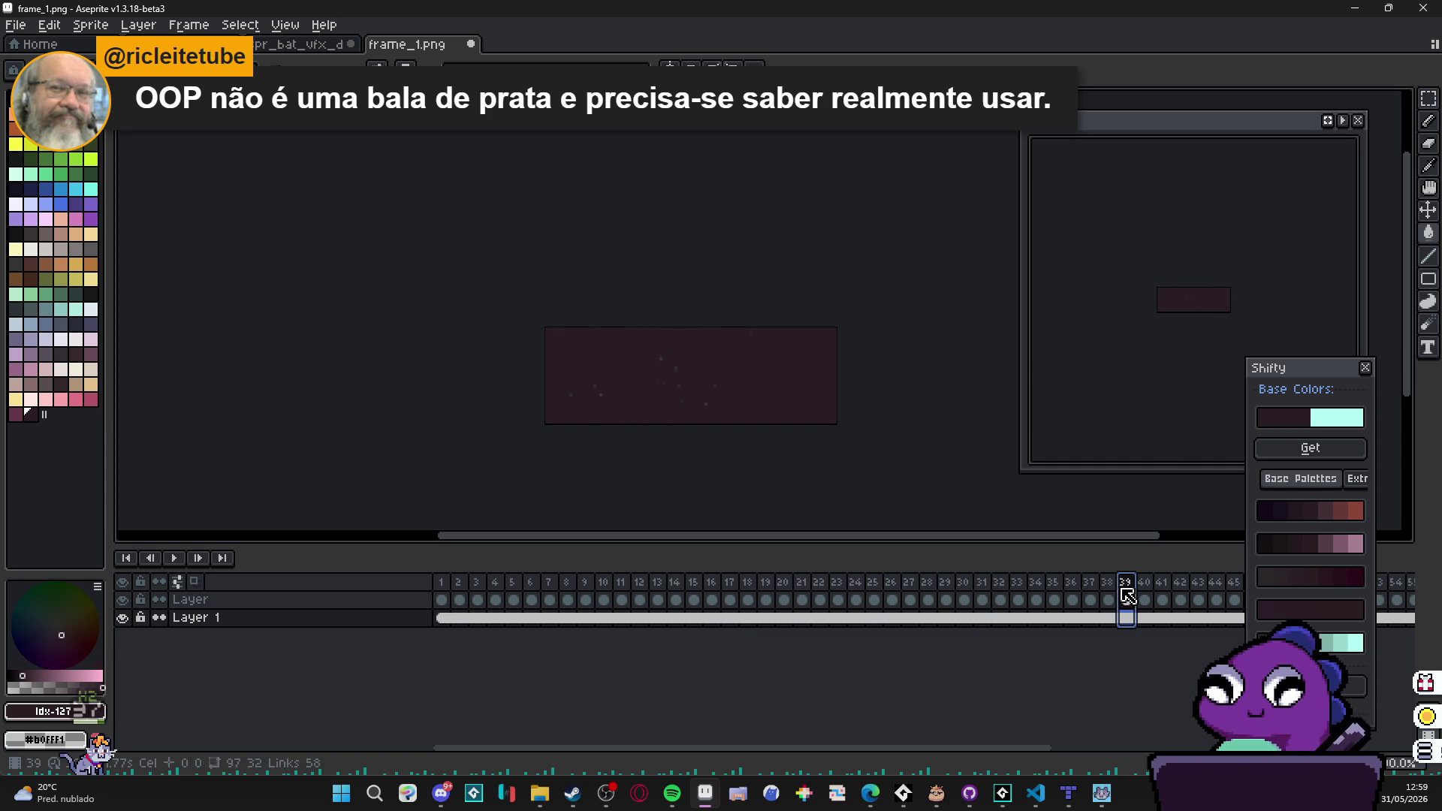
{"action": "left_click", "coordinate": [657, 599]}
{"action": "left_click", "coordinate": [458, 599]}
{"action": "left_click", "coordinate": [512, 584]}
{"action": "left_click", "coordinate": [620, 585]}
{"action": "left_click", "coordinate": [693, 584]}
{"action": "left_click", "coordinate": [764, 599]}
{"action": "left_click", "coordinate": [855, 599]}
{"action": "left_click", "coordinate": [891, 599]}
{"action": "left_click", "coordinate": [639, 599]}
{"action": "left_click", "coordinate": [531, 599]}
{"action": "left_click", "coordinate": [449, 598]}
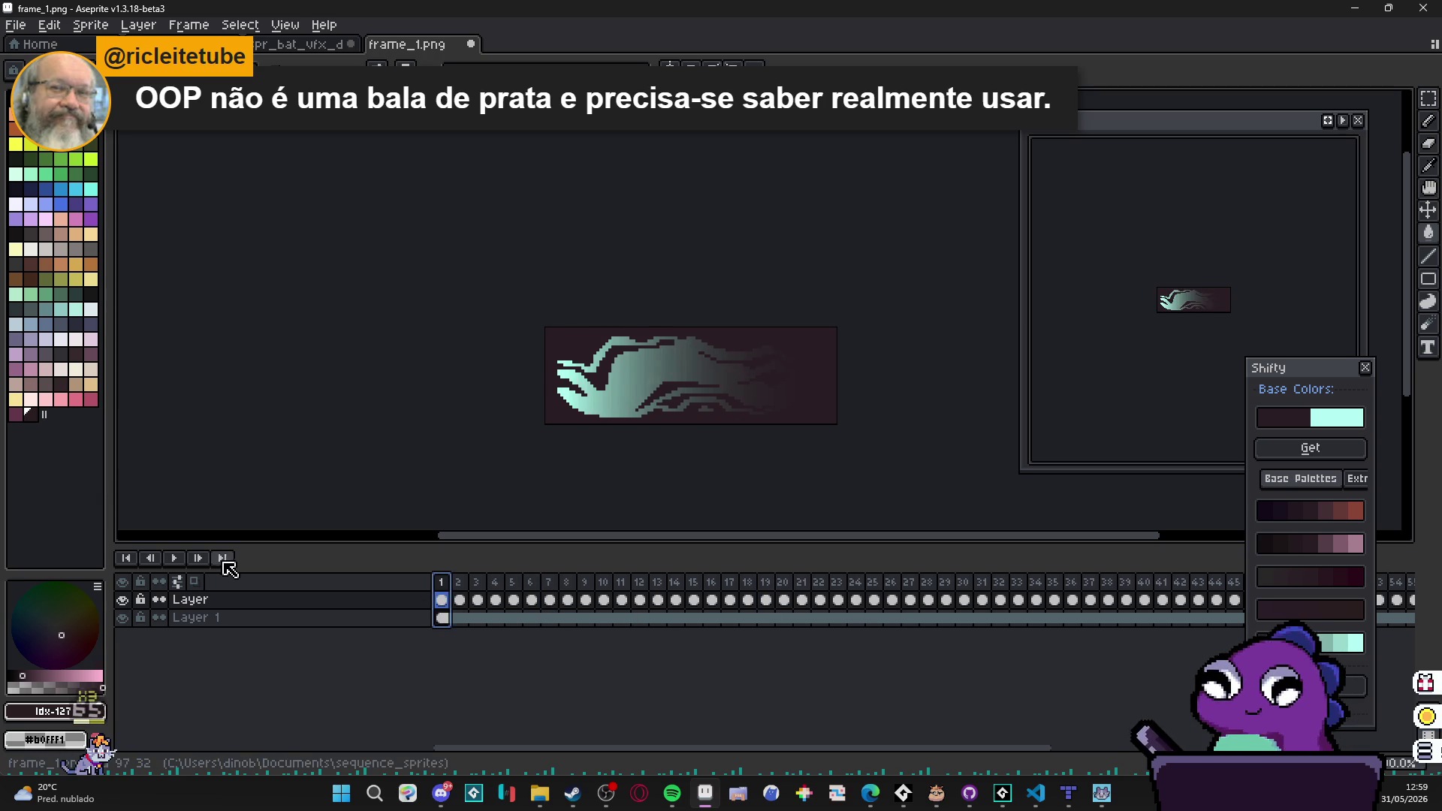
Step: Play the rendered frame animation, then stop it and return to frame 1 of the top layer
{"action": "left_click", "coordinate": [175, 558]}
{"action": "left_click", "coordinate": [177, 557]}
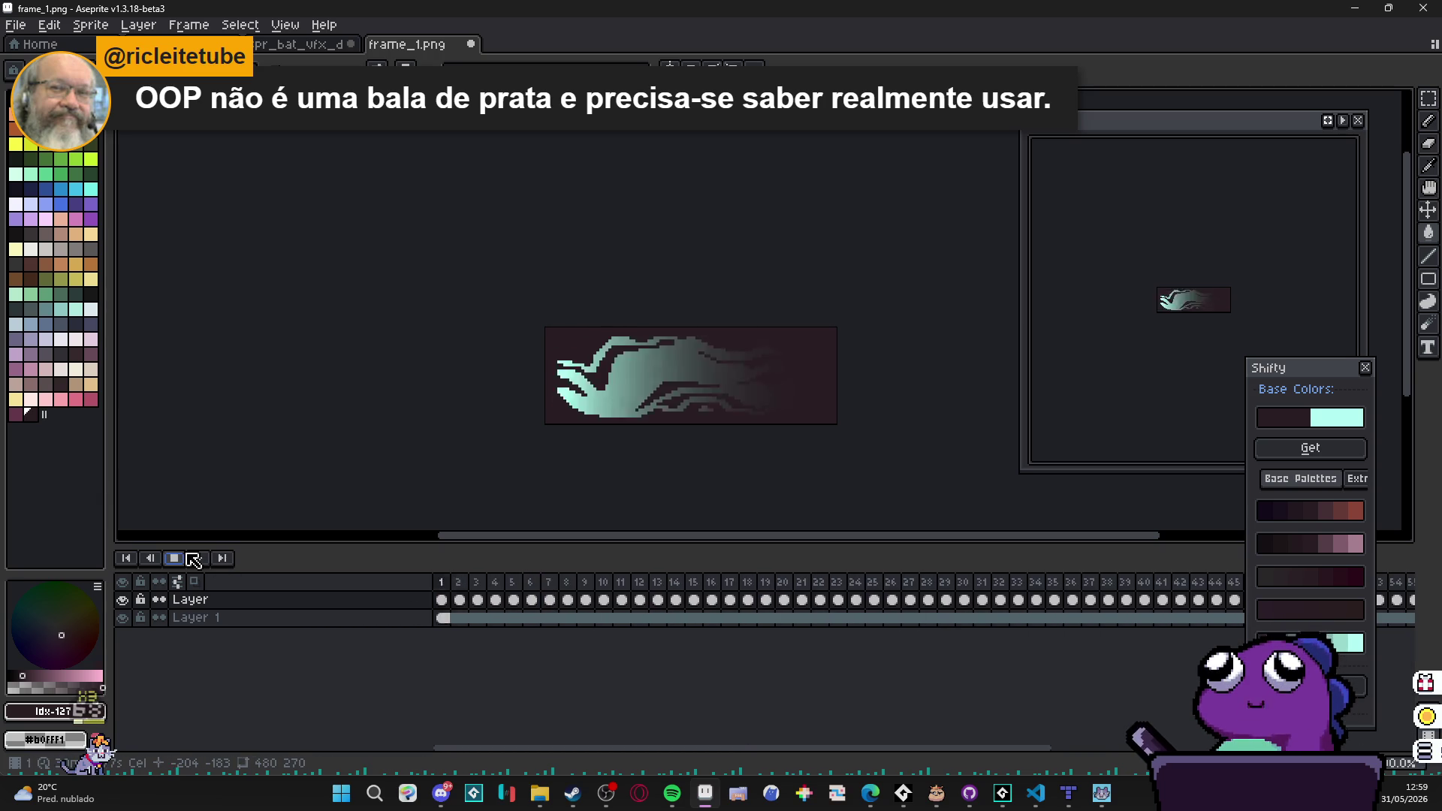
{"action": "left_click", "coordinate": [183, 558]}
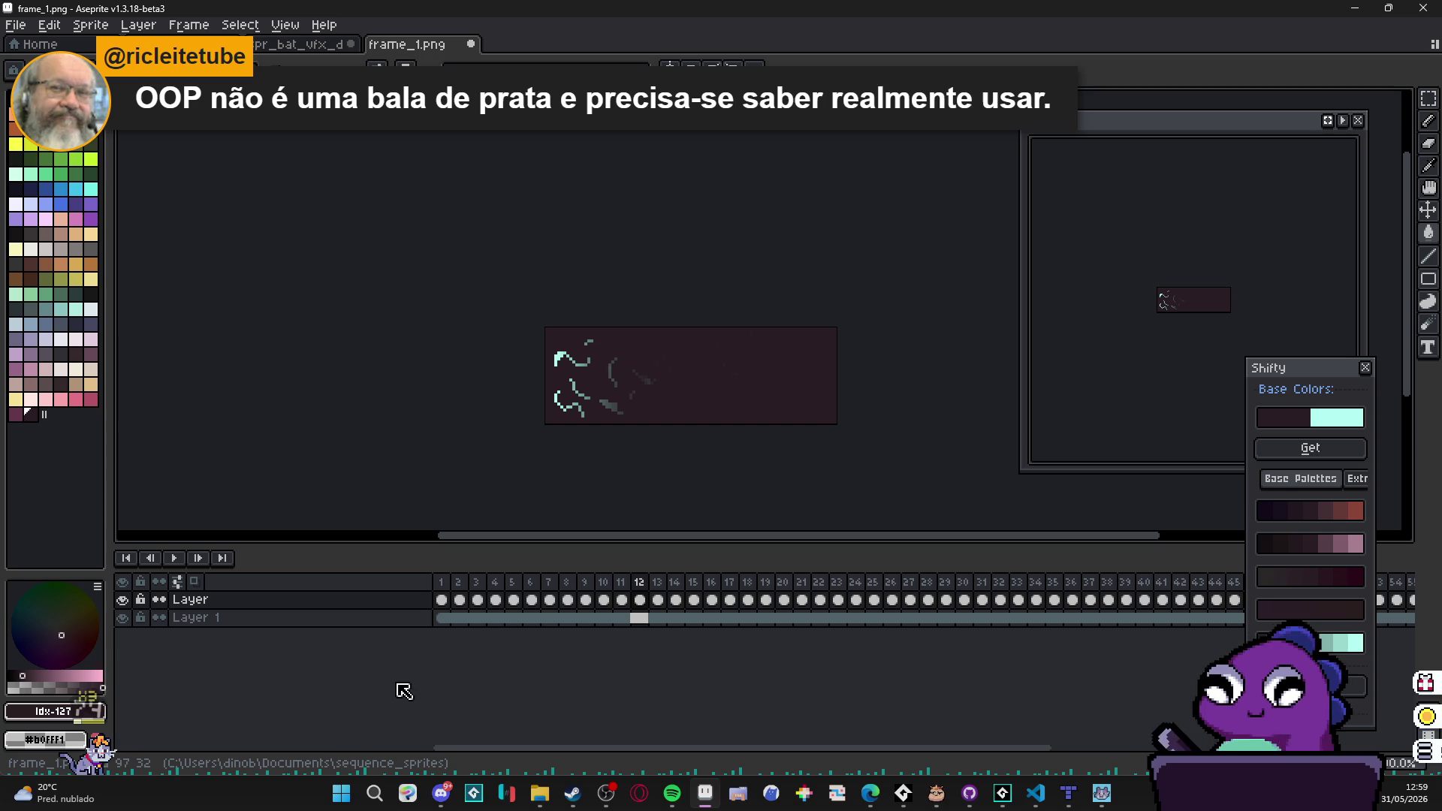
{"action": "left_click", "coordinate": [442, 599]}
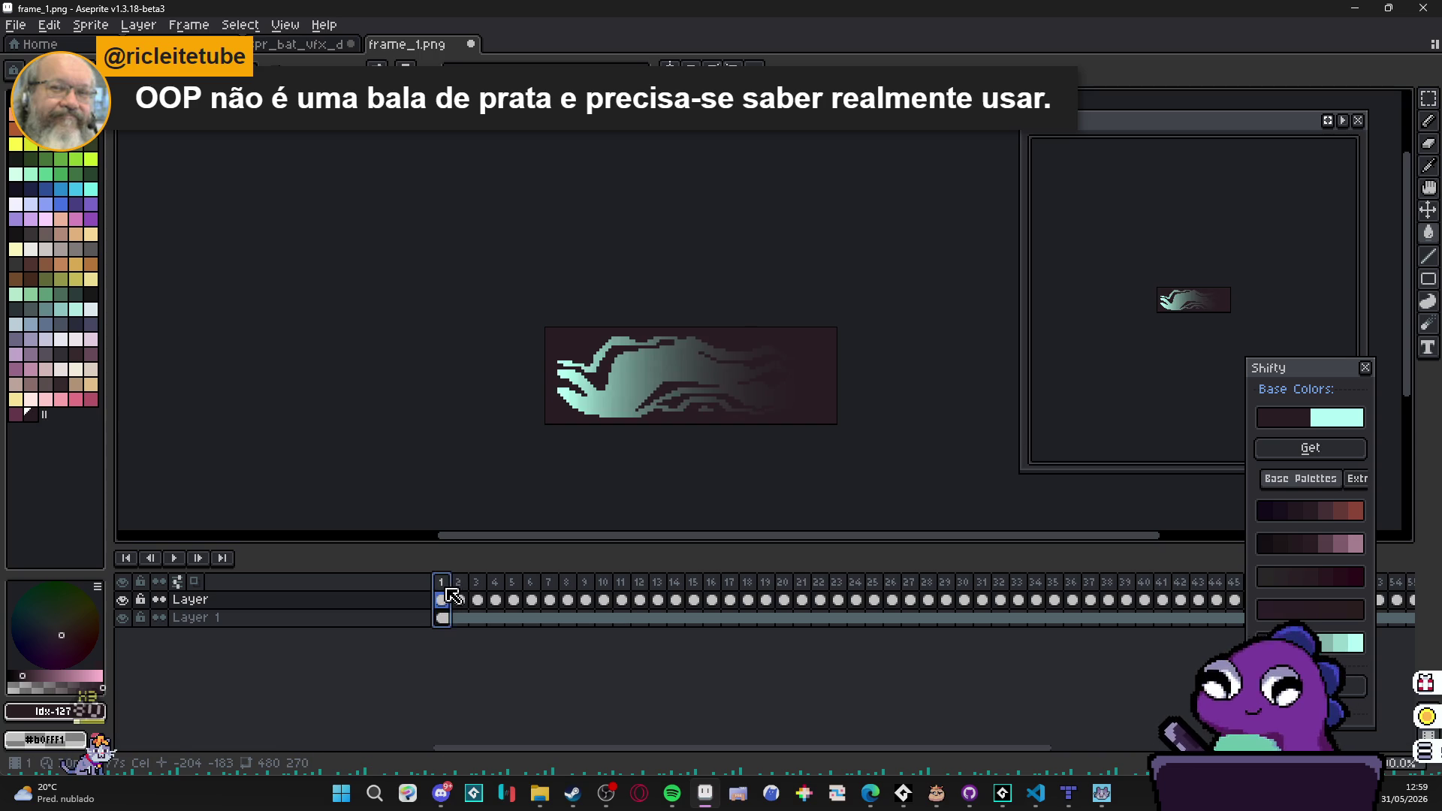
Step: Change the top layer's blend mode to Overlay, then to Screen, and replay the animation
{"action": "double_click", "coordinate": [331, 600]}
{"action": "left_click", "coordinate": [1081, 496]}
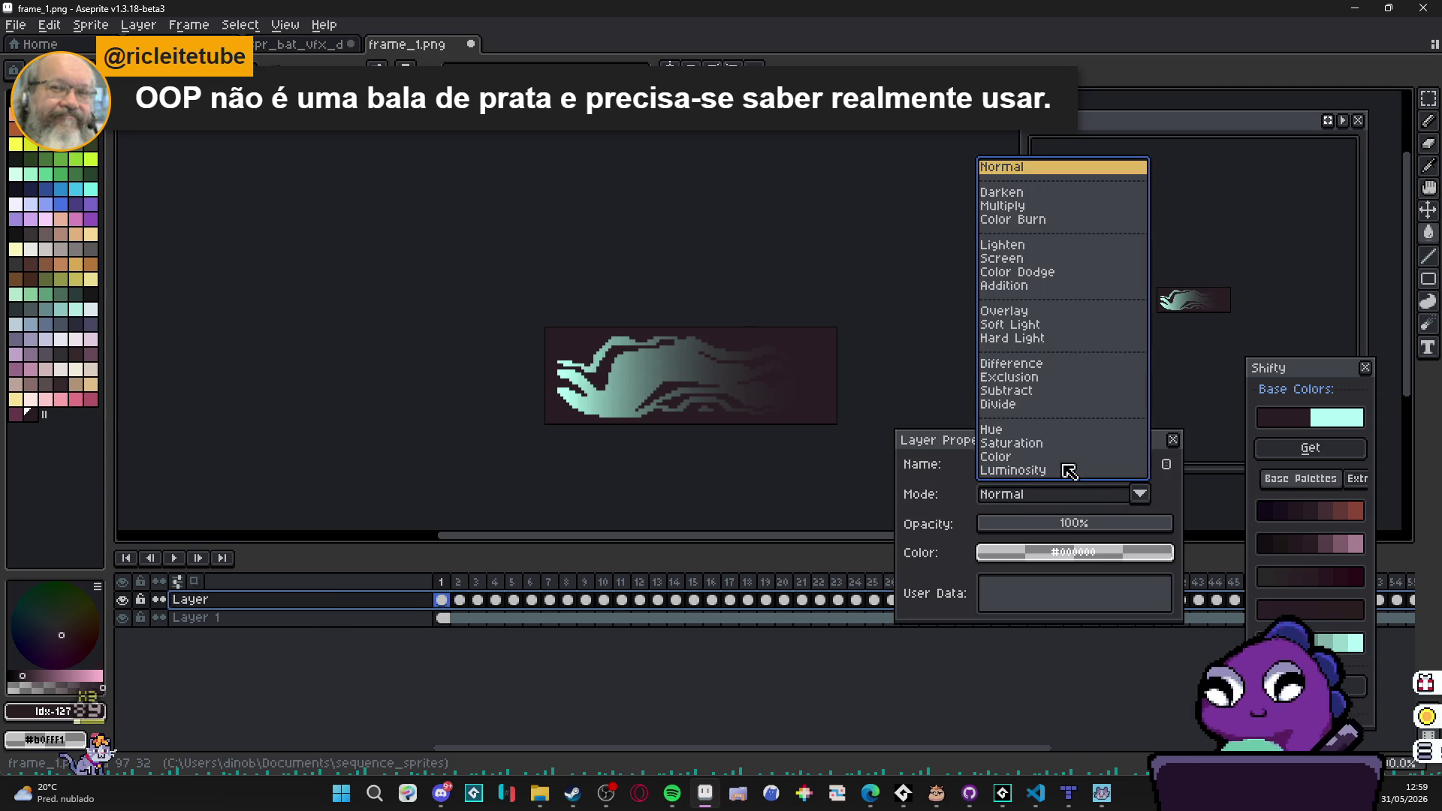
{"action": "left_click", "coordinate": [1038, 319]}
{"action": "left_click", "coordinate": [1034, 499]}
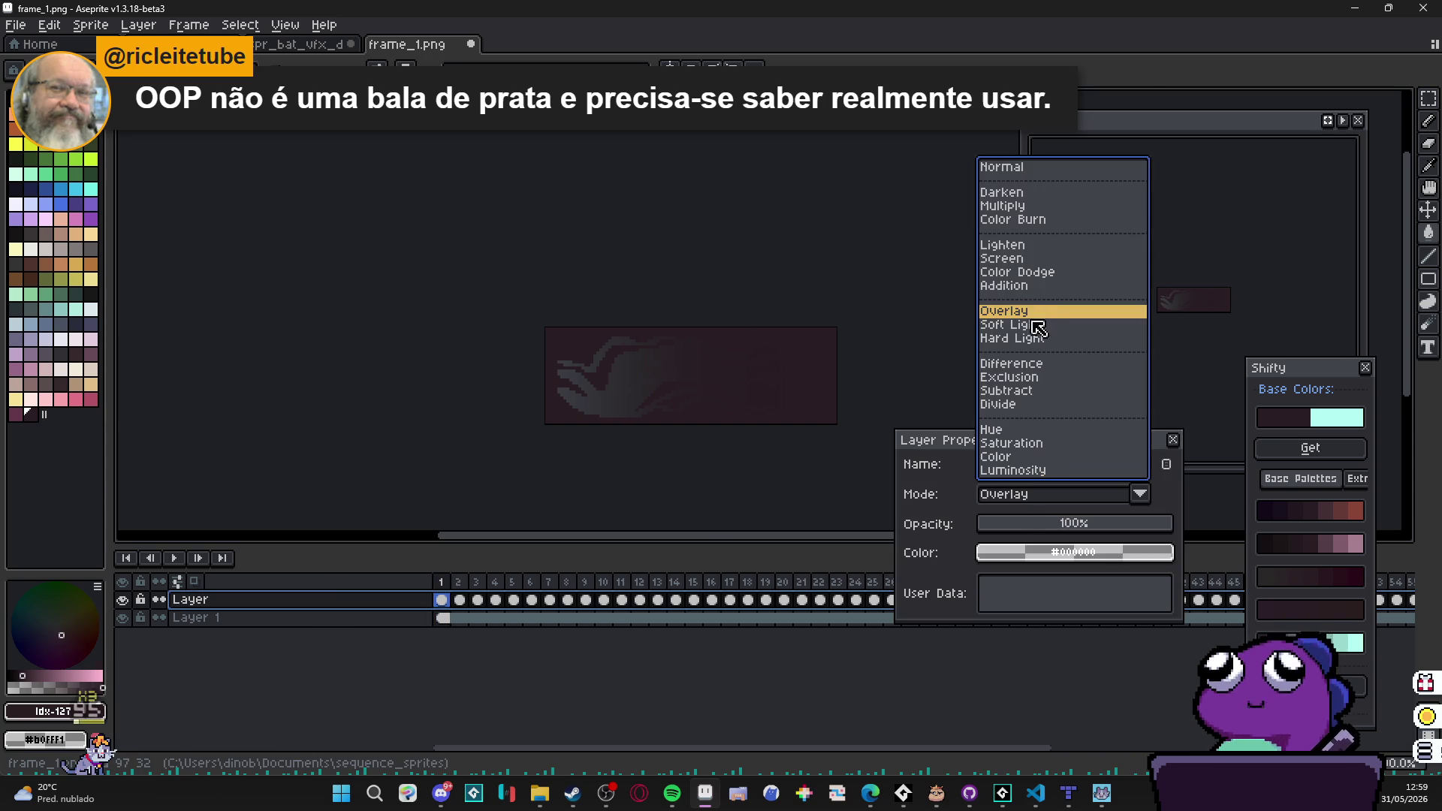
{"action": "left_click", "coordinate": [1038, 256]}
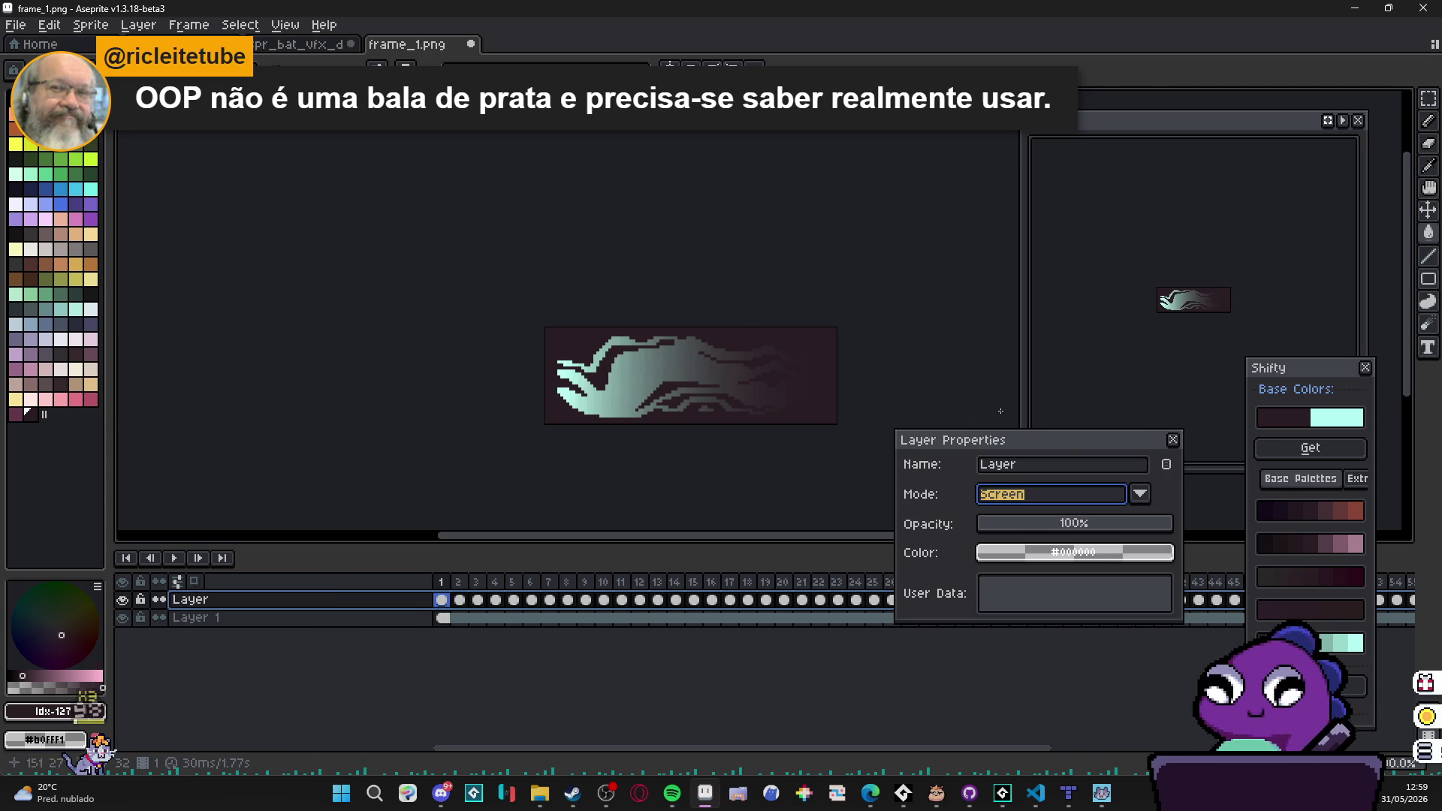
{"action": "left_click", "coordinate": [1172, 440]}
{"action": "left_click", "coordinate": [174, 558]}
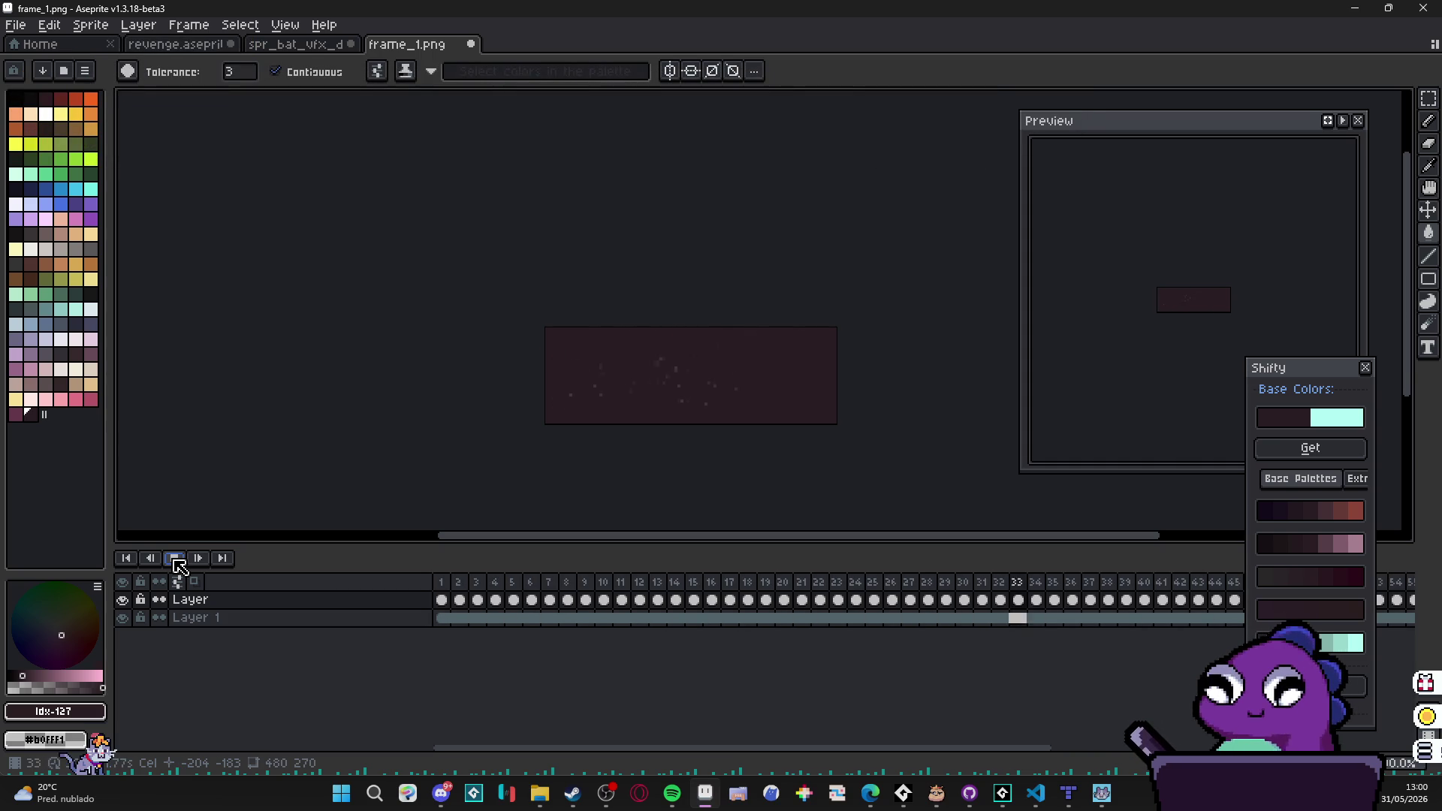
Step: Stop playback and inspect frame_1.png's frames 1, 2, 3 and 8
{"action": "left_click", "coordinate": [178, 564]}
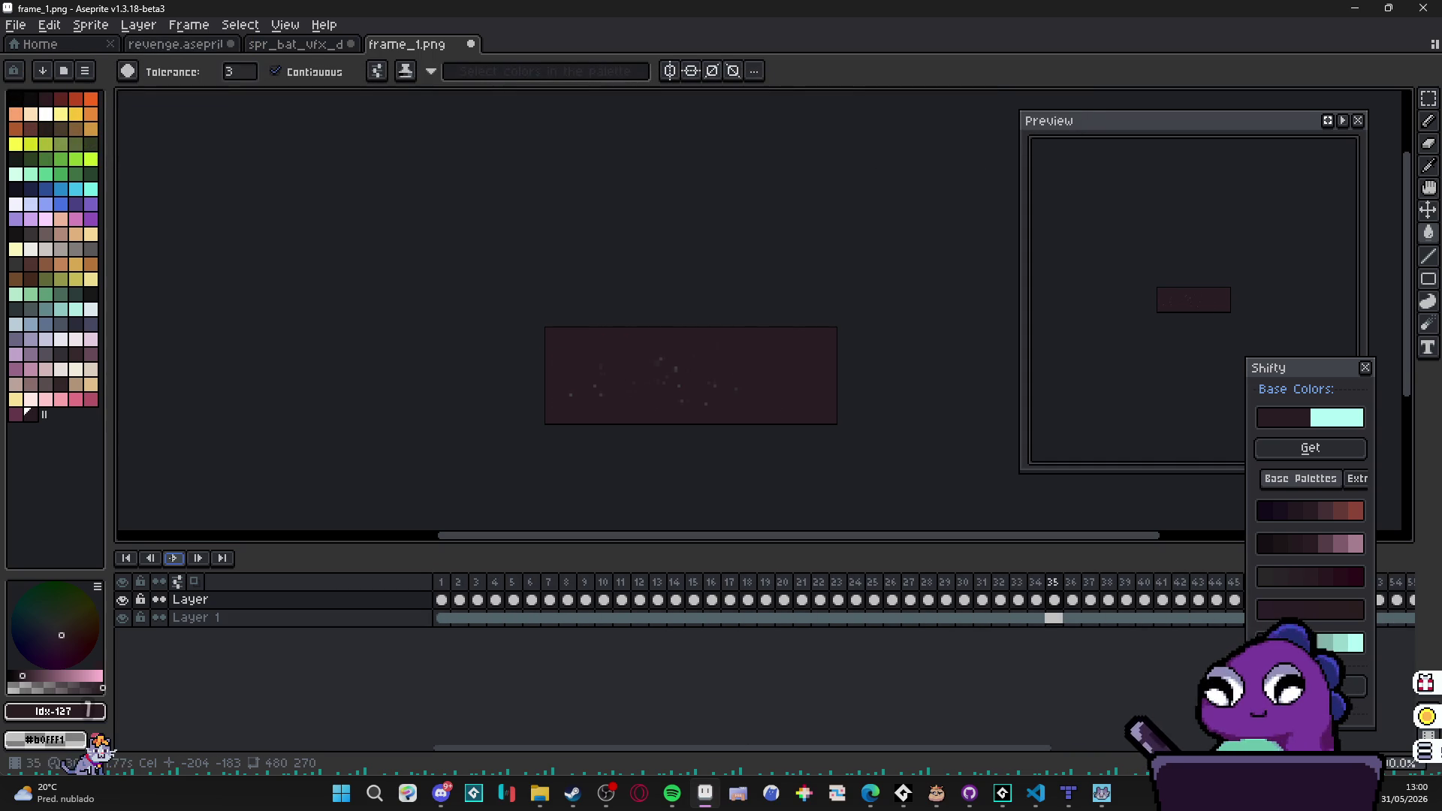
{"action": "left_click", "coordinate": [440, 582]}
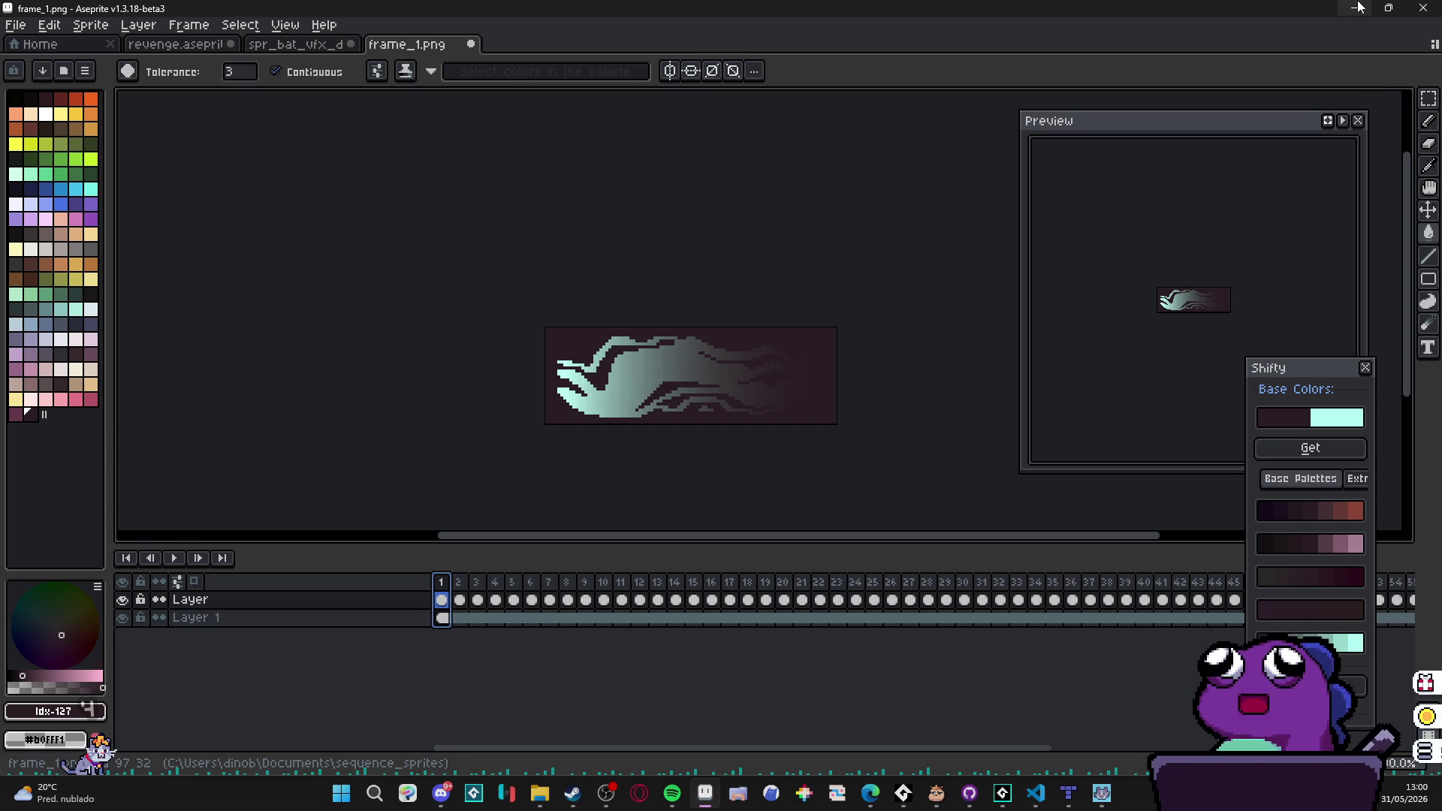
{"action": "left_click", "coordinate": [460, 600]}
{"action": "left_click", "coordinate": [476, 599]}
{"action": "scroll", "coordinate": [673, 287], "scroll_direction": "up", "scroll_amount": 5}
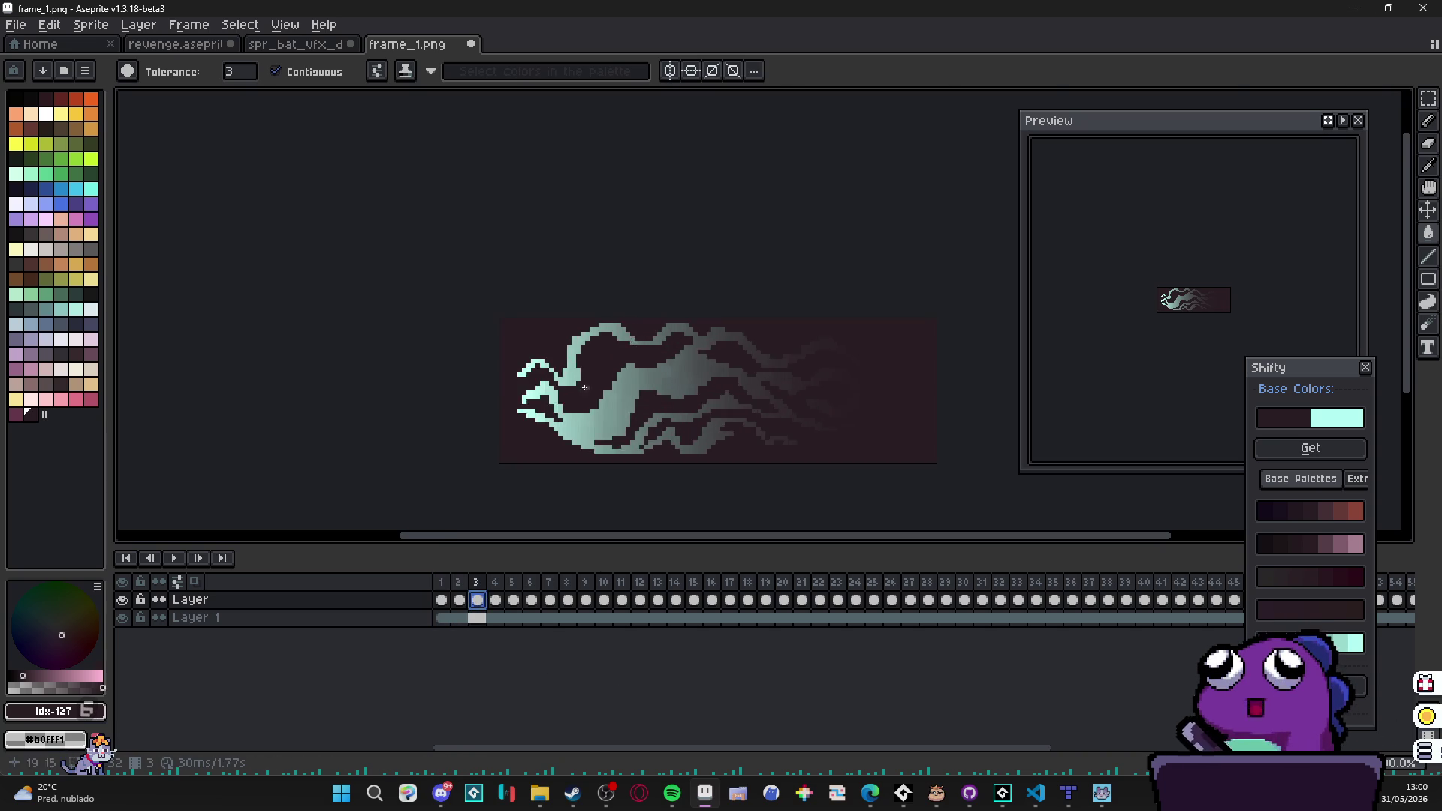
{"action": "scroll", "coordinate": [673, 288], "scroll_direction": "down", "scroll_amount": 5}
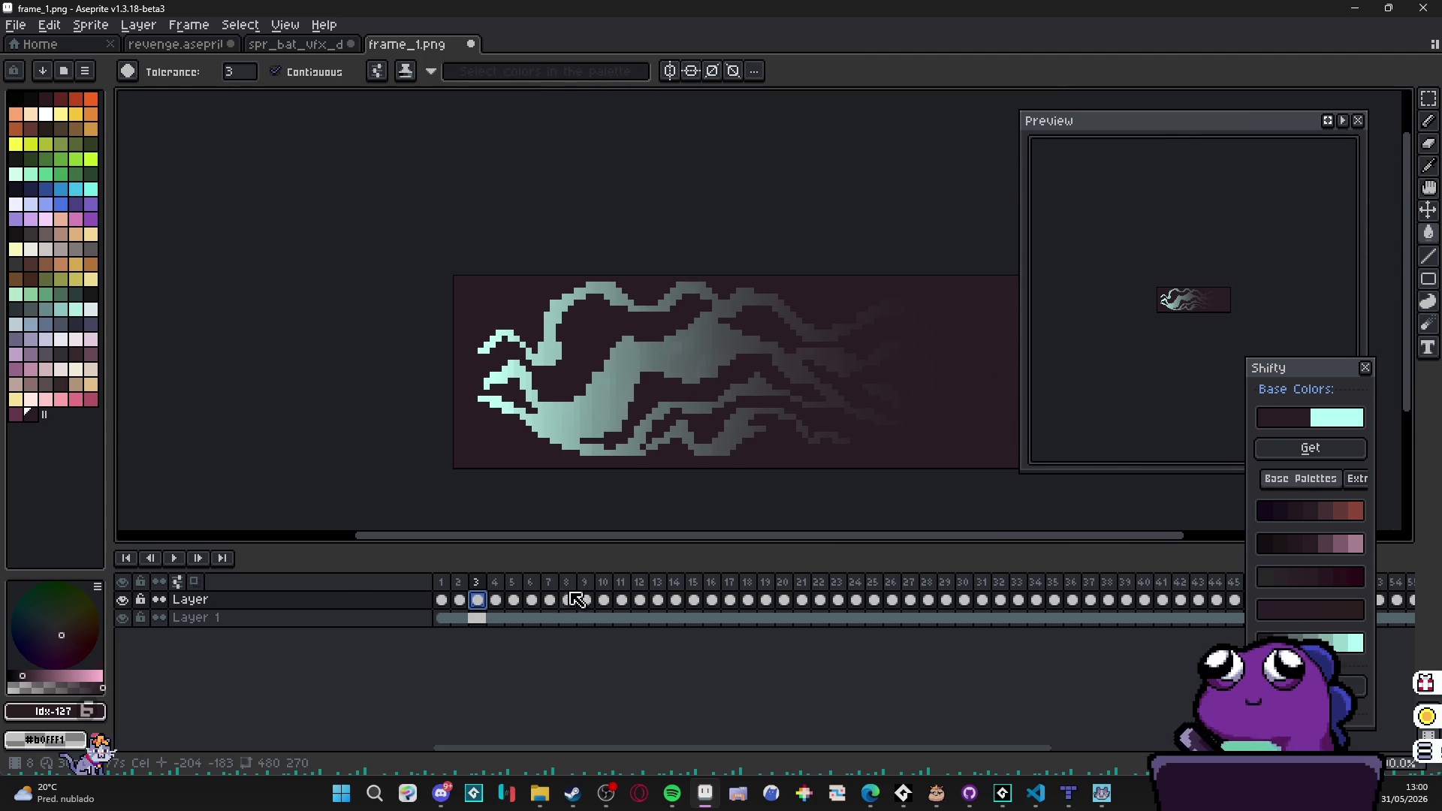
{"action": "left_click", "coordinate": [567, 599]}
Step: Compare against the spr_bat_vfx_dash sprite, view frame 15, then minimize Aseprite
{"action": "key", "text": "ctrl+shift+Tab"}
{"action": "scroll", "coordinate": [607, 408], "scroll_direction": "up", "scroll_amount": 2}
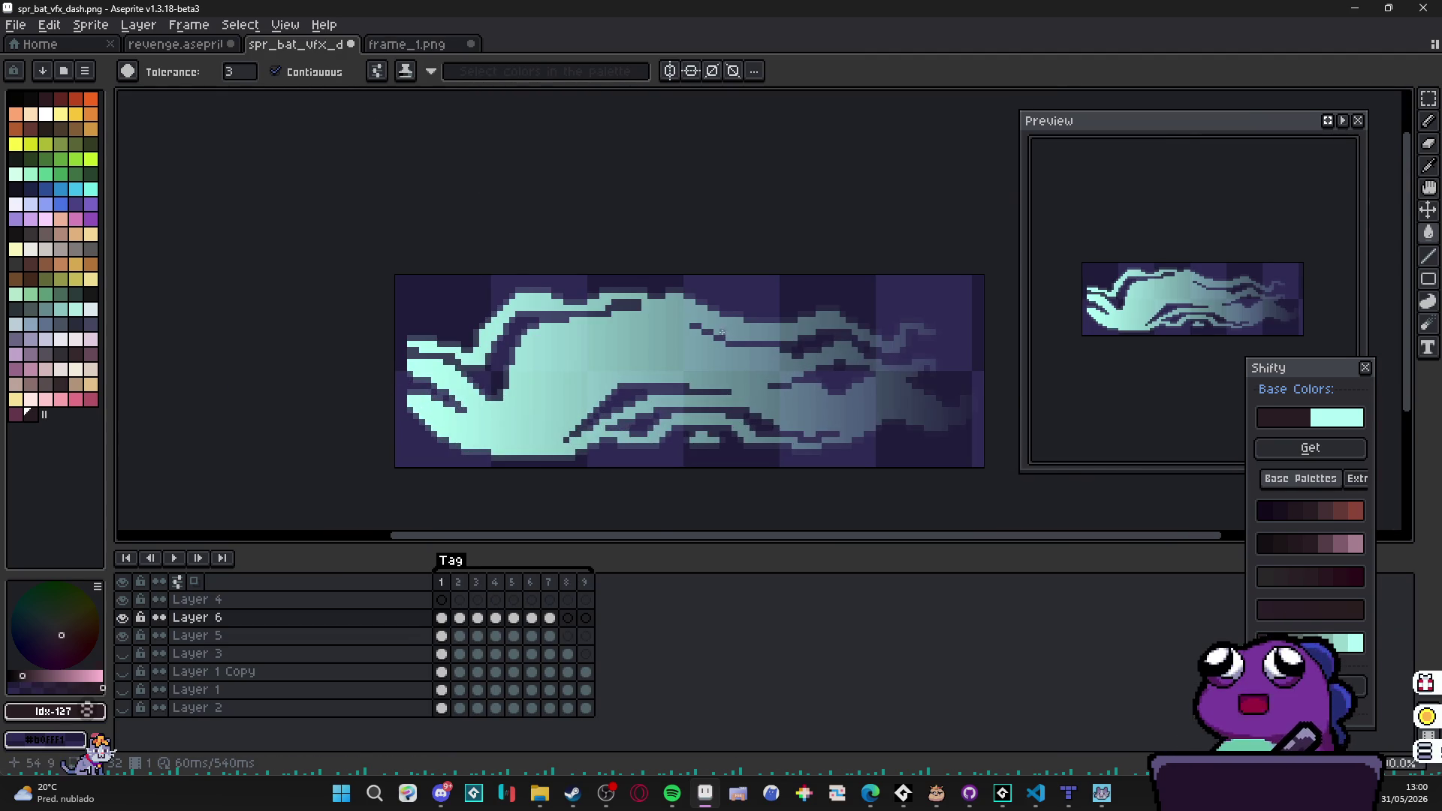
{"action": "scroll", "coordinate": [726, 336], "scroll_direction": "up", "scroll_amount": 1}
{"action": "key", "text": "ctrl+Tab"}
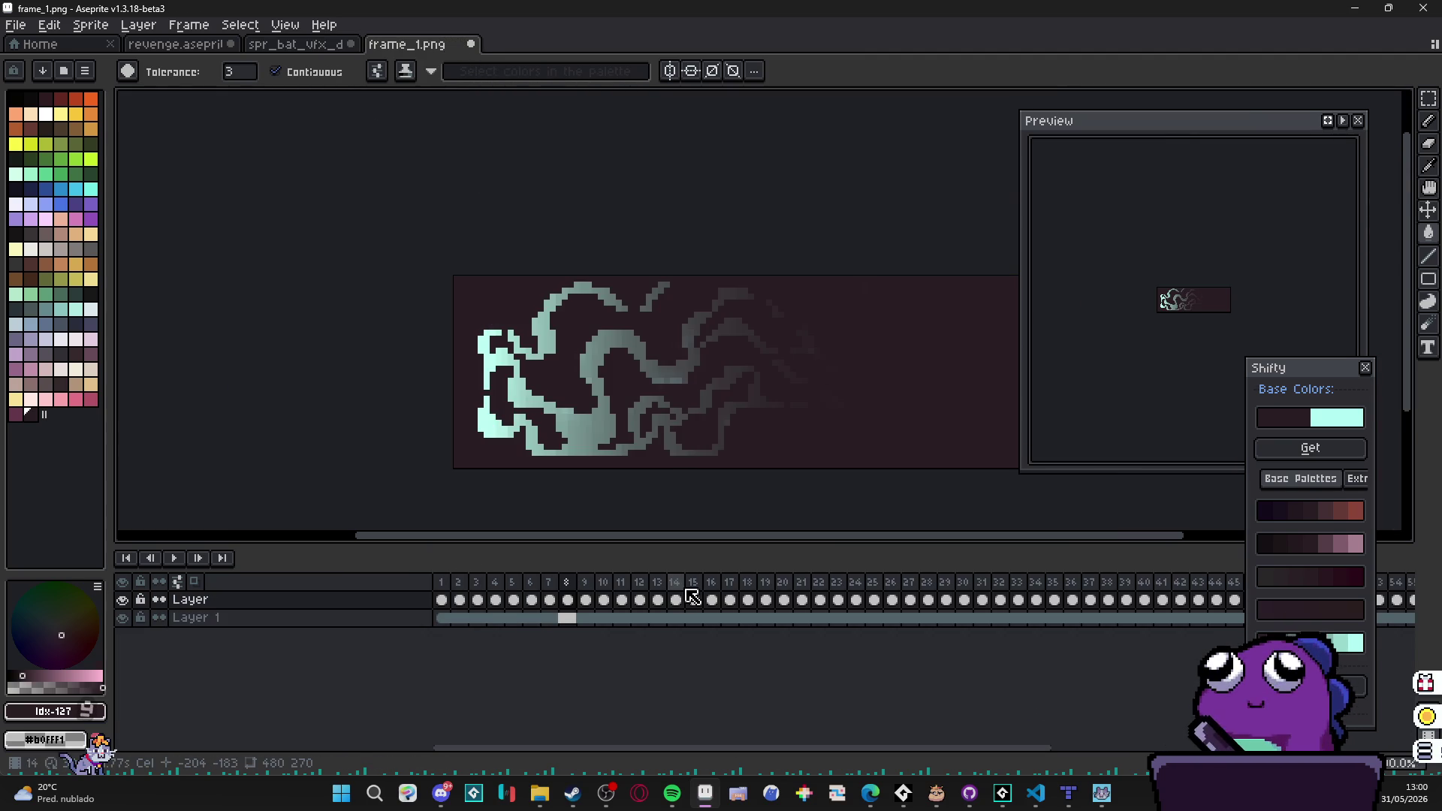
{"action": "left_click", "coordinate": [691, 598]}
{"action": "left_click", "coordinate": [1354, 7]}
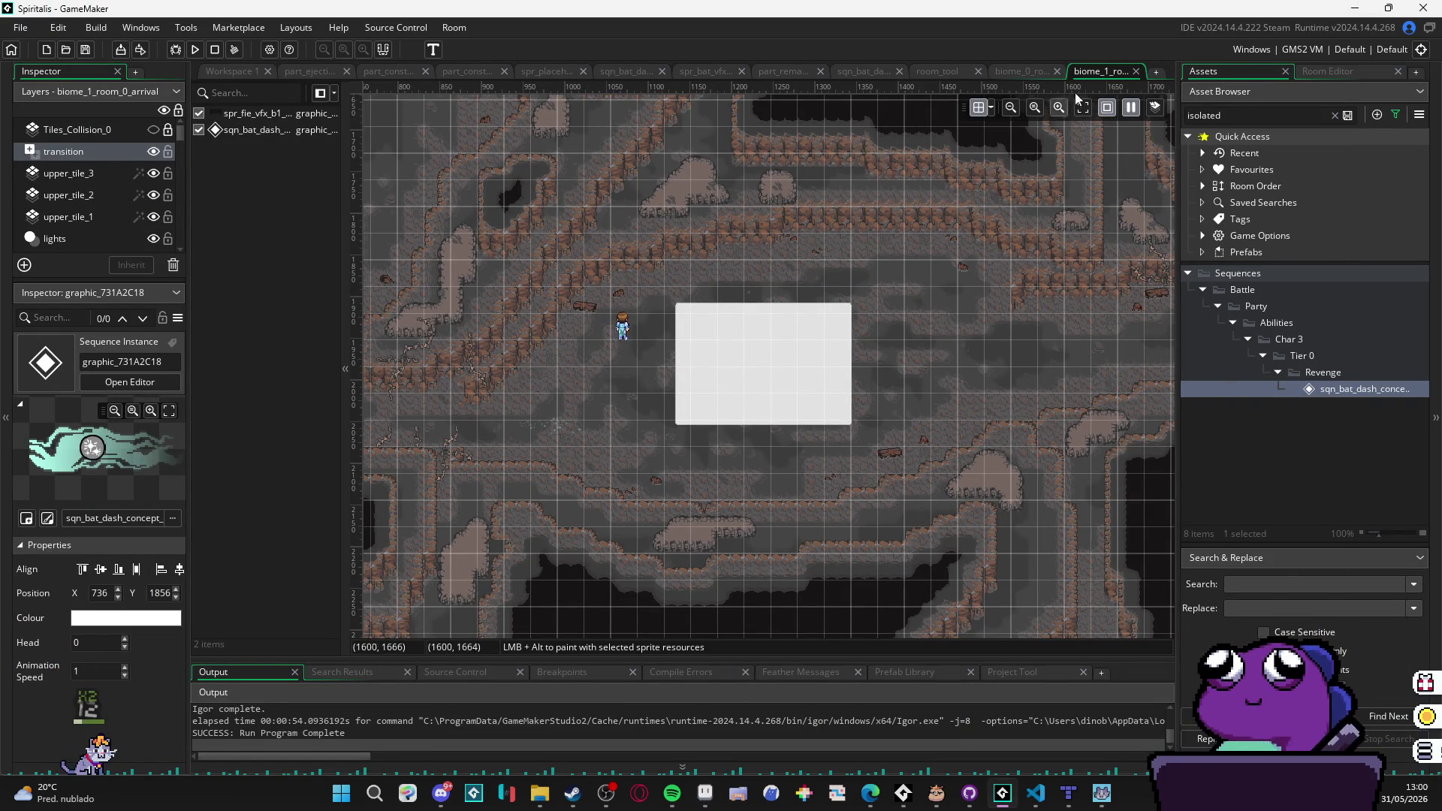
Step: Read through obj_tool_sqn_to_spr's Create code in the room_tool room, then return to Aseprite
{"action": "left_click", "coordinate": [1020, 71]}
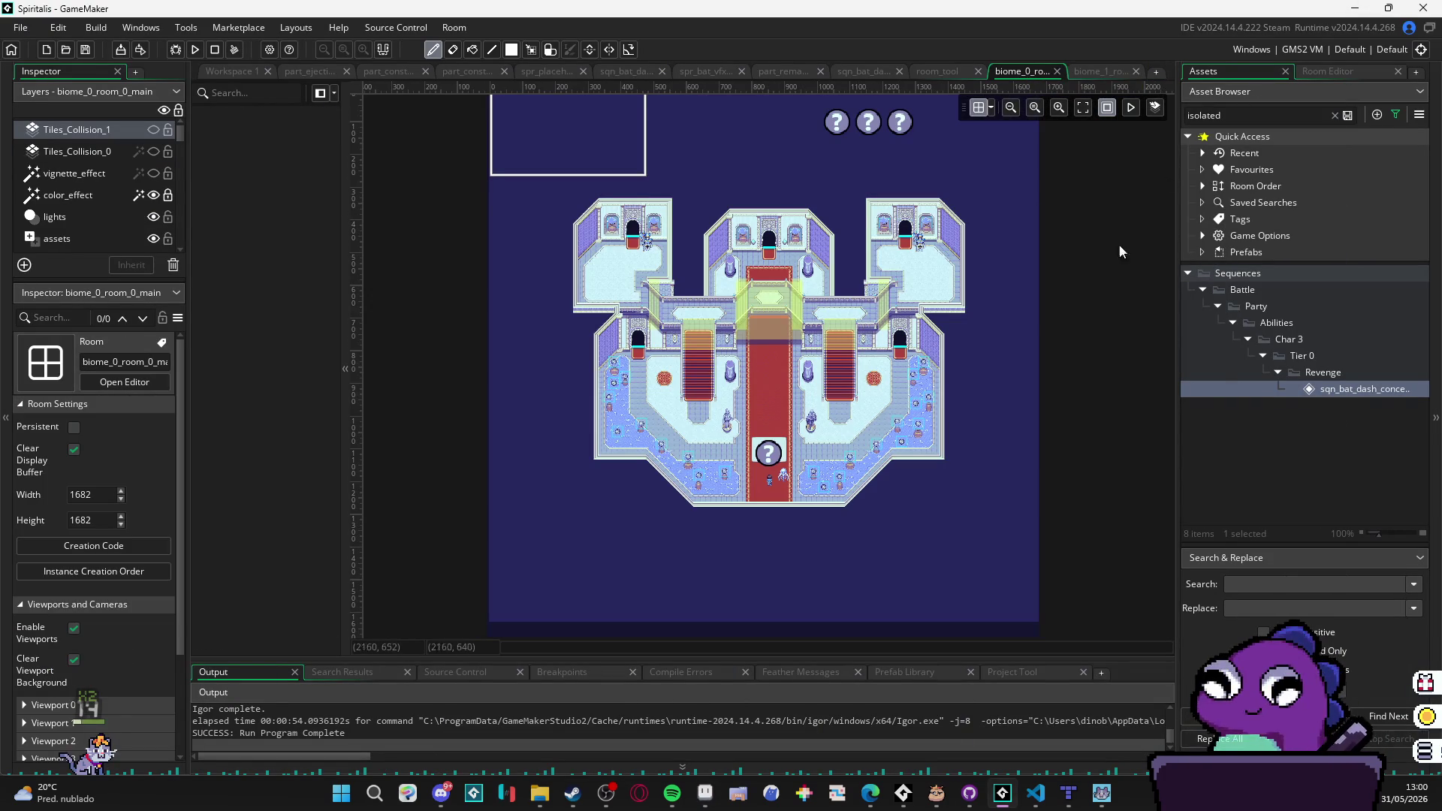
{"action": "left_click", "coordinate": [931, 72]}
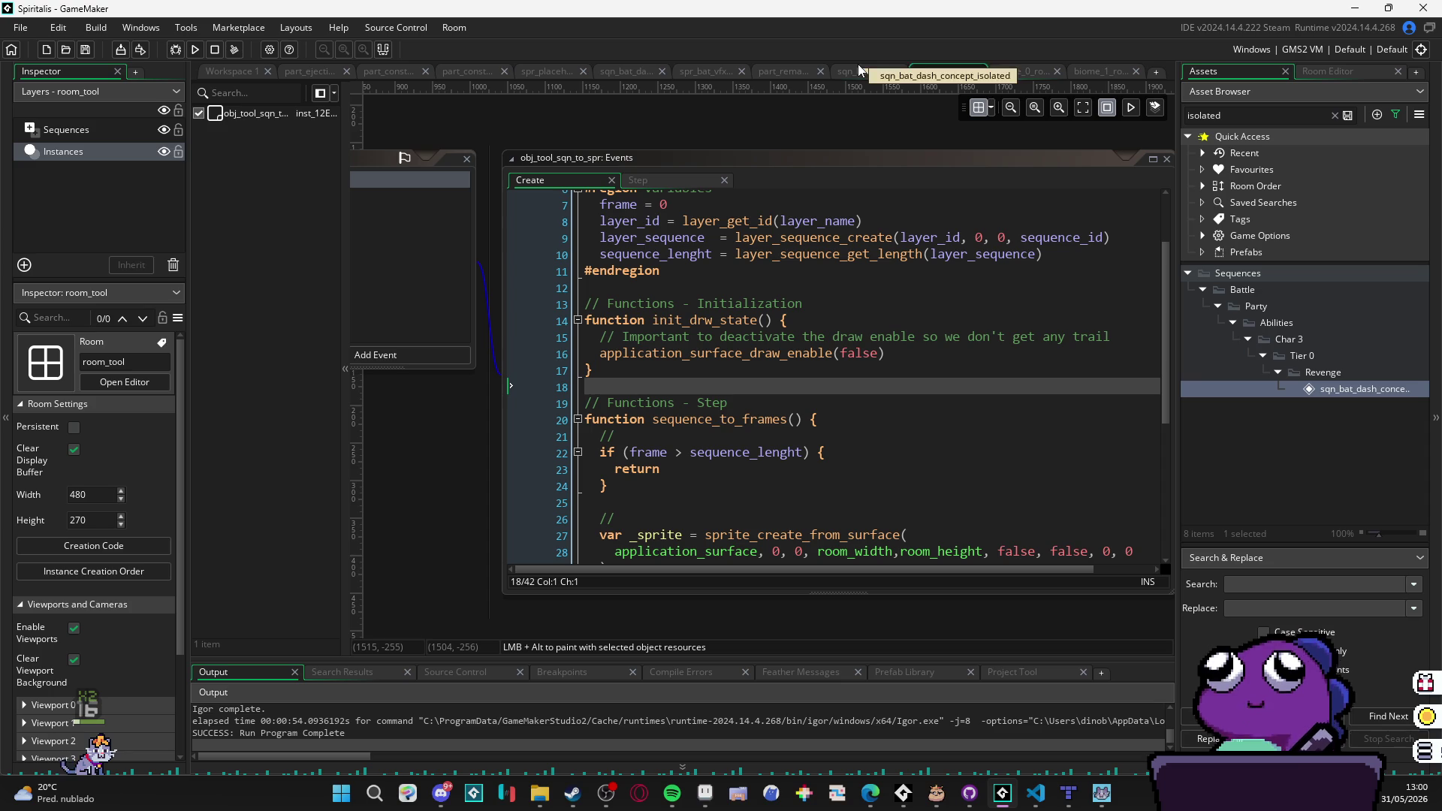
{"action": "scroll", "coordinate": [778, 340], "scroll_direction": "down", "scroll_amount": 2}
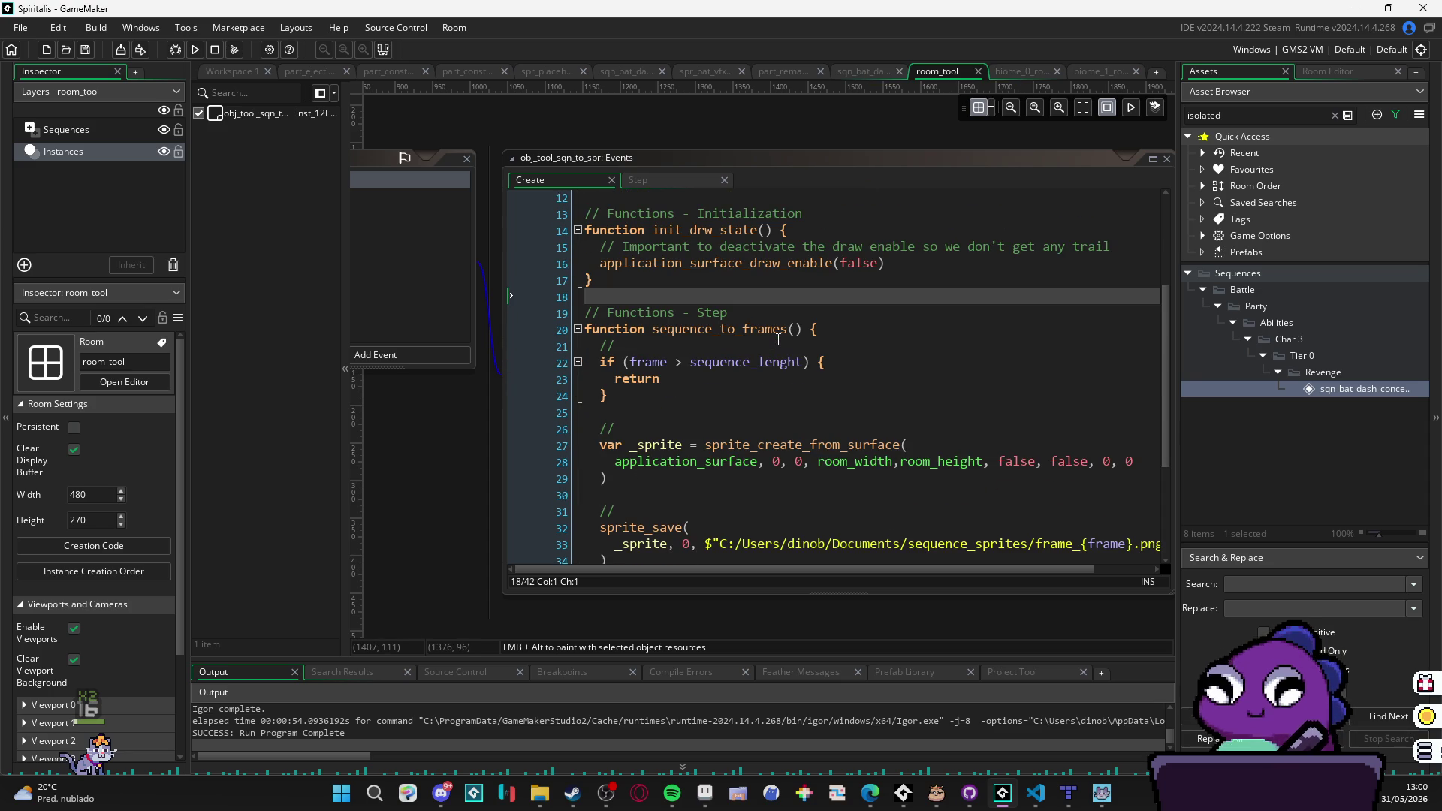
{"action": "scroll", "coordinate": [778, 339], "scroll_direction": "down", "scroll_amount": 1}
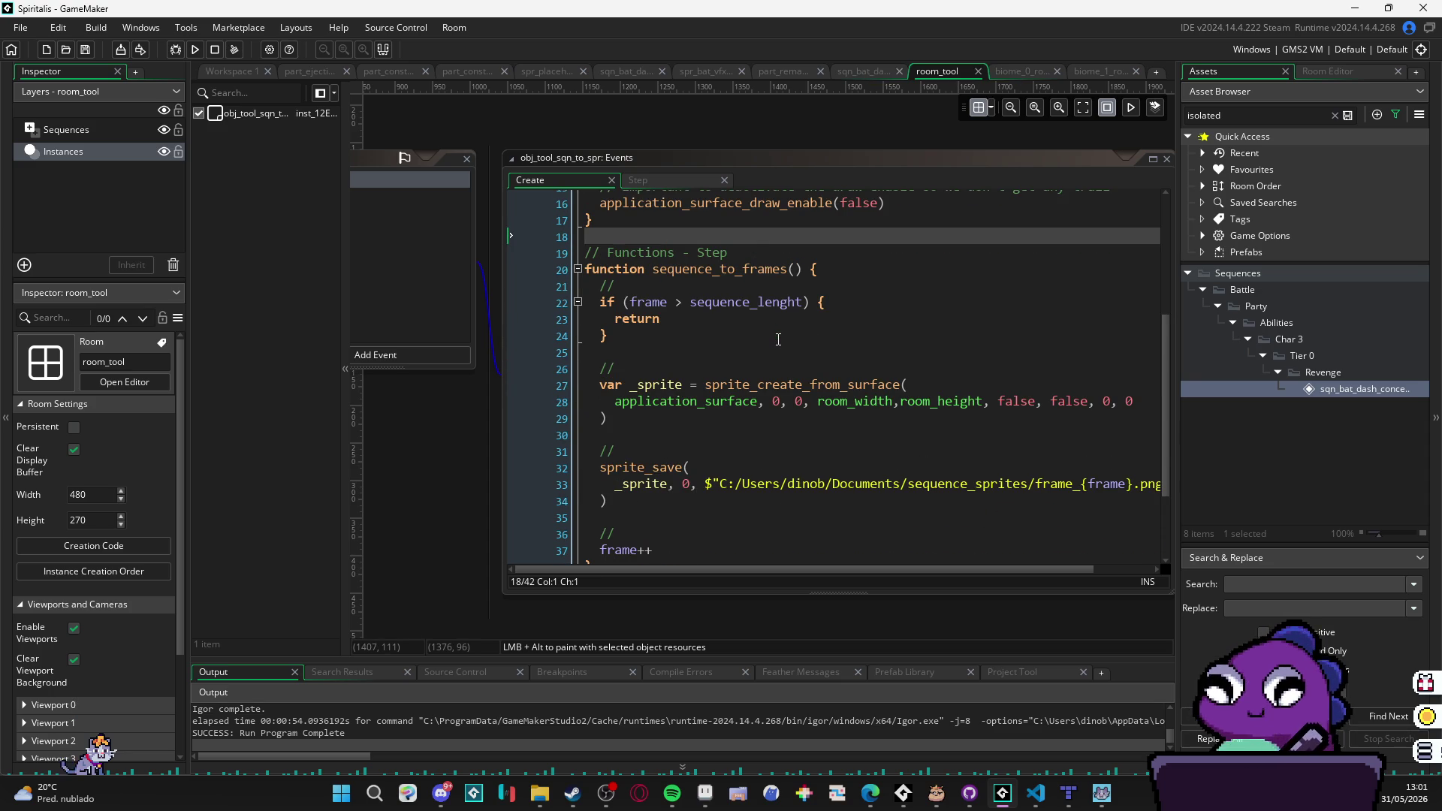
{"action": "scroll", "coordinate": [778, 339], "scroll_direction": "down", "scroll_amount": 3}
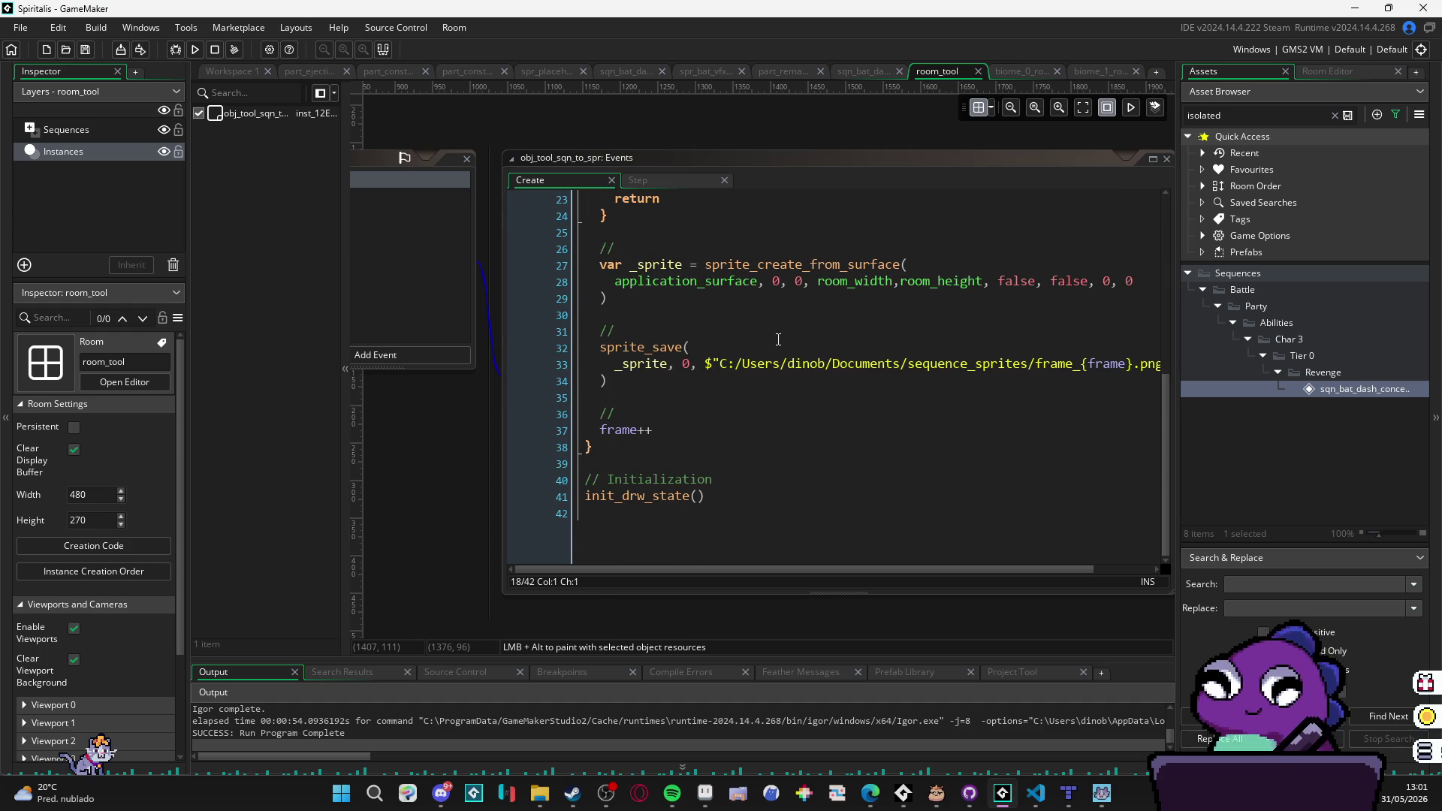
{"action": "scroll", "coordinate": [778, 339], "scroll_direction": "up", "scroll_amount": 7}
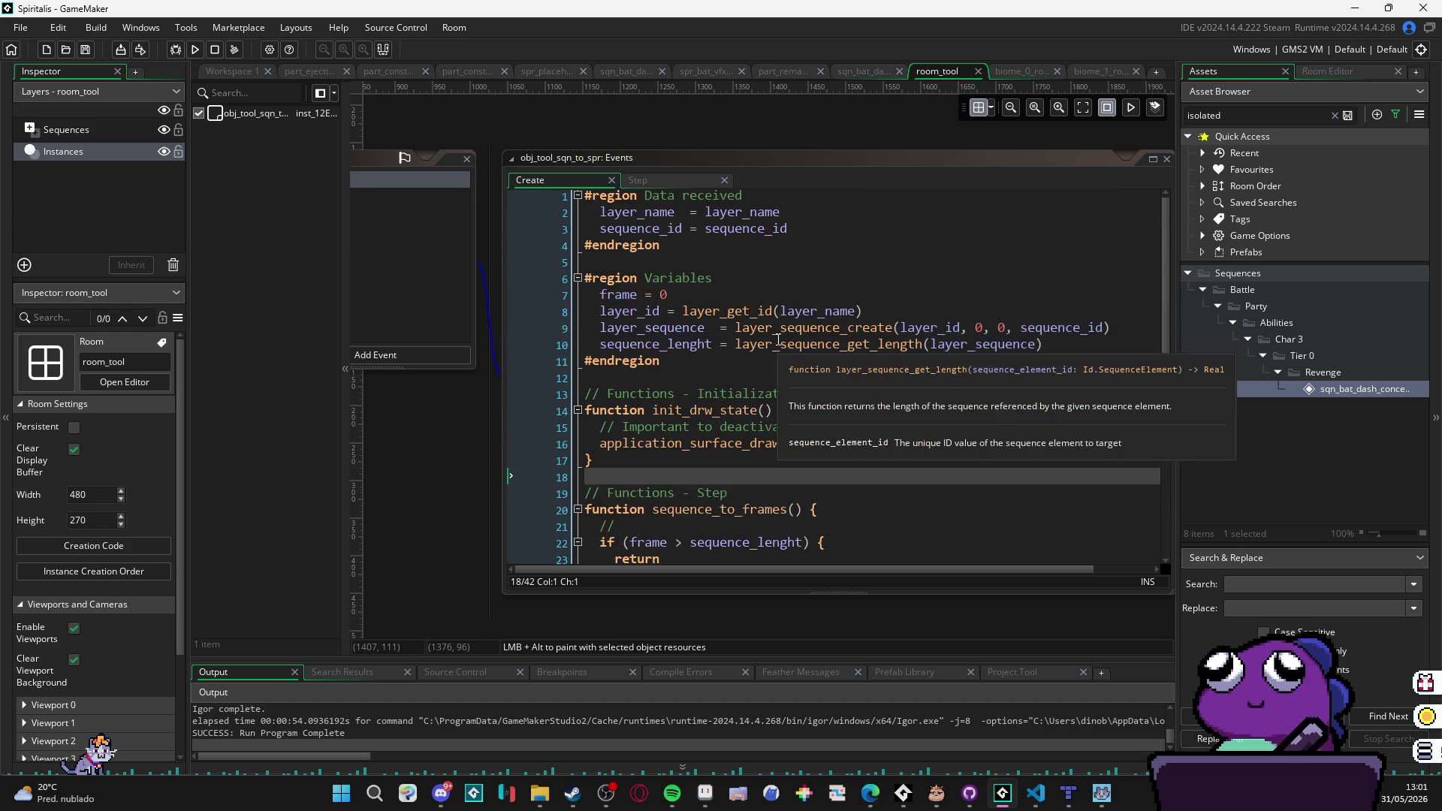
{"action": "scroll", "coordinate": [778, 339], "scroll_direction": "down", "scroll_amount": 5}
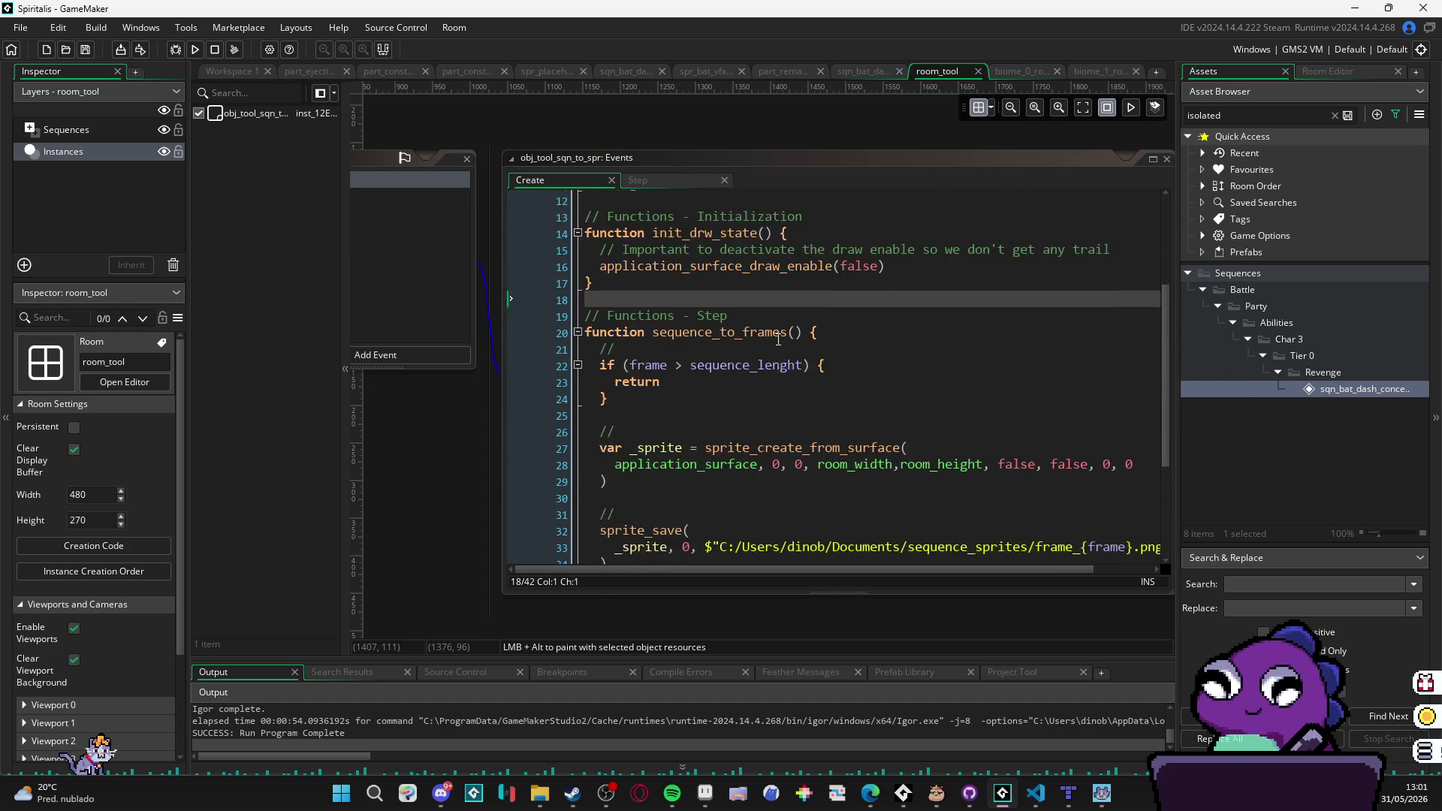
{"action": "scroll", "coordinate": [778, 340], "scroll_direction": "down", "scroll_amount": 3}
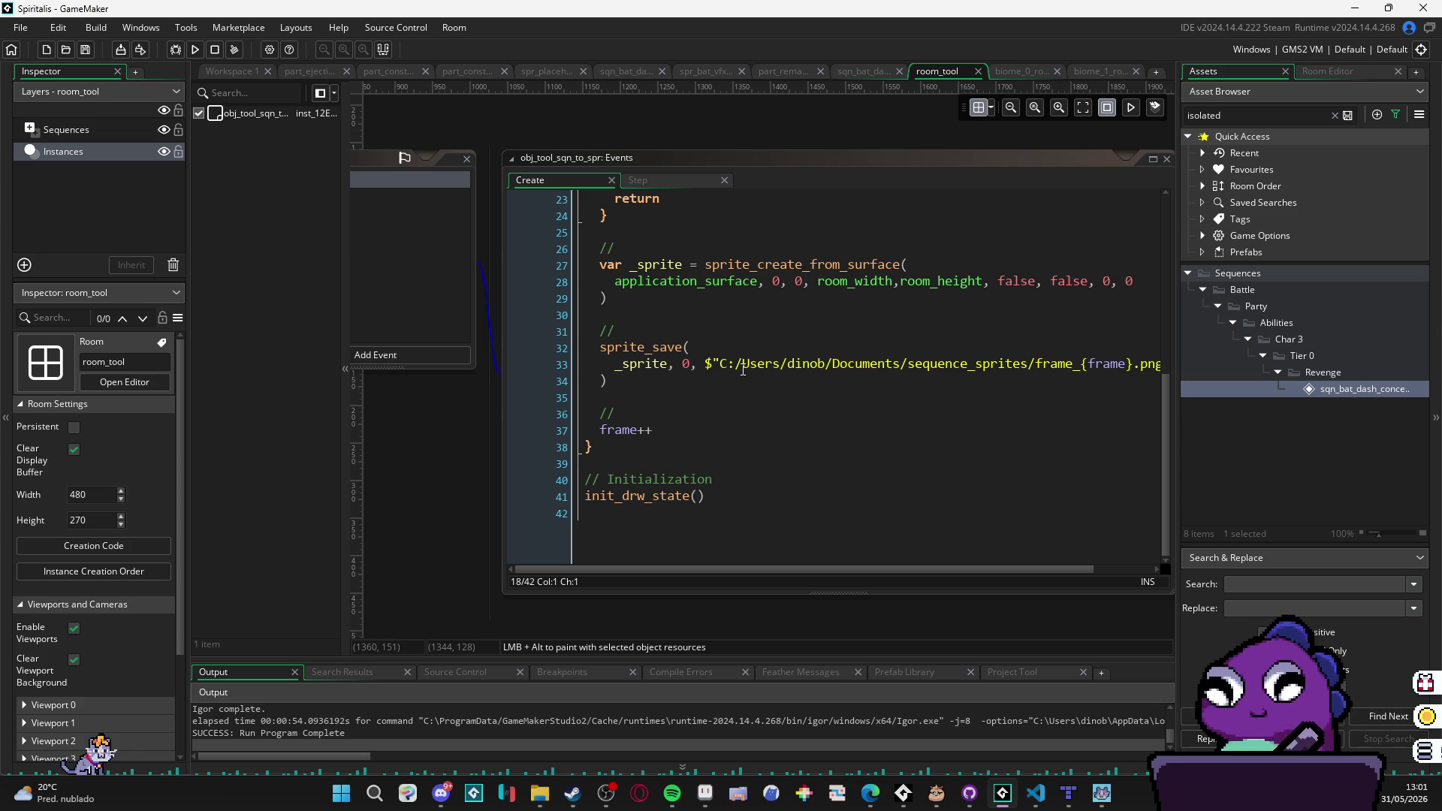
{"action": "left_click", "coordinate": [705, 793]}
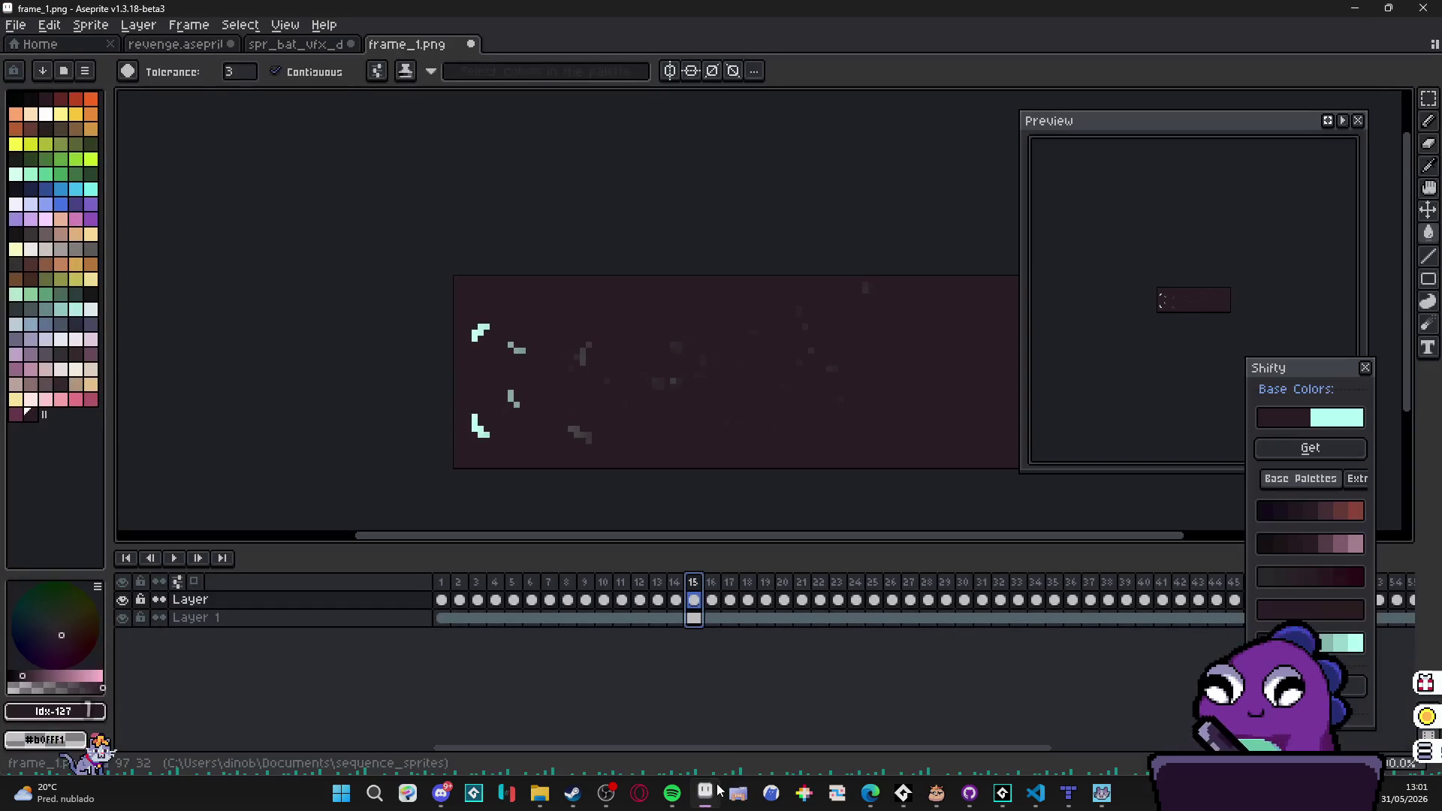